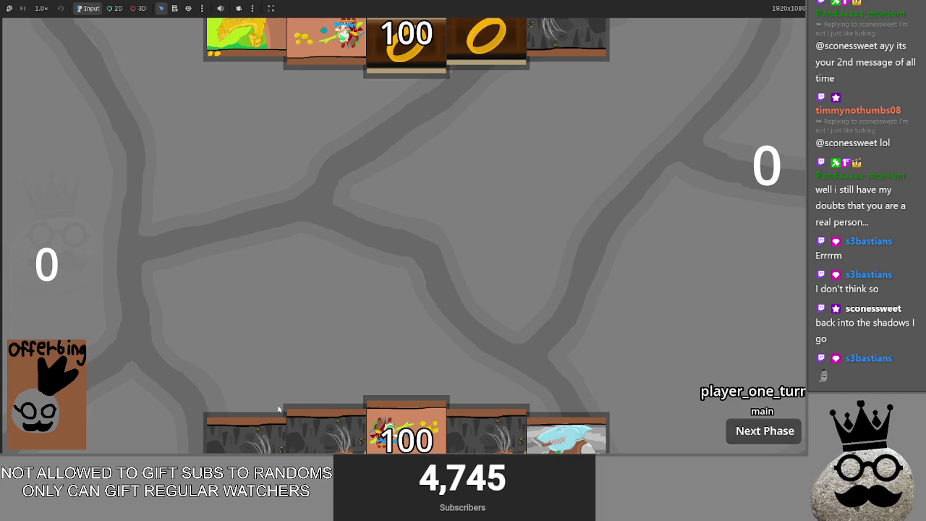
- Play a cave Makes card from the hand onto the battlefield, bringing the offering counter to 1
left_click_drag(331, 437, 357, 215)
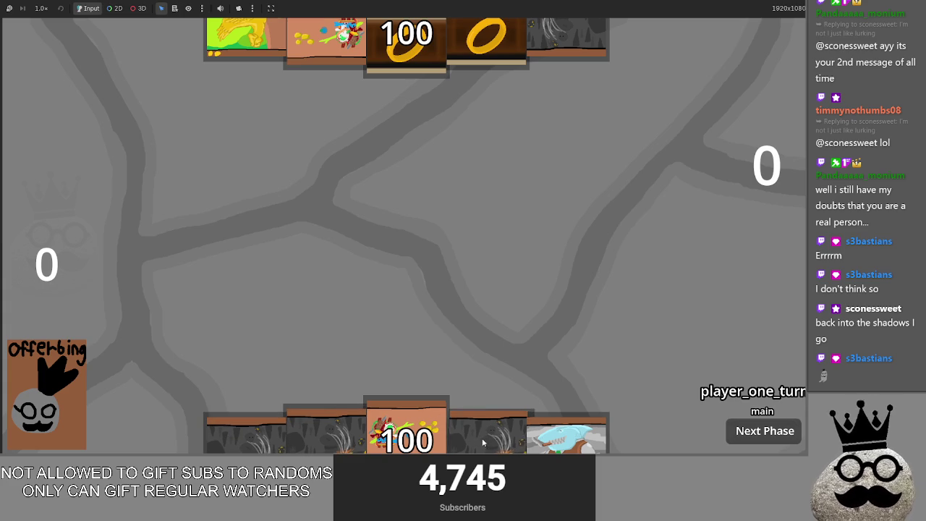
left_click_drag(319, 435, 358, 242)
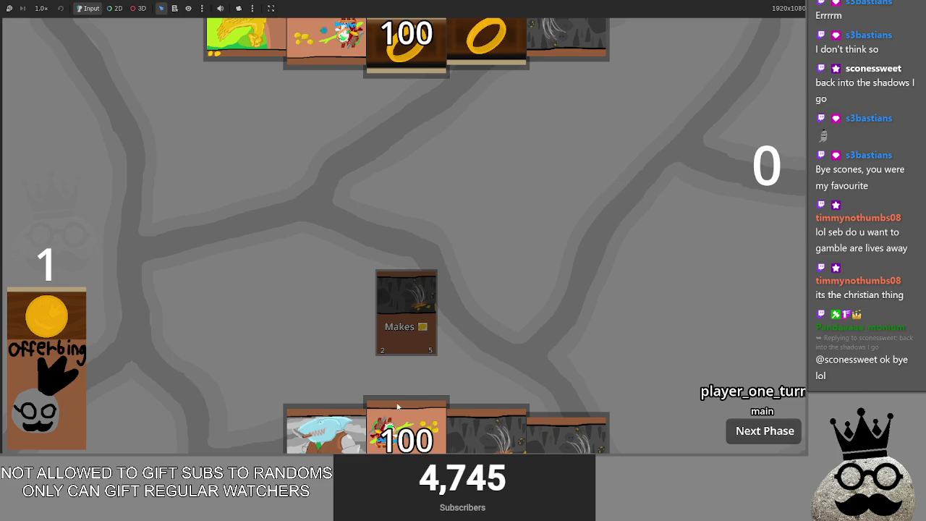
- Play two more Makes cards onto the battlefield and start casting the 5/6 shark card
mouse_move(488, 434)
left_mouse_down()
mouse_move(489, 272)
mouse_move(467, 449)
left_mouse_up()
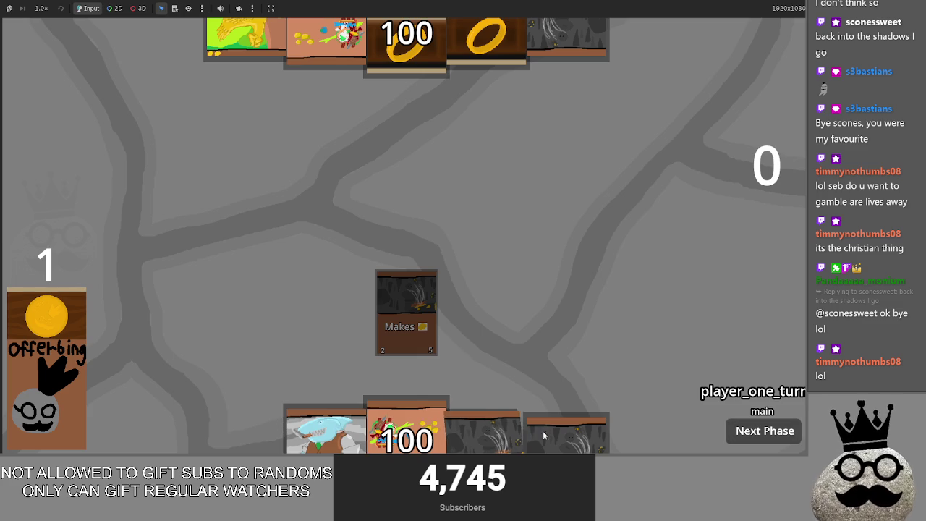
left_click_drag(486, 408, 487, 216)
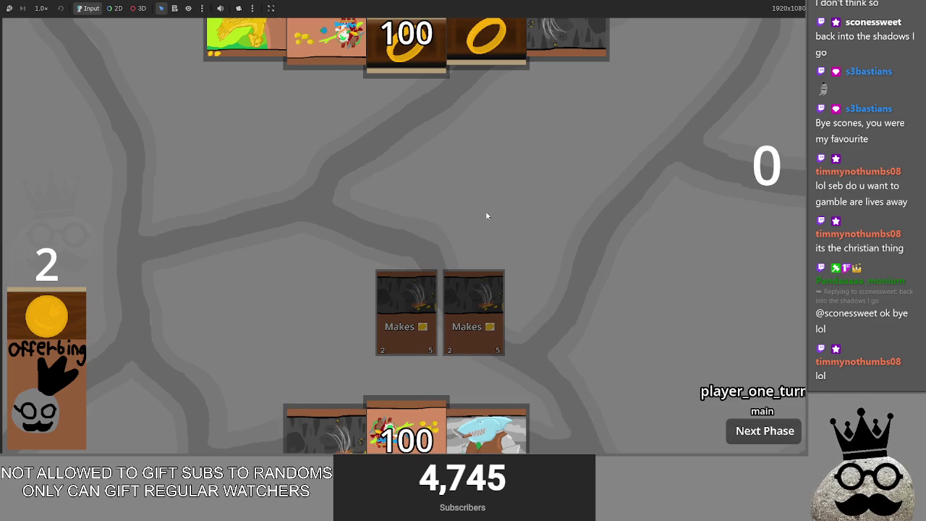
mouse_move(325, 427)
left_mouse_down()
mouse_move(366, 217)
mouse_move(341, 304)
left_mouse_up()
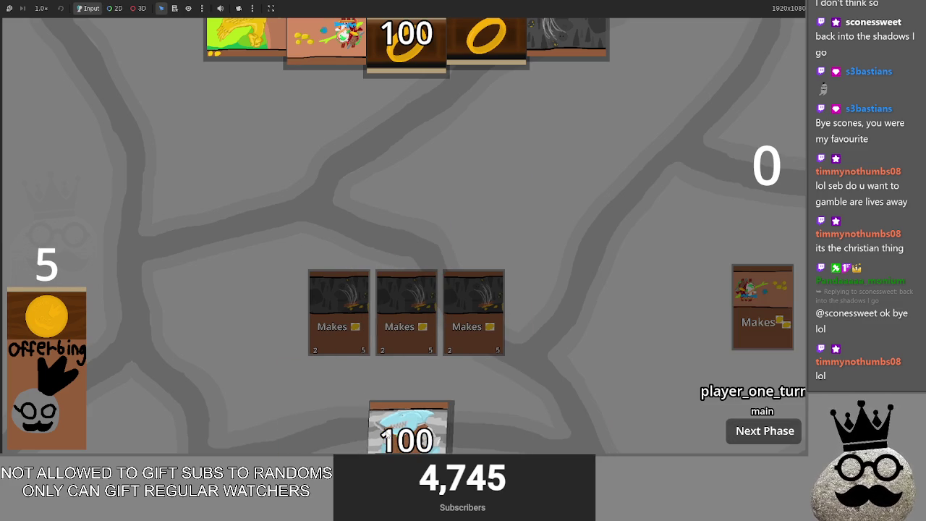
left_click_drag(409, 427, 450, 252)
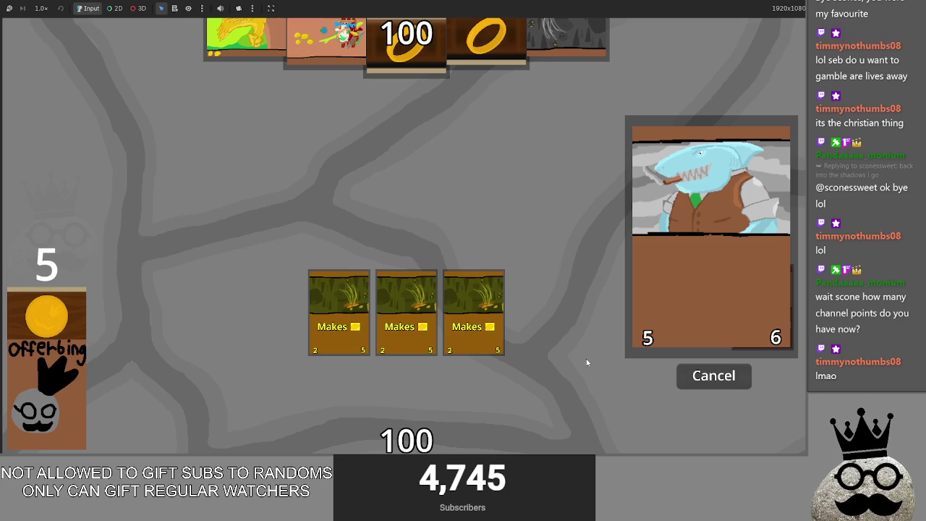
- Repeatedly recast and cancel the shark card until it returns to the hand
left_click(701, 382)
left_click_drag(405, 426, 478, 245)
left_click(707, 370)
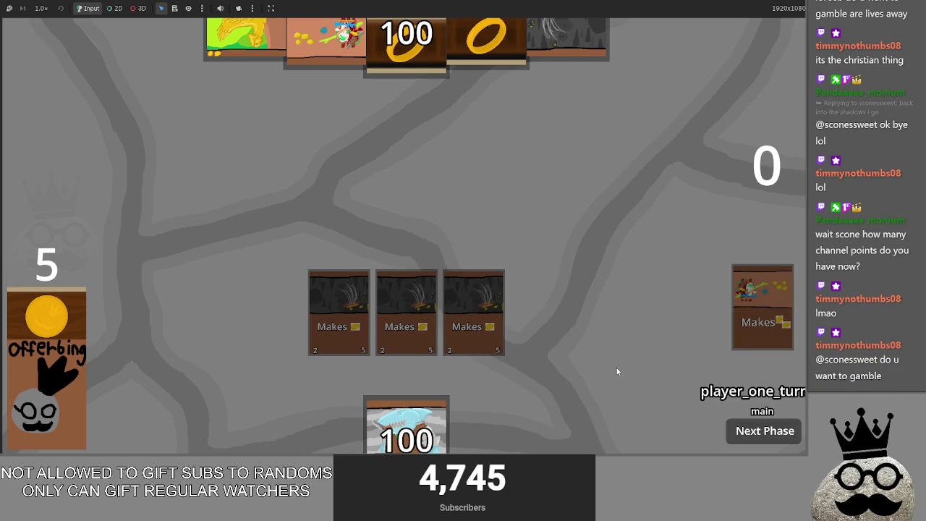
left_click_drag(405, 427, 543, 234)
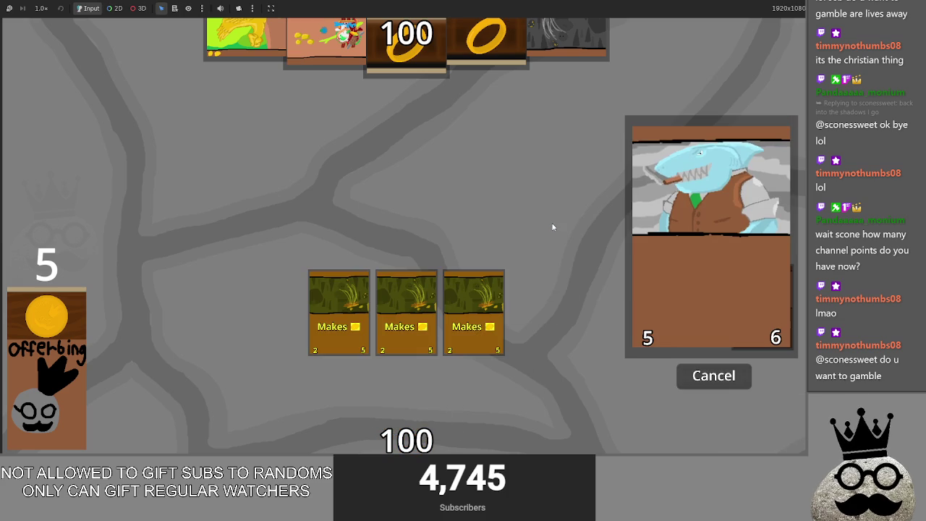
left_click(694, 377)
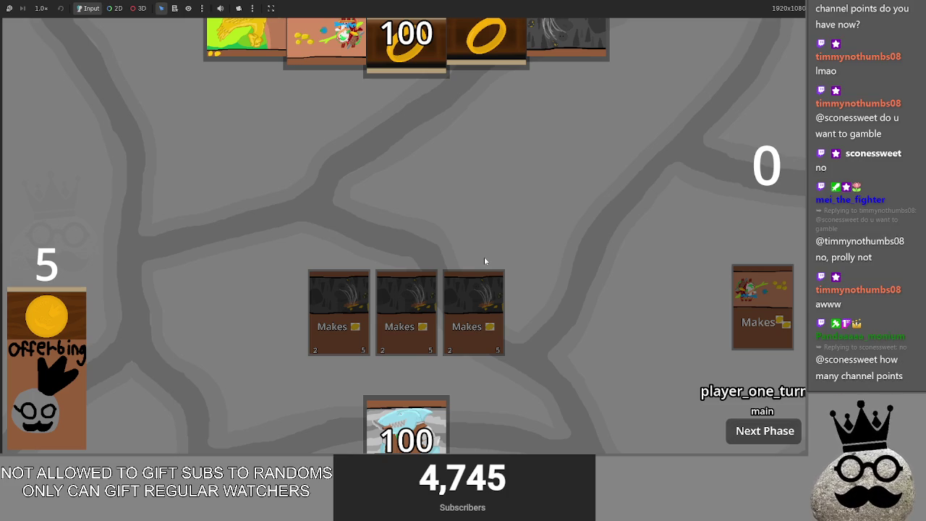
left_click(411, 296)
left_click(465, 253)
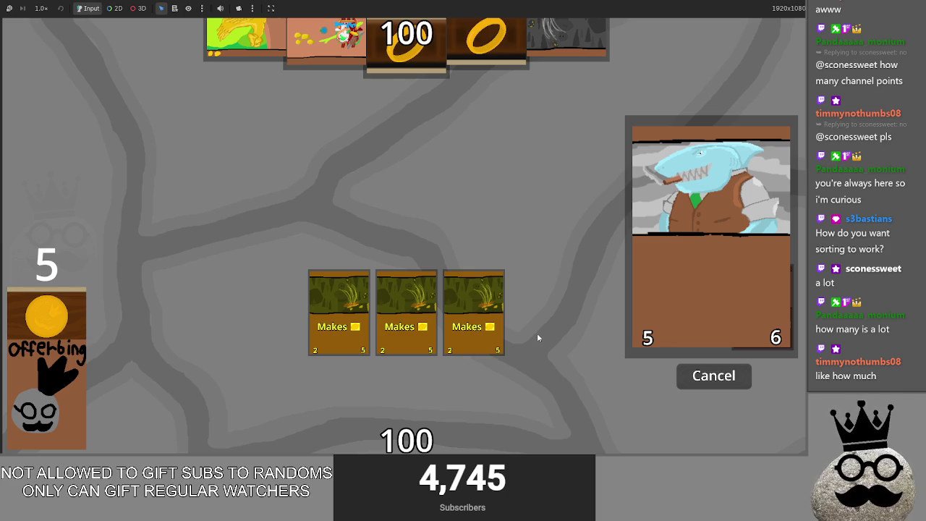
left_click(701, 377)
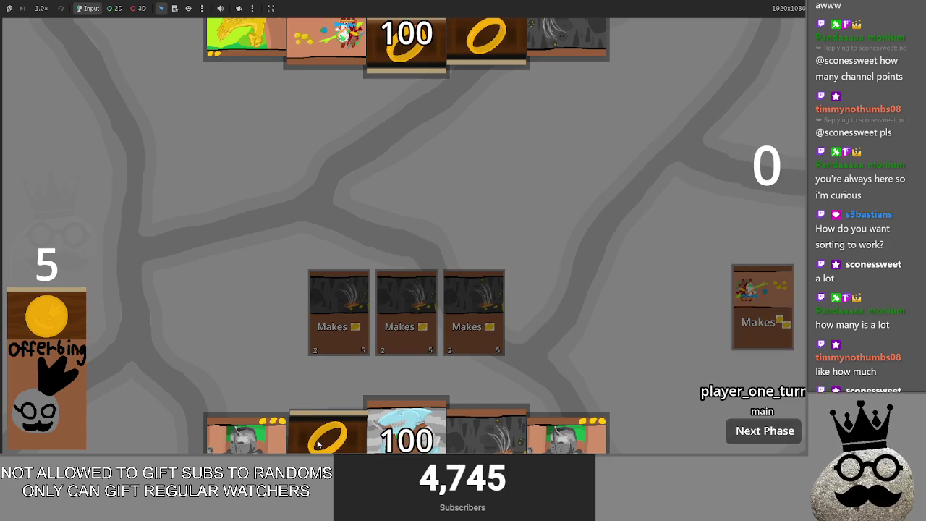
- Play the Makes On Damage ring, a fourth Makes card and the Brace 1 knight, then cast the shark
mouse_move(318, 444)
left_mouse_down()
mouse_move(425, 200)
mouse_move(430, 217)
left_mouse_up()
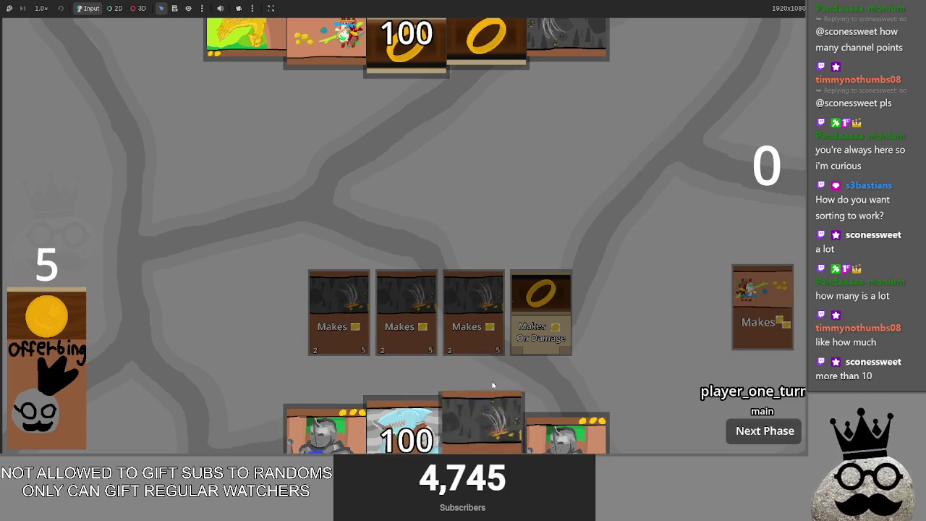
left_click_drag(486, 427, 530, 237)
left_click_drag(483, 427, 481, 240)
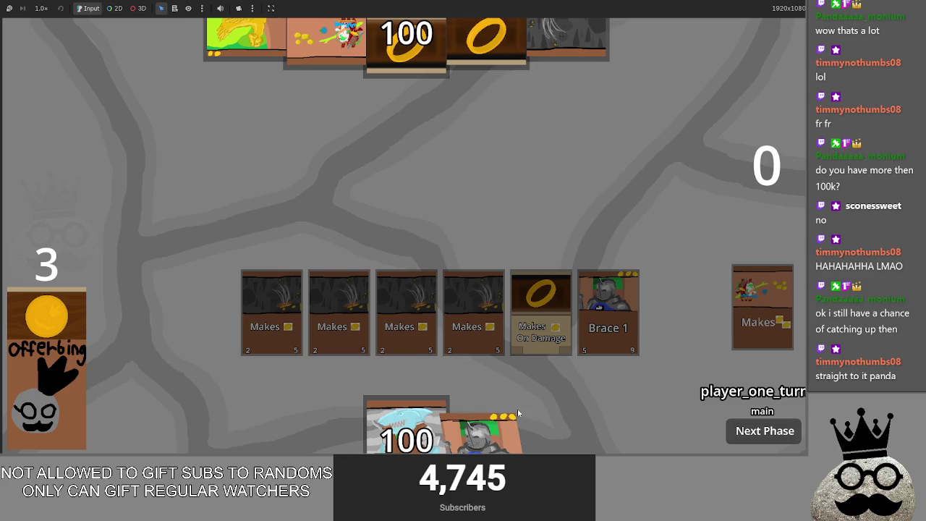
mouse_move(407, 426)
left_mouse_down()
mouse_move(444, 281)
mouse_move(477, 229)
left_mouse_up()
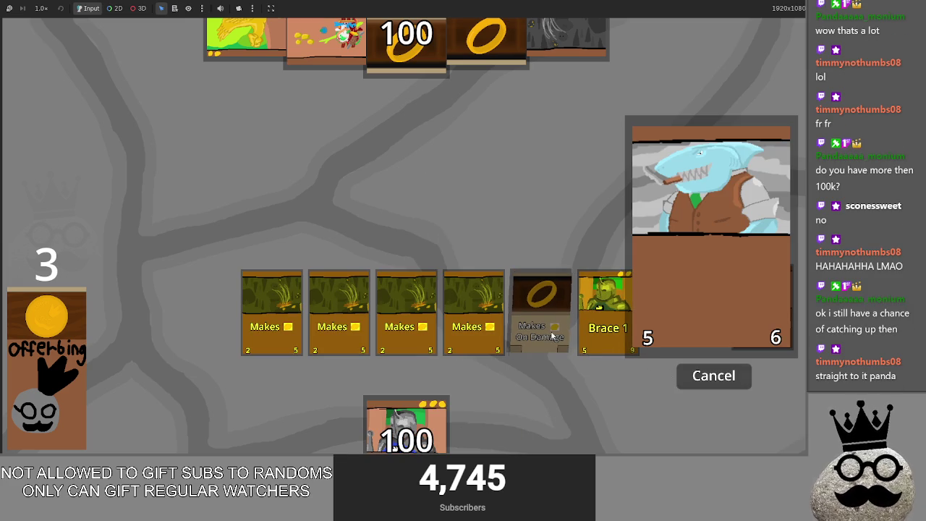
- Cancel the shark cast and restart it so it awaits sacrifices again
left_click(690, 377)
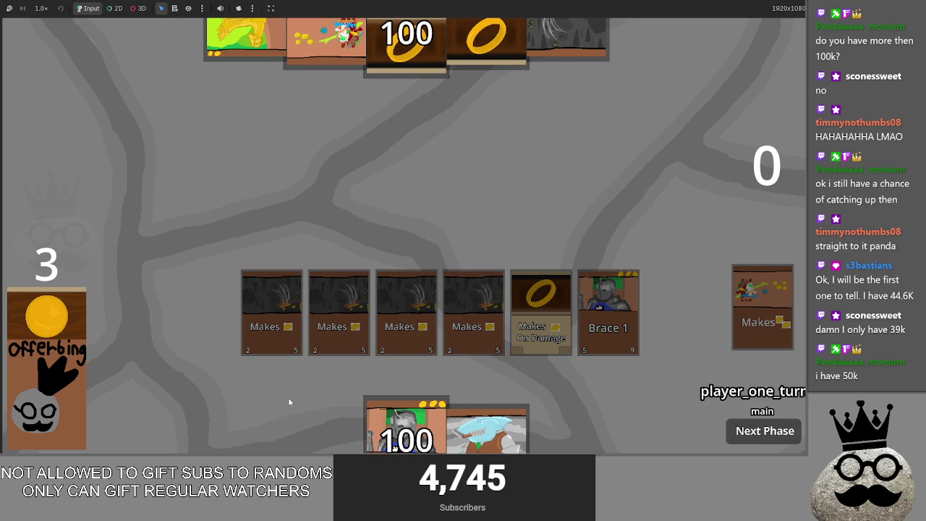
mouse_move(499, 426)
left_mouse_down()
mouse_move(478, 261)
mouse_move(521, 281)
left_mouse_up()
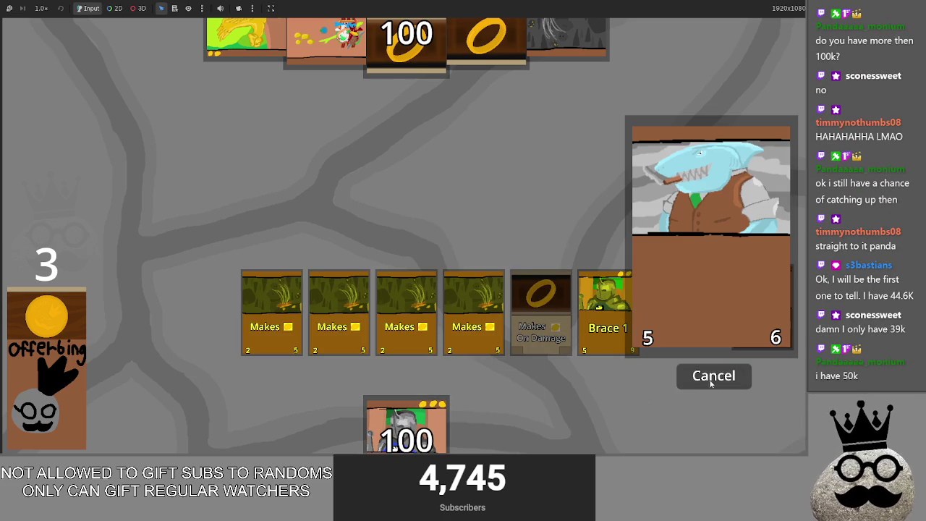
left_click(705, 382)
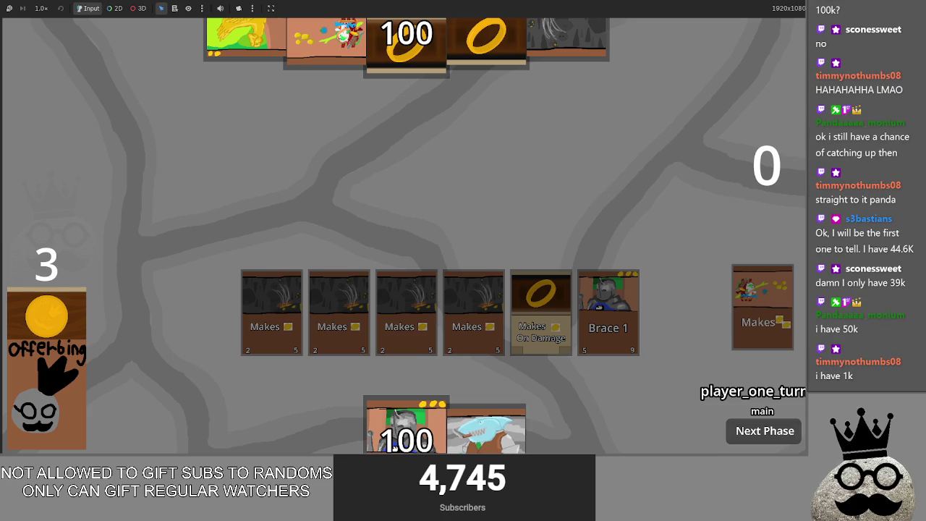
left_click_drag(509, 445, 498, 308)
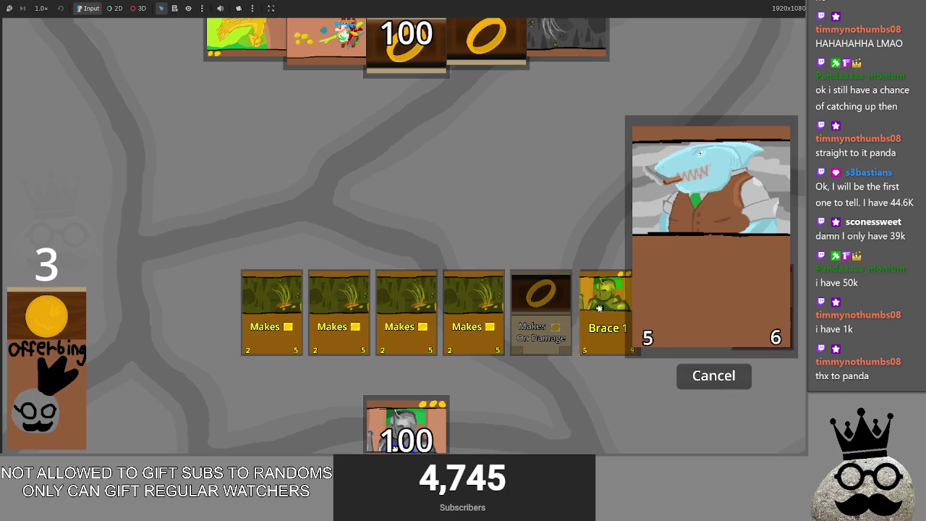
- Toggle Makes cards as sacrifices, leaving the second Makes card marked red
left_click(474, 311)
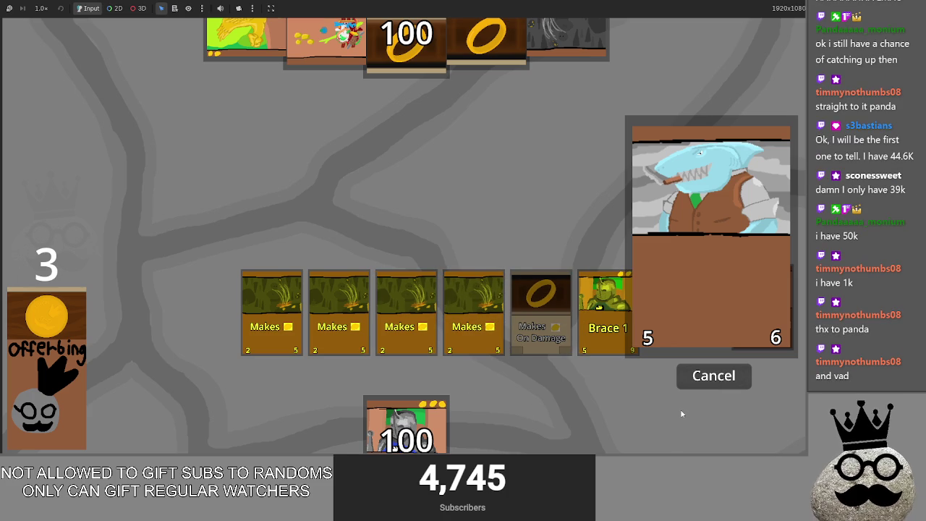
left_click(475, 311)
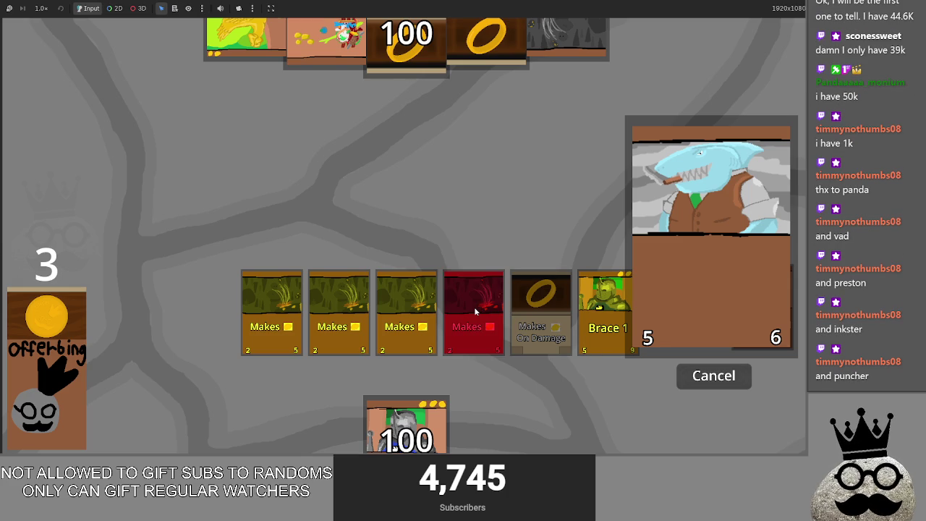
left_click(474, 307)
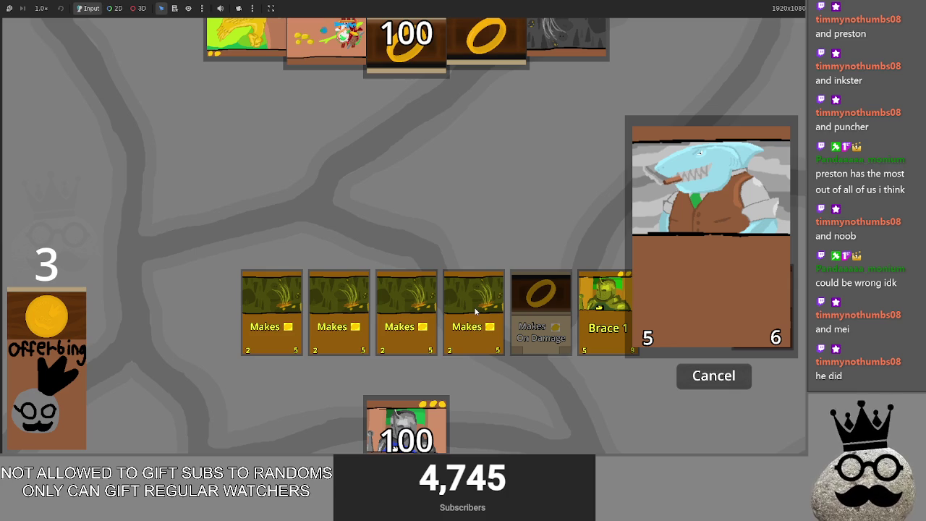
key("alt+Tab")
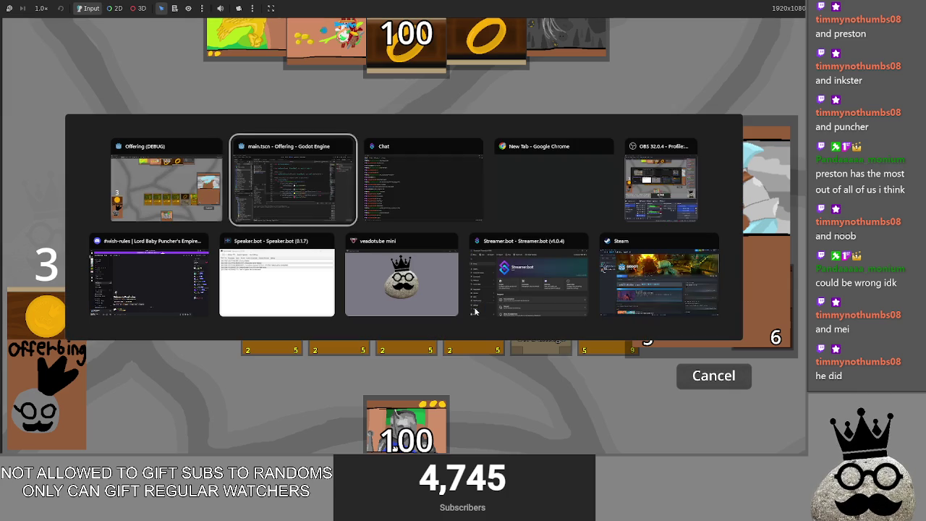
key("alt+Tab")
key("alt+Tab")
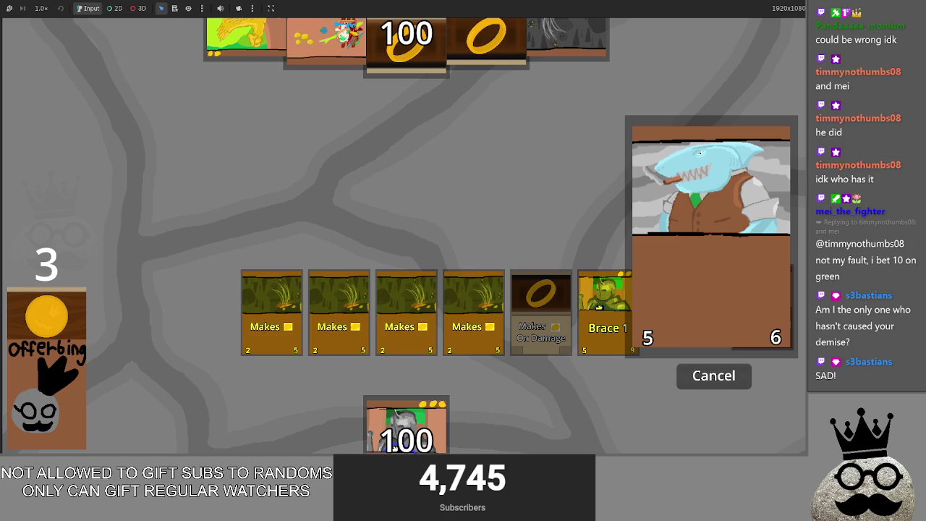
key("alt+Tab")
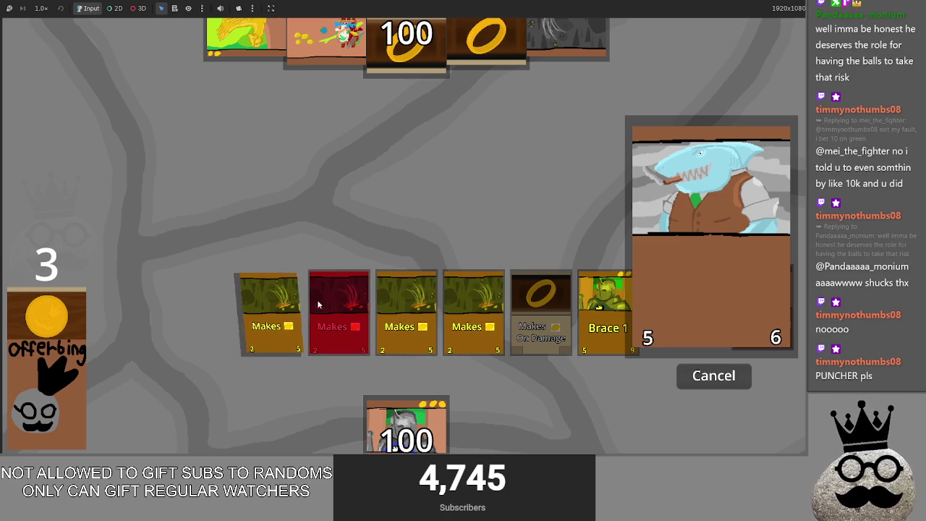
- Test-cast the shark card several times in the game, cancelling each cast
left_click(713, 382)
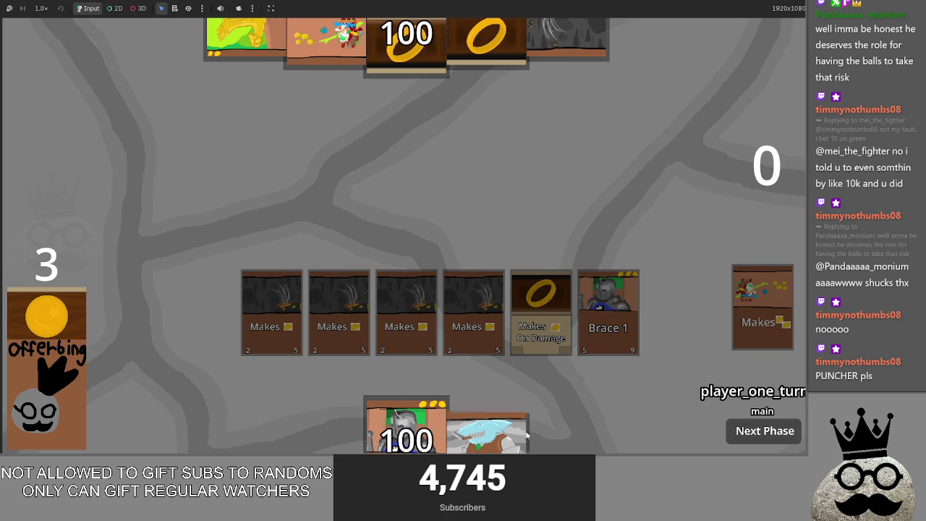
left_click(492, 427)
left_click(713, 377)
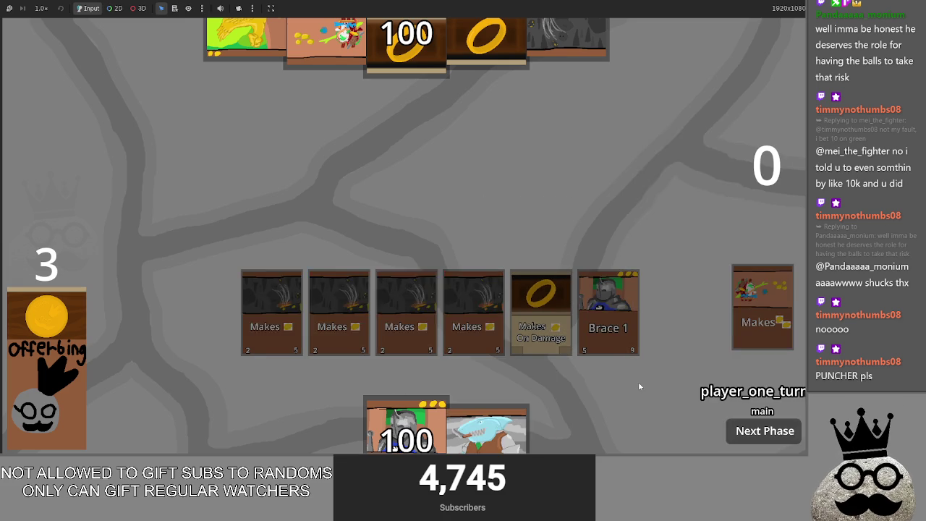
key("alt+Tab")
key("alt+Tab")
key("alt+Tab")
key("alt+Tab")
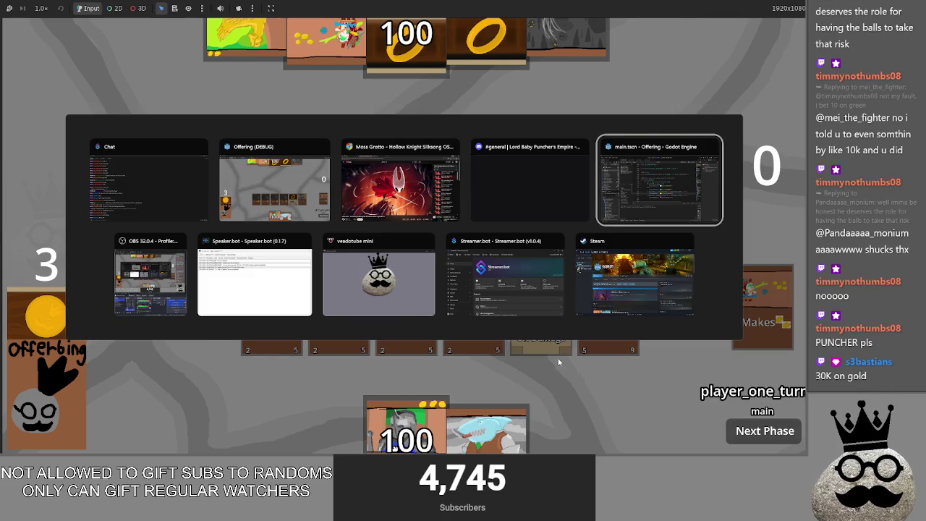
left_click(515, 291)
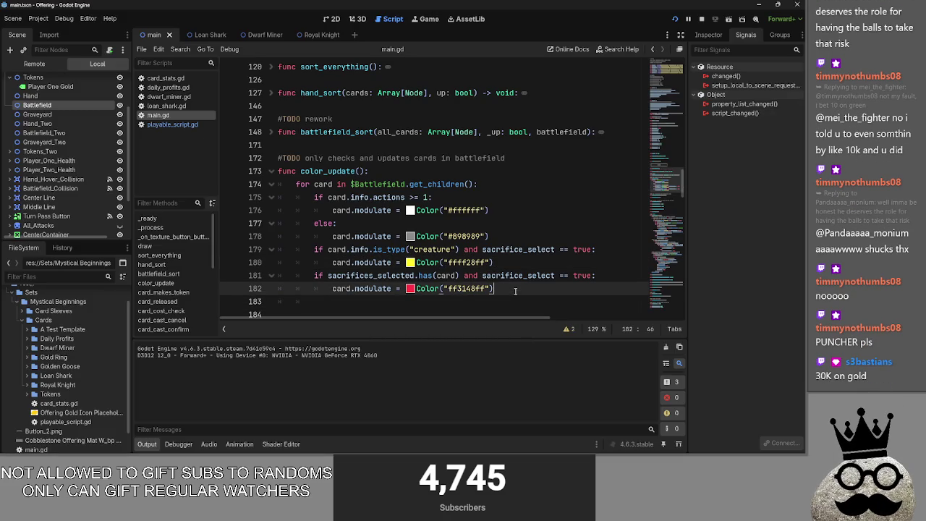
key("alt+Tab")
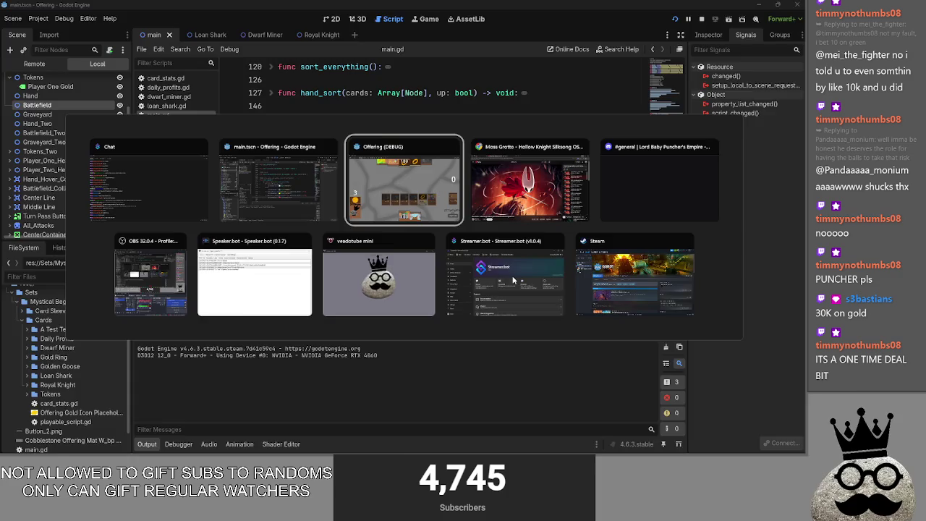
left_click(481, 430)
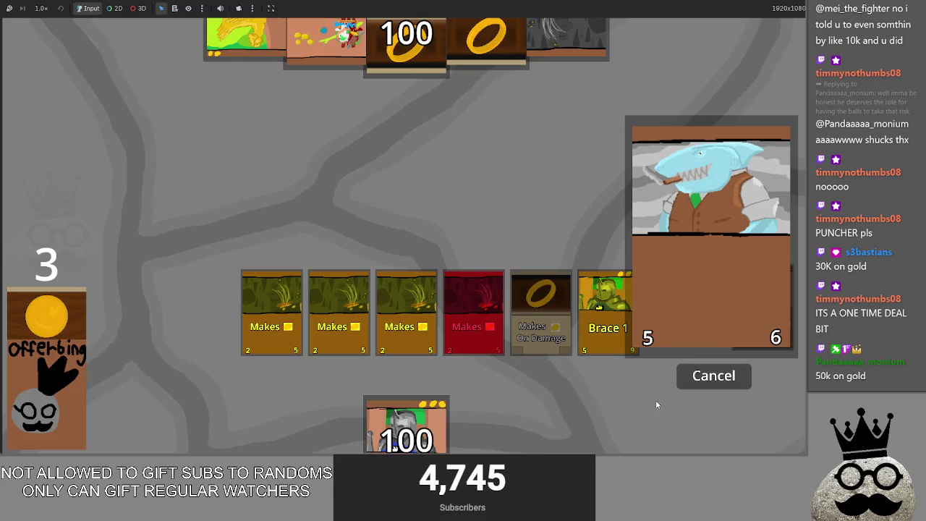
left_click(711, 381)
left_click(477, 426)
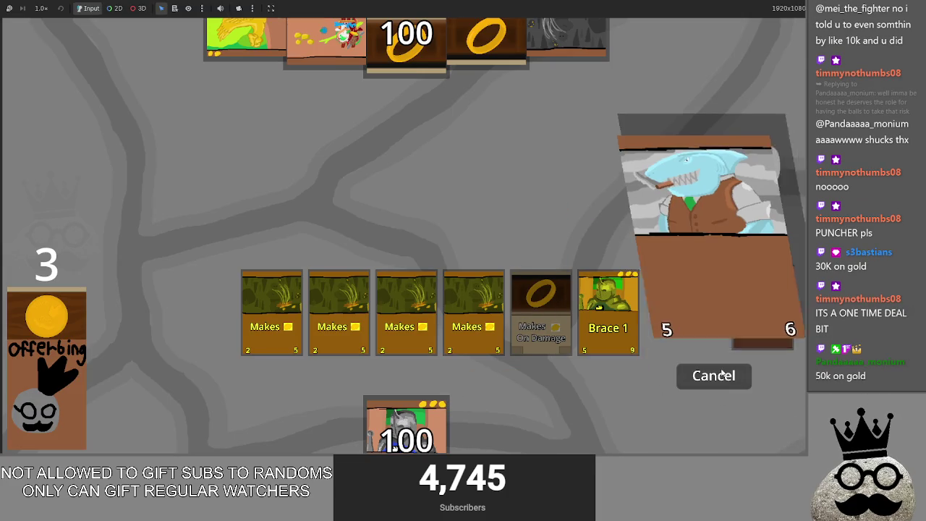
left_click(682, 376)
- Return to the Godot editor and collapse the color_update function in main.gd
key("alt+Tab")
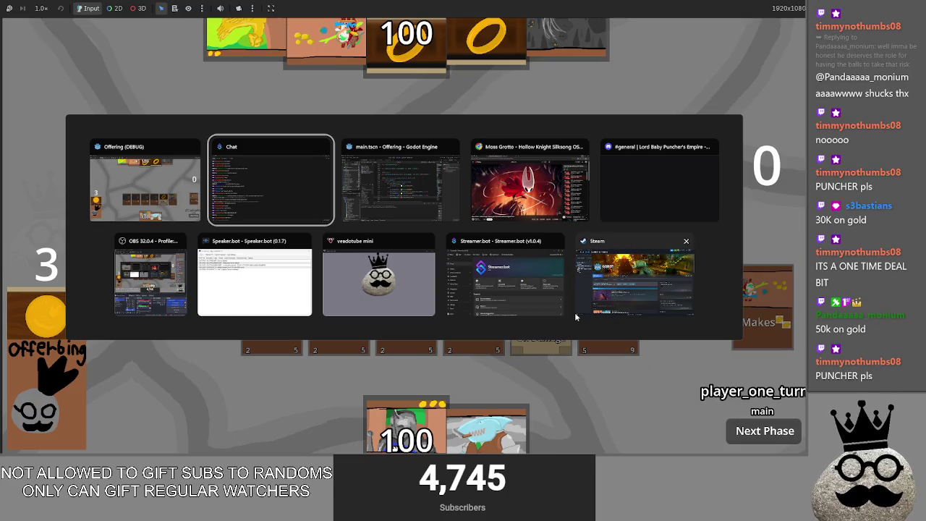
key("alt+Tab")
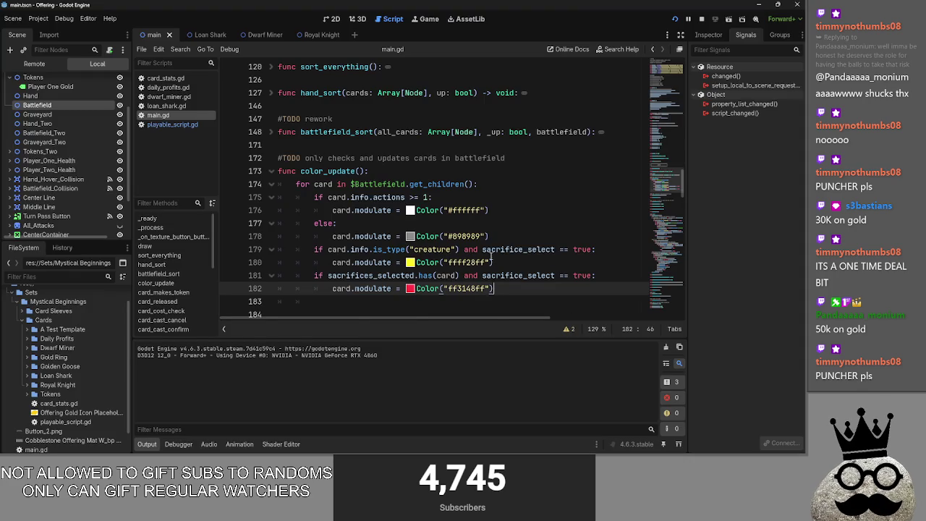
scroll(492, 258, "down", 1)
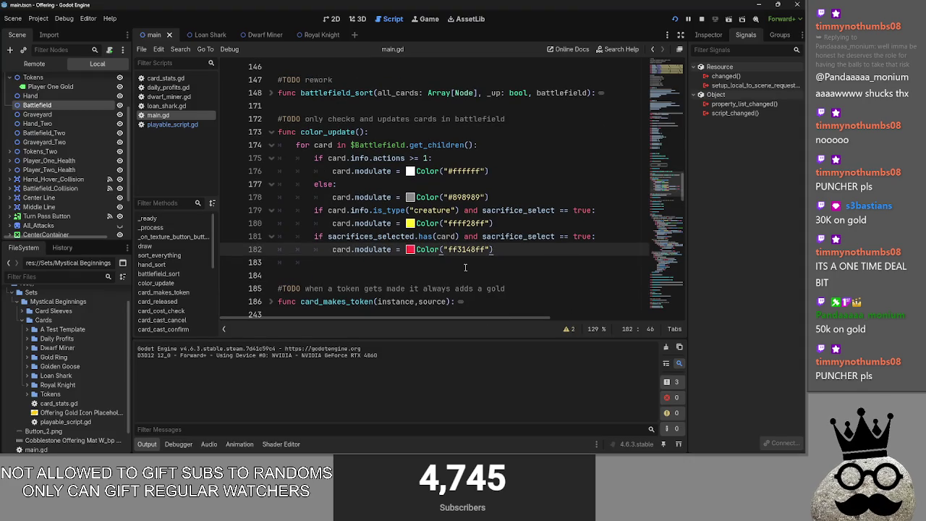
left_click(271, 131)
scroll(298, 210, "down", 3)
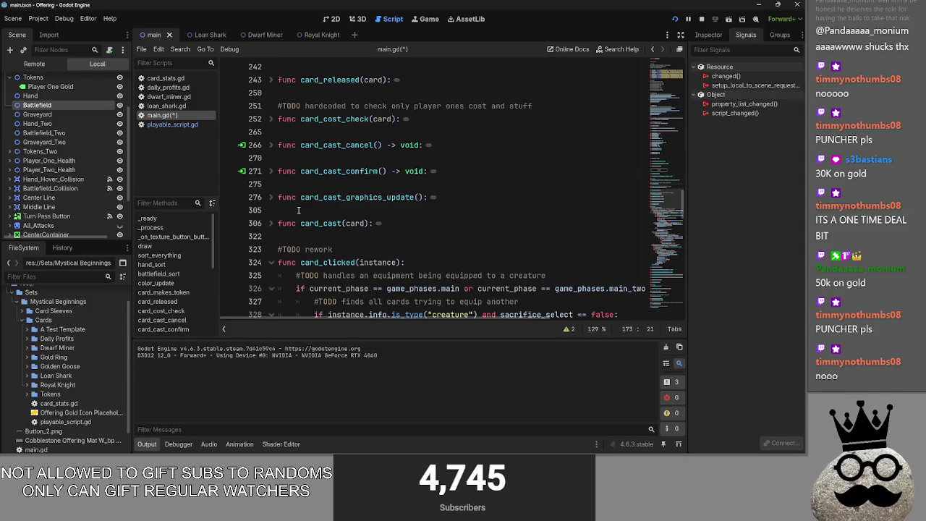
left_click(272, 196)
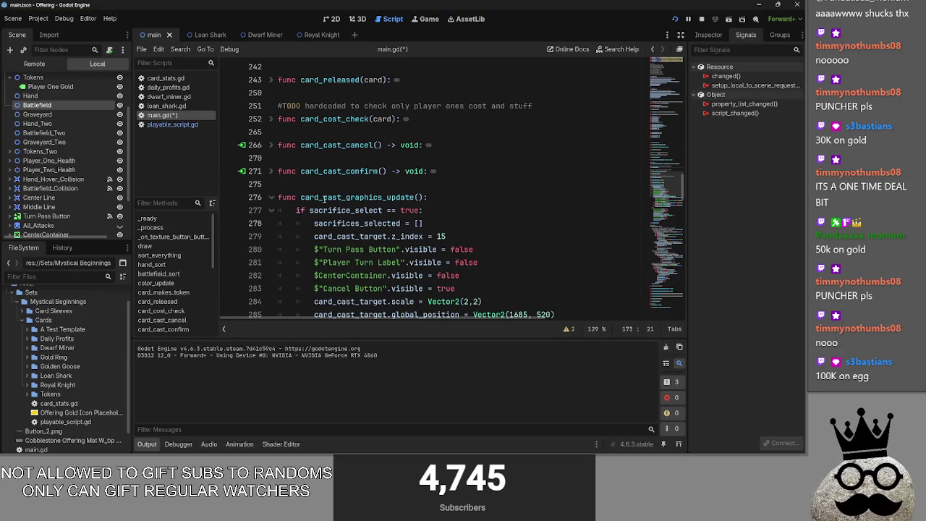
left_click_drag(300, 197, 424, 197)
left_click(271, 196)
left_click(446, 237)
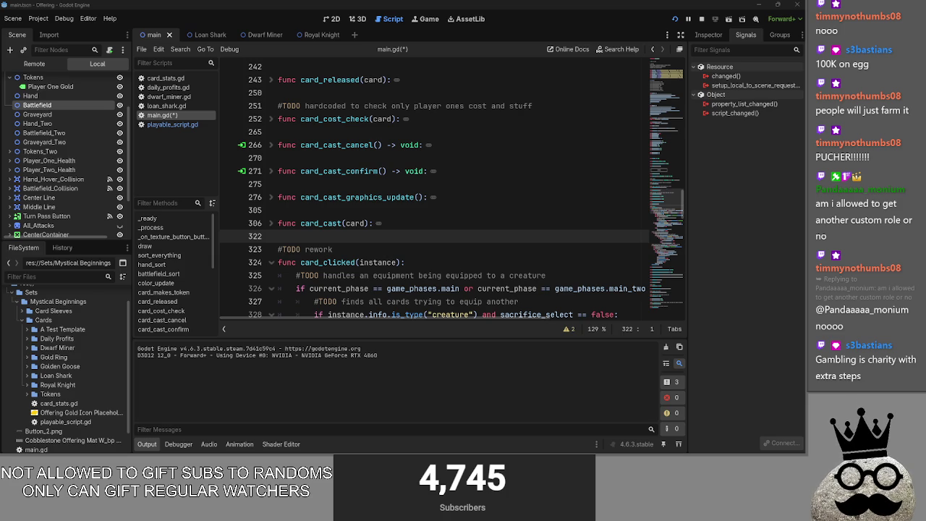
key("alt+Tab")
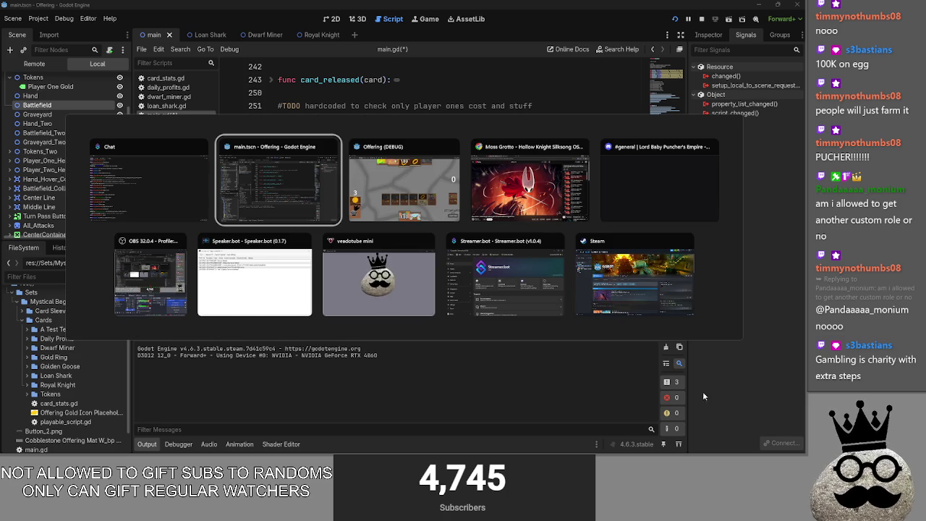
key("alt+Tab")
key("alt+Tab")
key("alt+Tab")
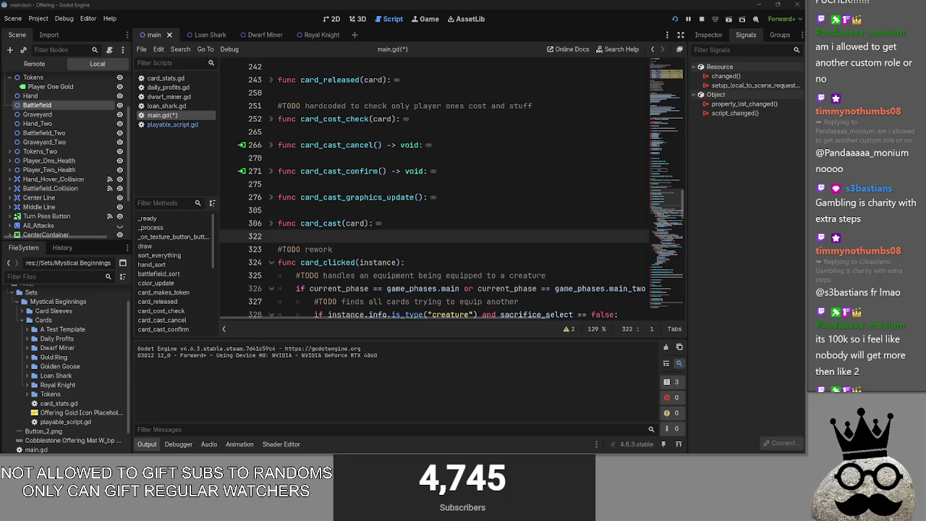
- Switch to Discord and scroll back through older messages in #general
key("alt+Tab")
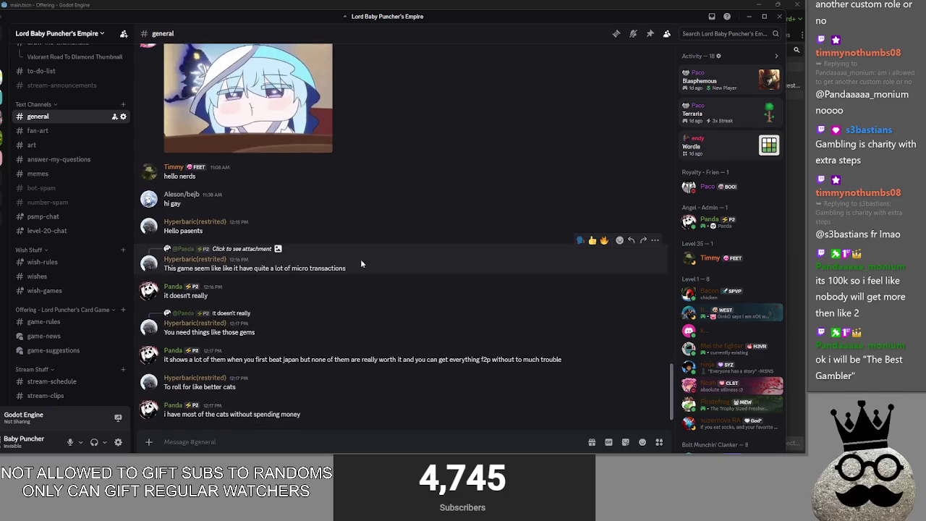
scroll(360, 259, "up", 10)
scroll(297, 318, "up", 15)
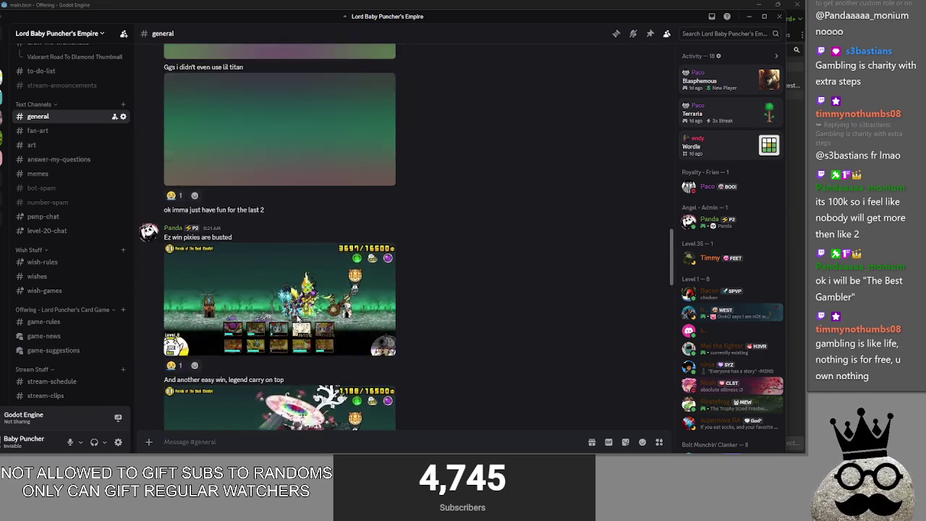
scroll(296, 314, "up", 15)
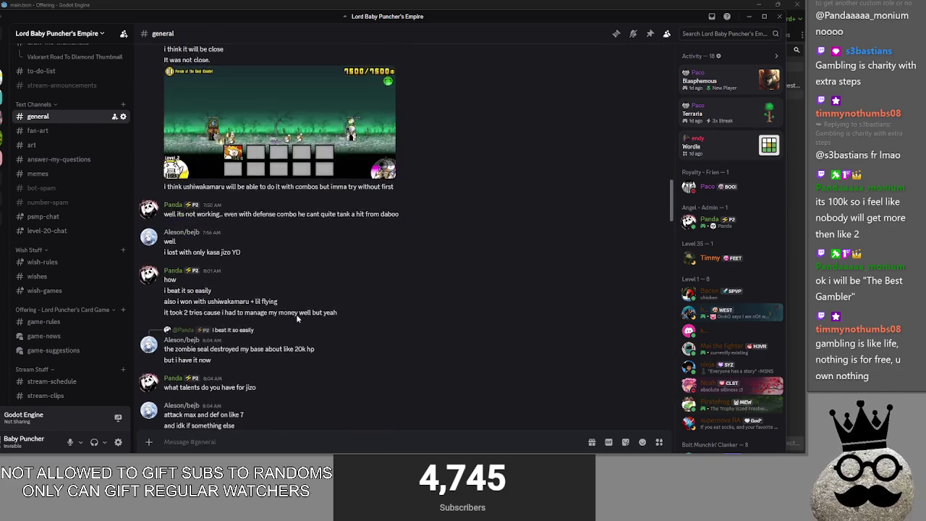
scroll(297, 318, "up", 15)
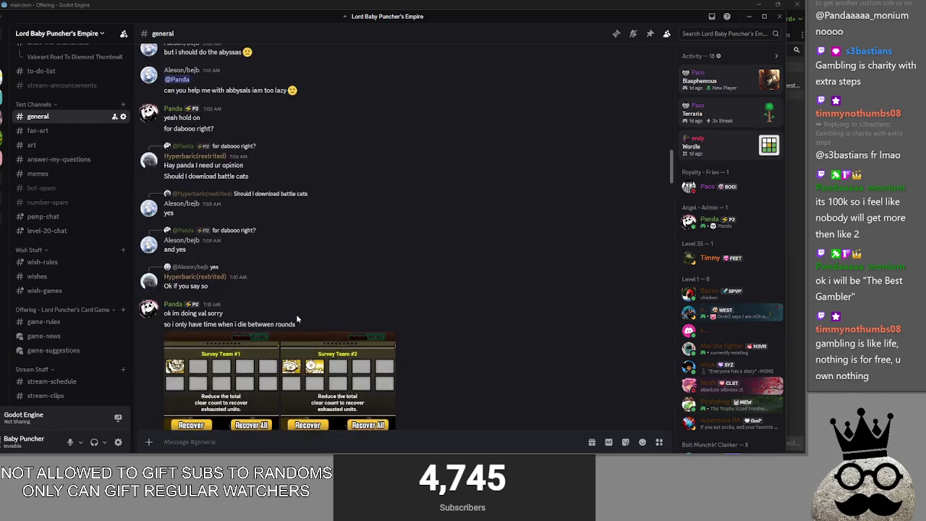
scroll(297, 319, "up", 10)
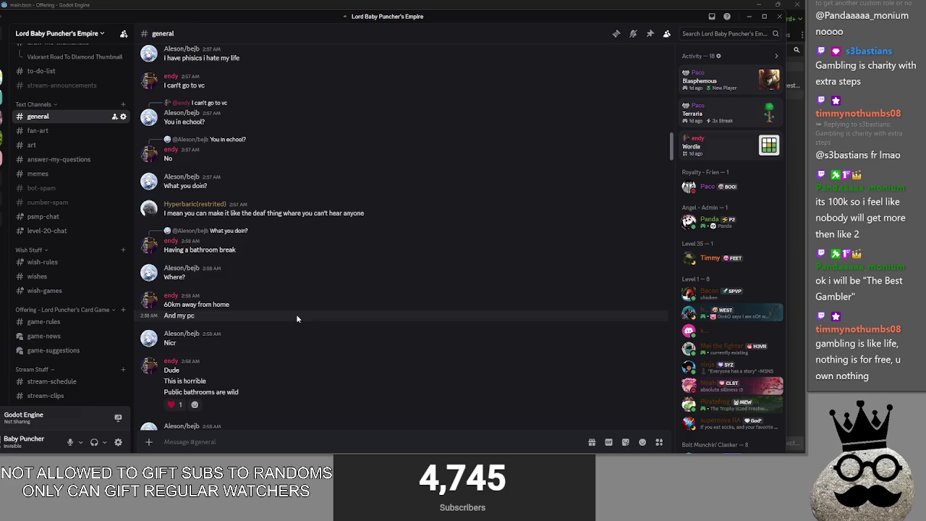
scroll(296, 319, "up", 10)
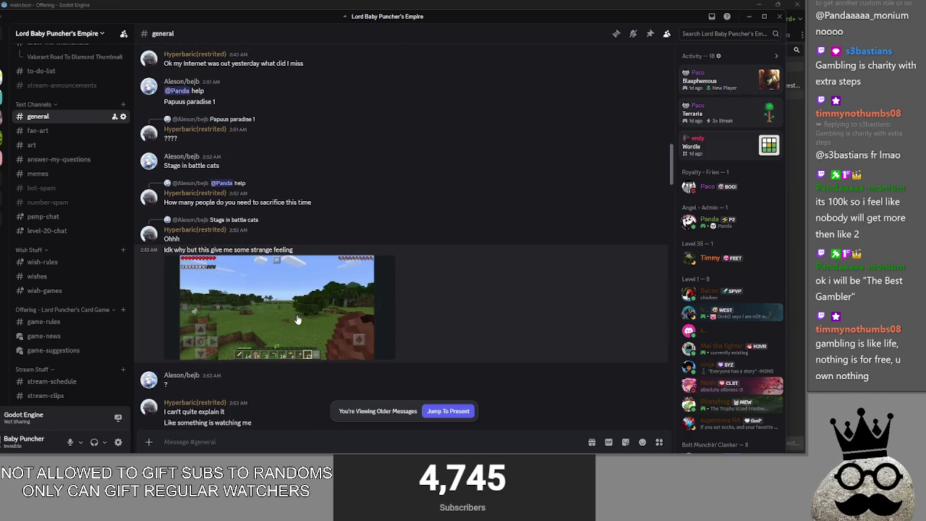
scroll(296, 318, "up", 1)
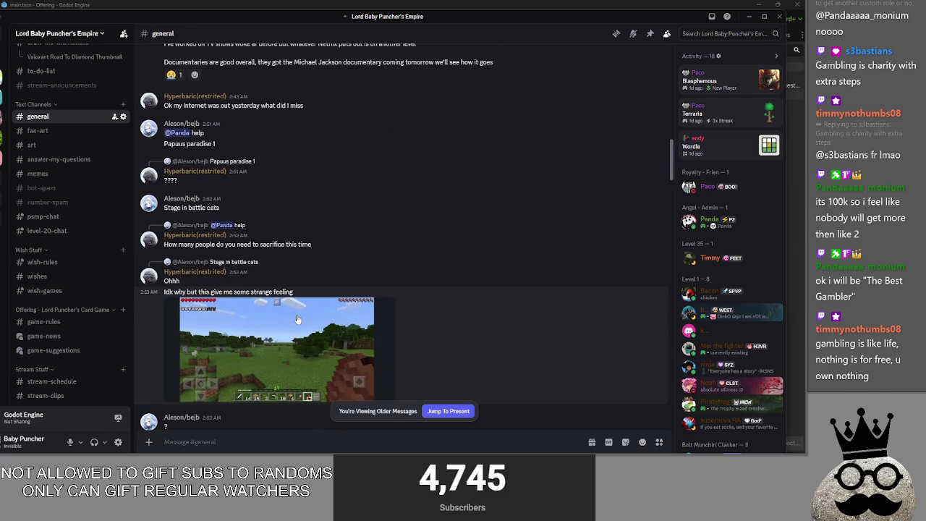
scroll(214, 308, "up", 5)
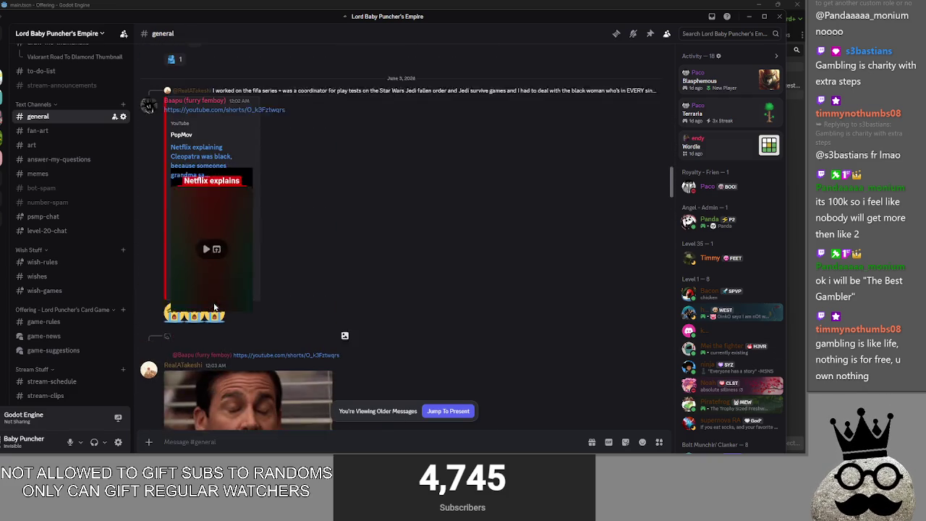
scroll(269, 310, "up", 10)
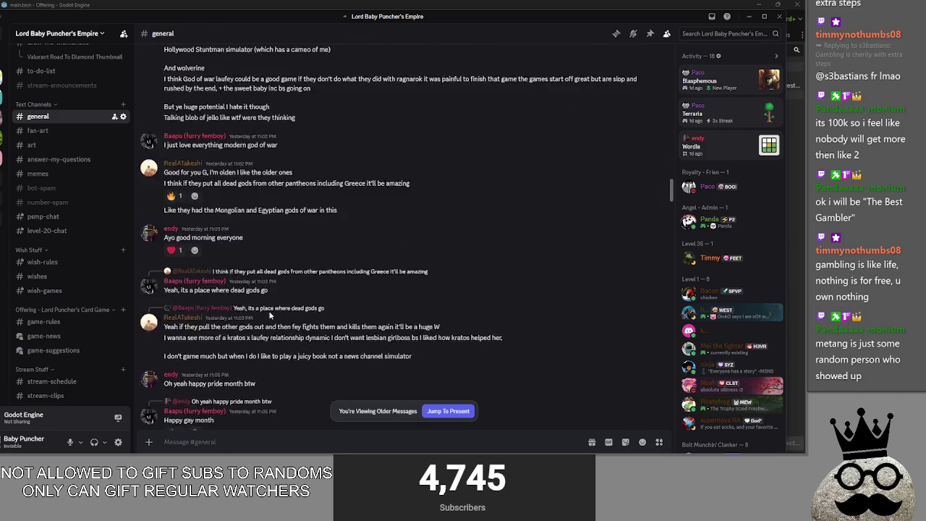
scroll(268, 310, "up", 10)
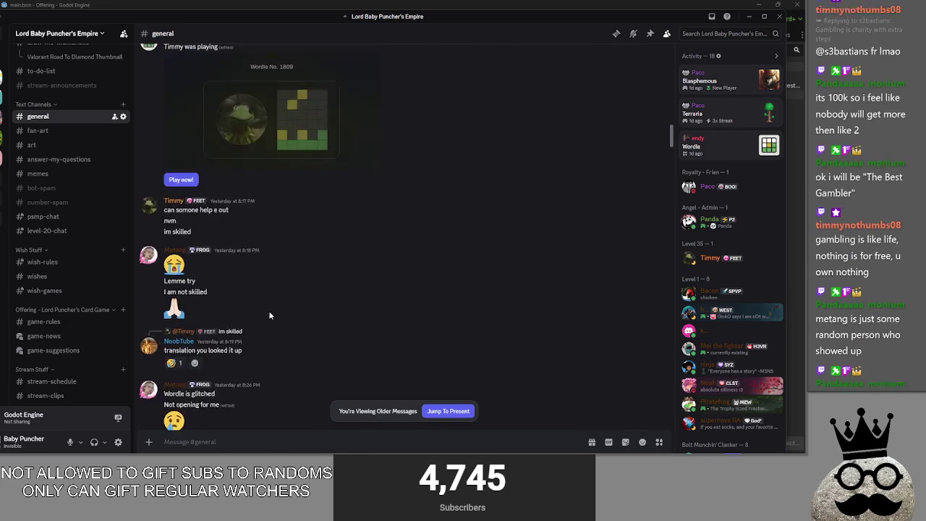
scroll(269, 311, "up", 3)
- View a member's profile card, close it, then jump to the latest messages
left_click(149, 338)
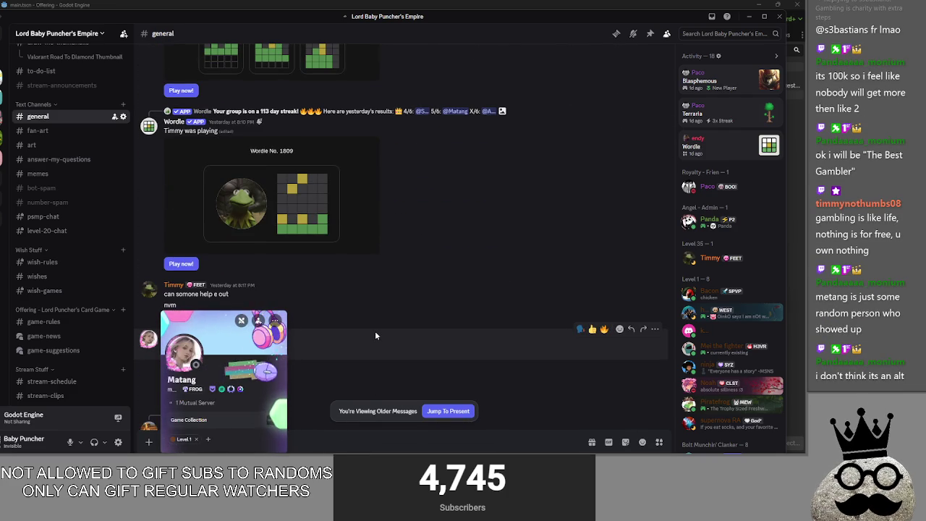
left_click(375, 331)
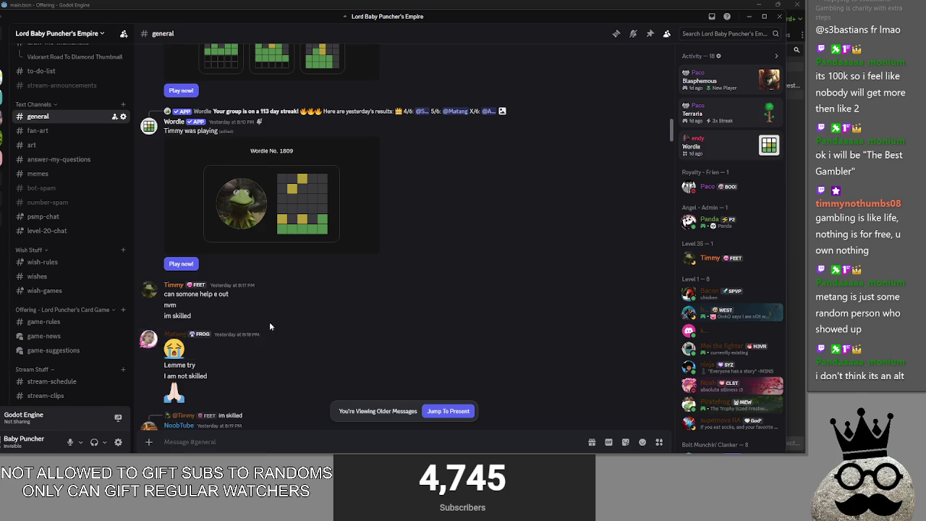
scroll(269, 327, "down", 3)
left_click(149, 255)
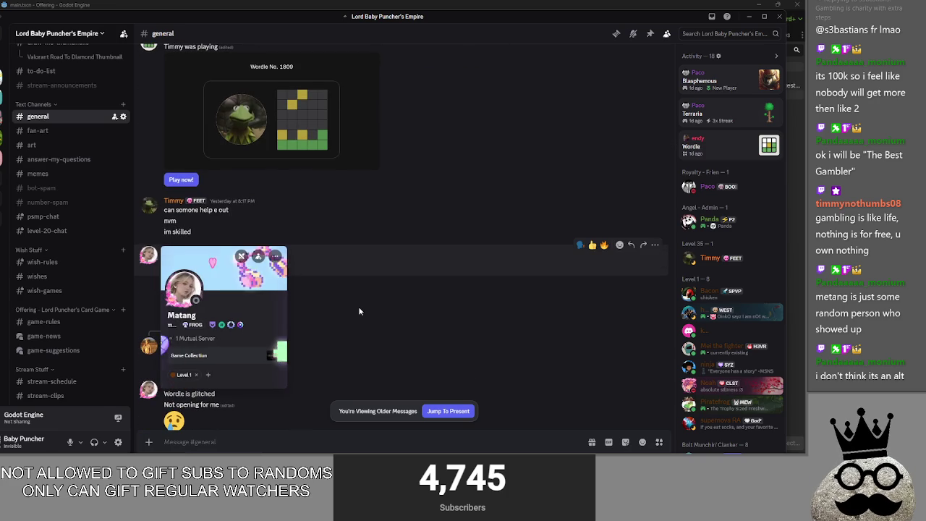
scroll(340, 313, "down", 5)
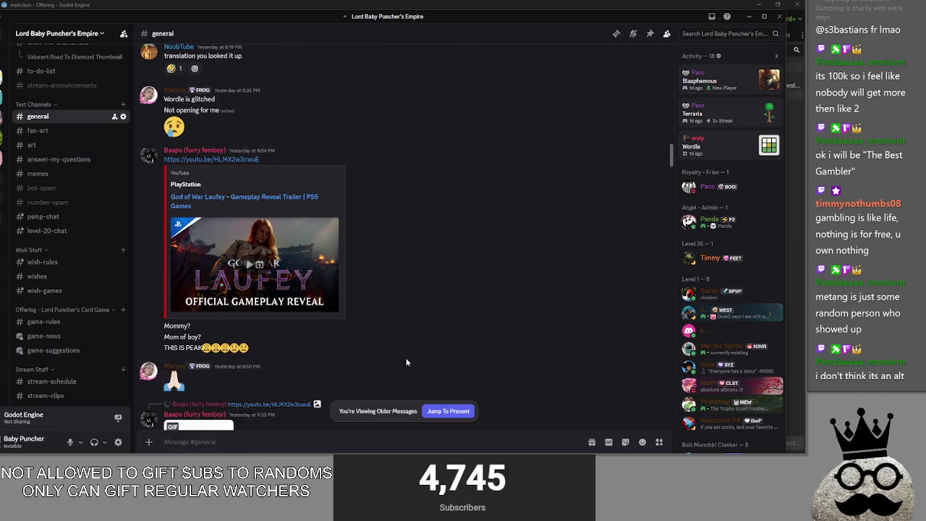
scroll(407, 362, "up", 5)
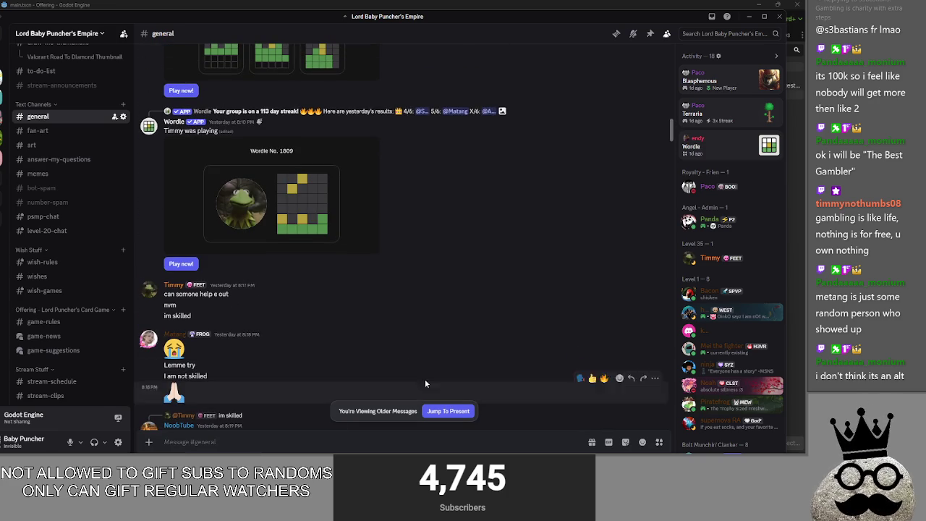
scroll(410, 368, "up", 3)
left_click(448, 411)
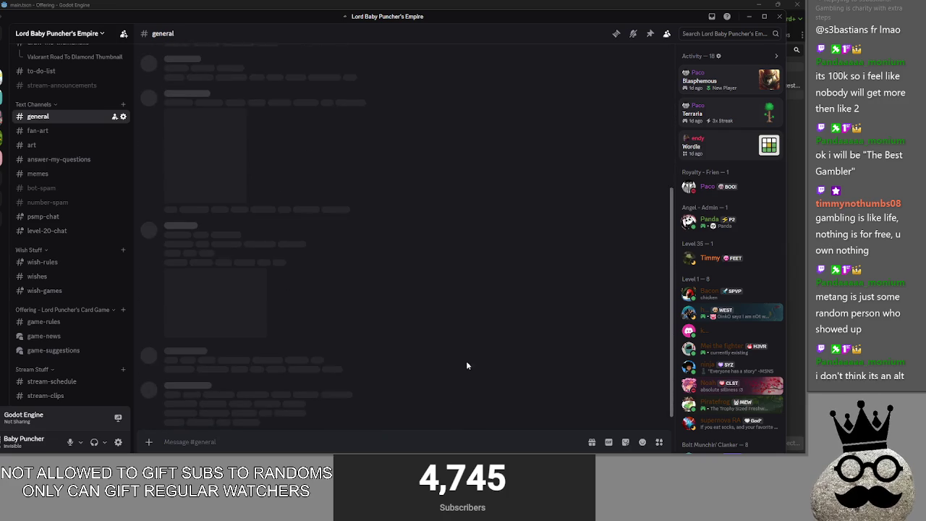
- Return to Godot's main.gd script editor and place the cursor at line 322
key("alt+Tab")
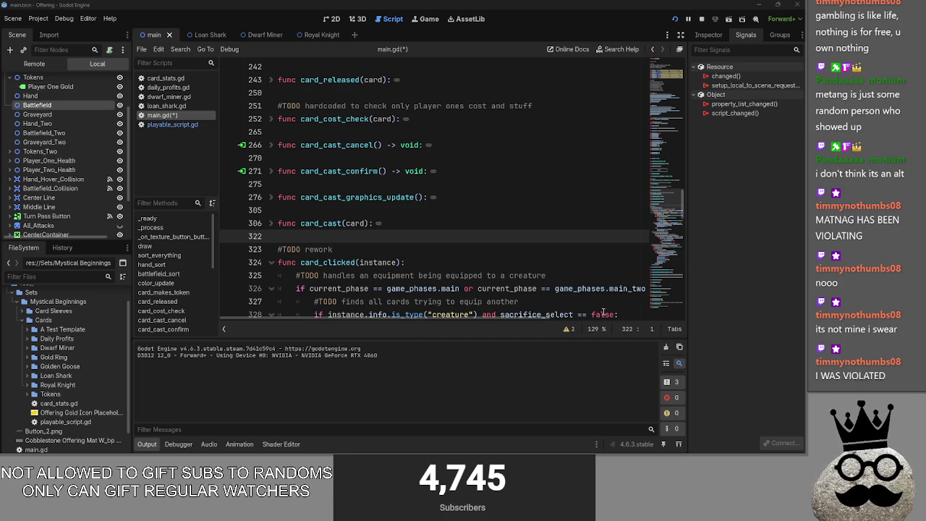
left_click(454, 231)
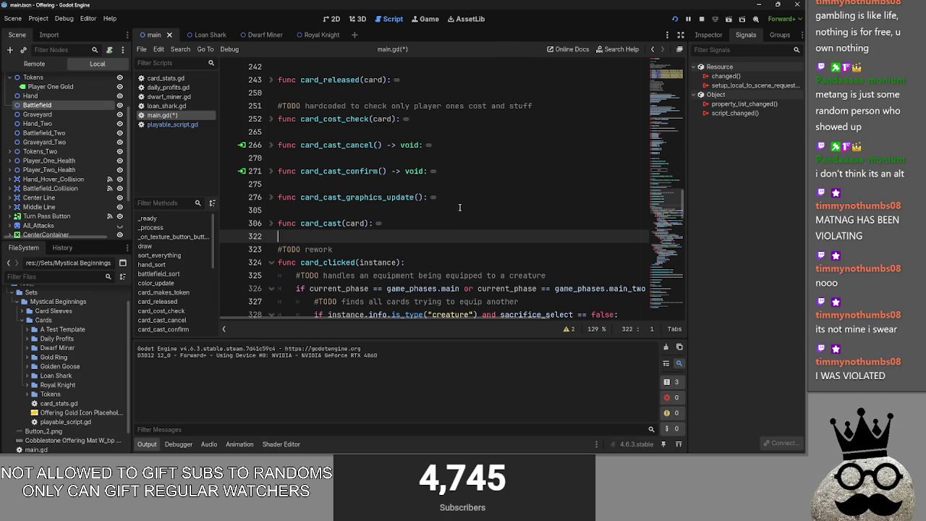
- Open blank lines after the instance.selected = true and deselect lines in card_clicked
scroll(454, 230, "down", 3)
scroll(454, 214, "down", 3)
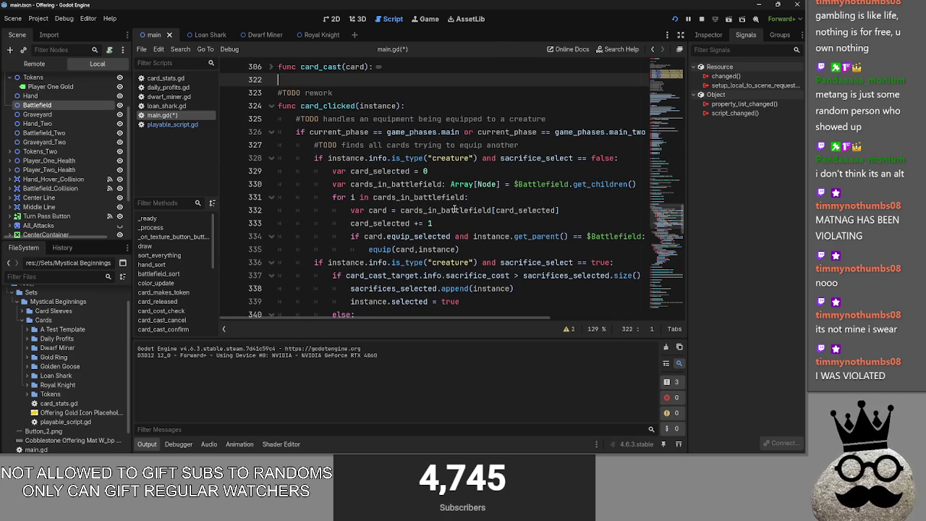
scroll(455, 210, "down", 4)
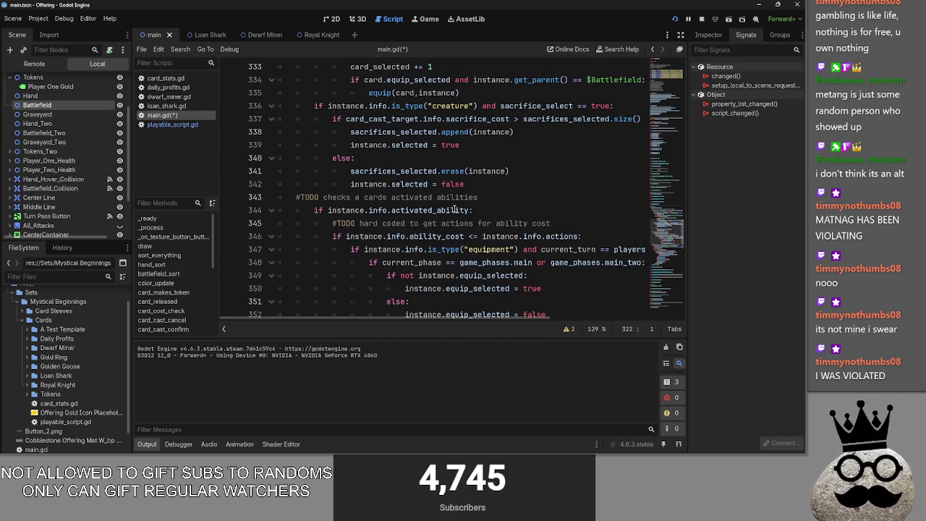
scroll(454, 210, "down", 5)
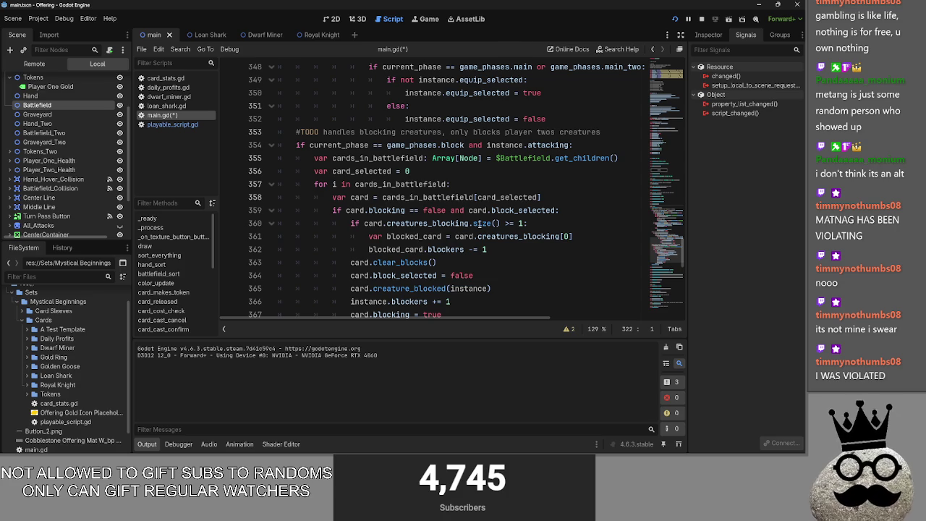
scroll(345, 217, "up", 5)
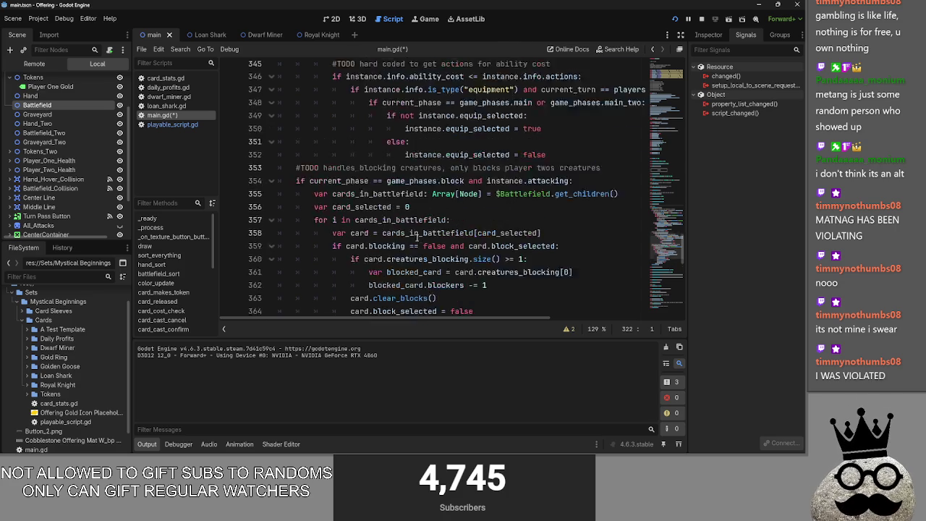
scroll(487, 295, "up", 2)
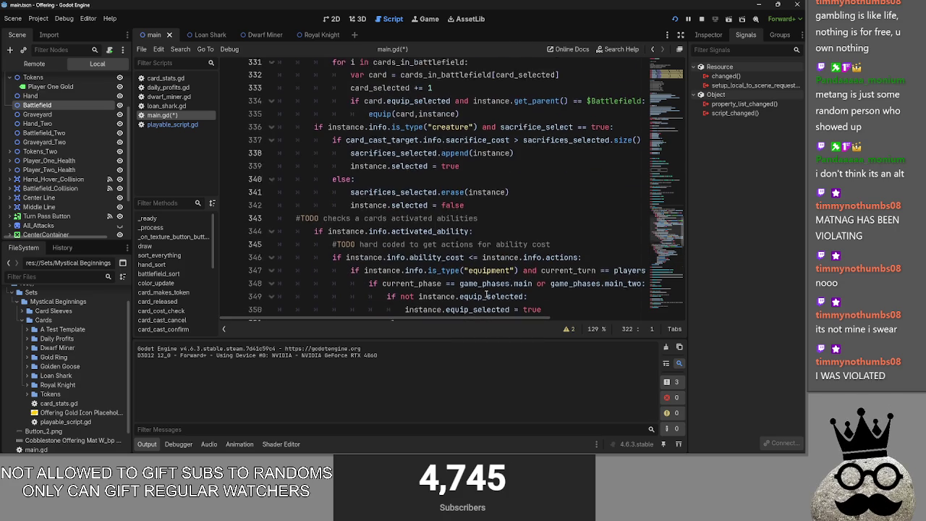
left_click(488, 264)
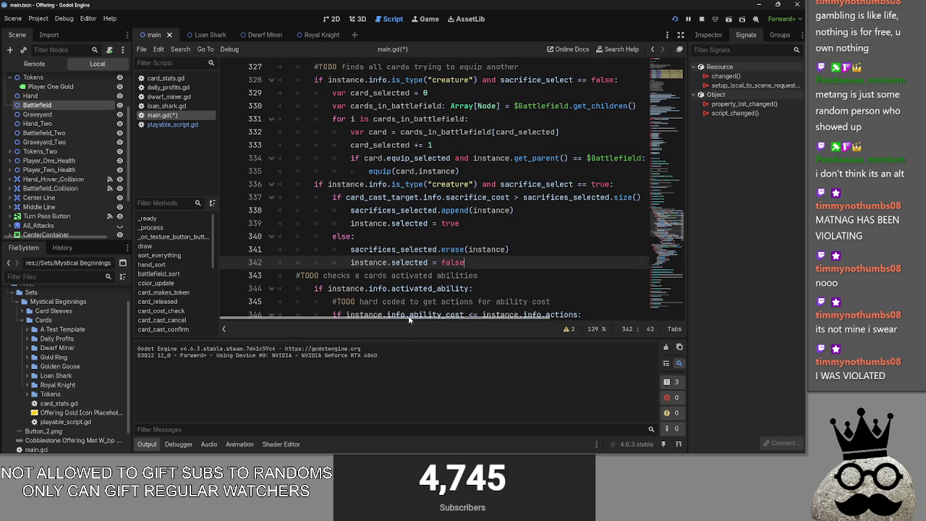
mouse_move(408, 320)
left_mouse_down()
mouse_move(423, 320)
mouse_move(401, 320)
left_mouse_up()
left_click(475, 223)
key("Return")
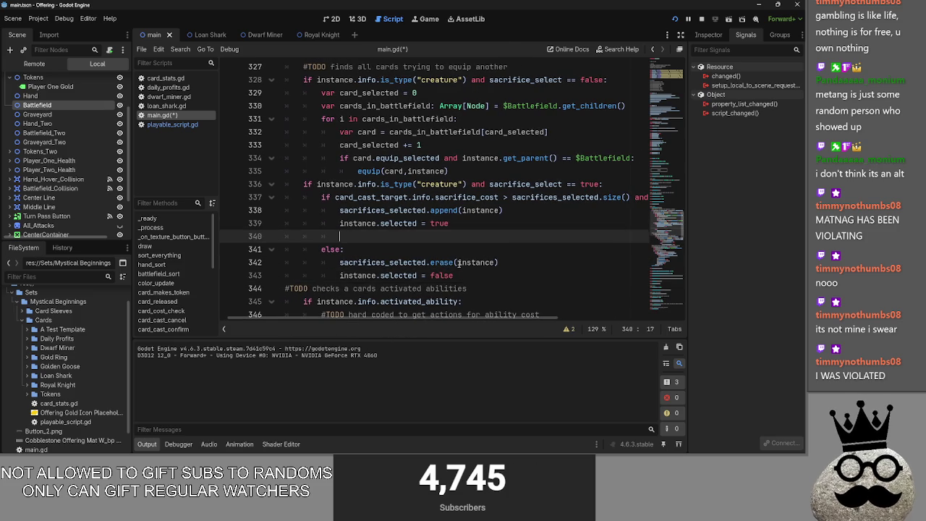
left_click(470, 275)
key("Return")
- Insert sort_everything() after the sacrifice else block, delete the stray blank line, and unindent it
type("sort_")
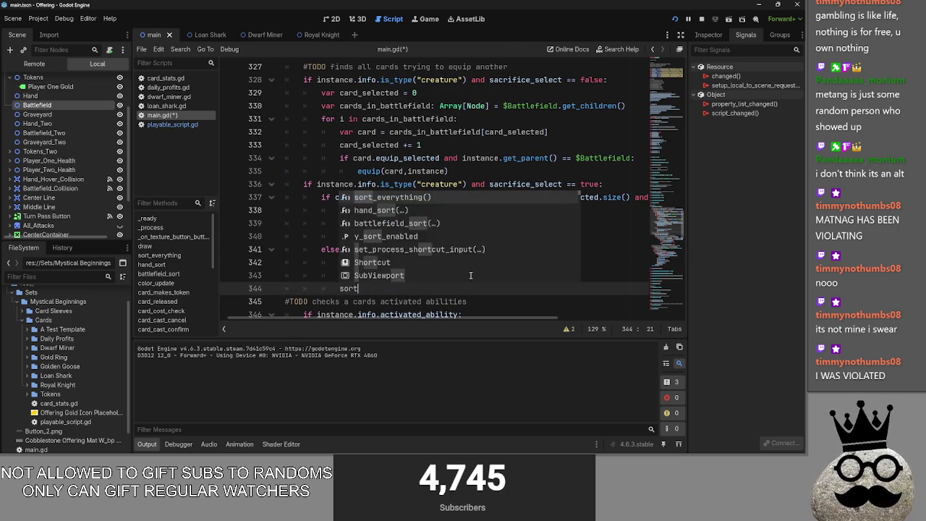
key("Return")
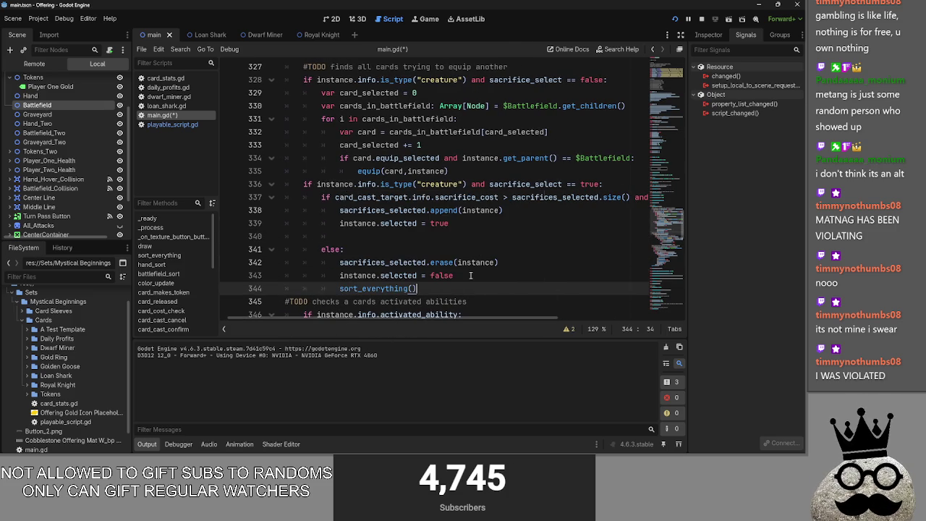
left_click(395, 235)
key("BackSpace")
key("BackSpace")
key("BackSpace")
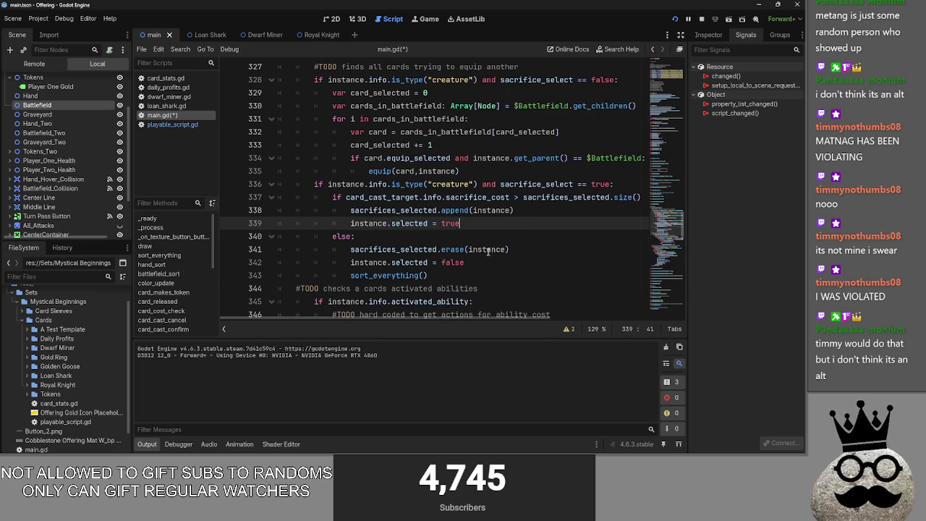
left_click(434, 276)
key("shift+Tab")
left_click(509, 249)
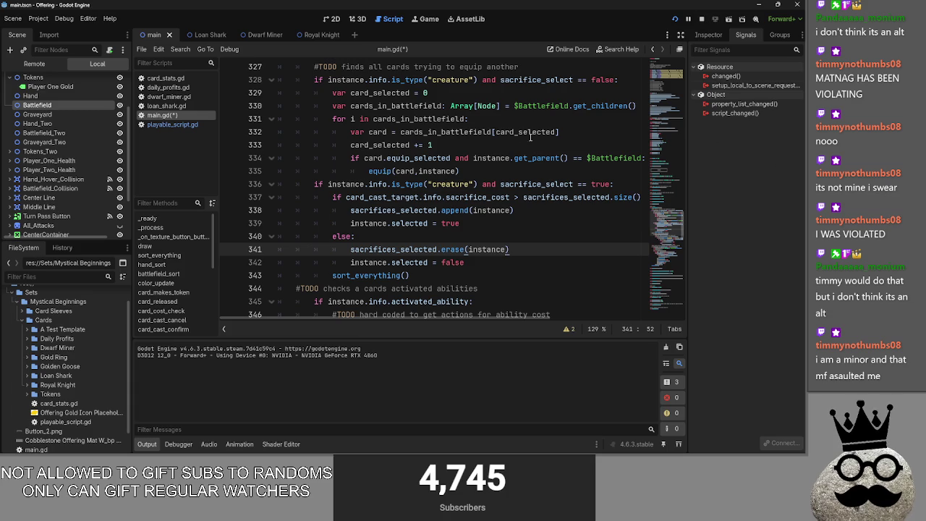
left_click(521, 225)
key("Down")
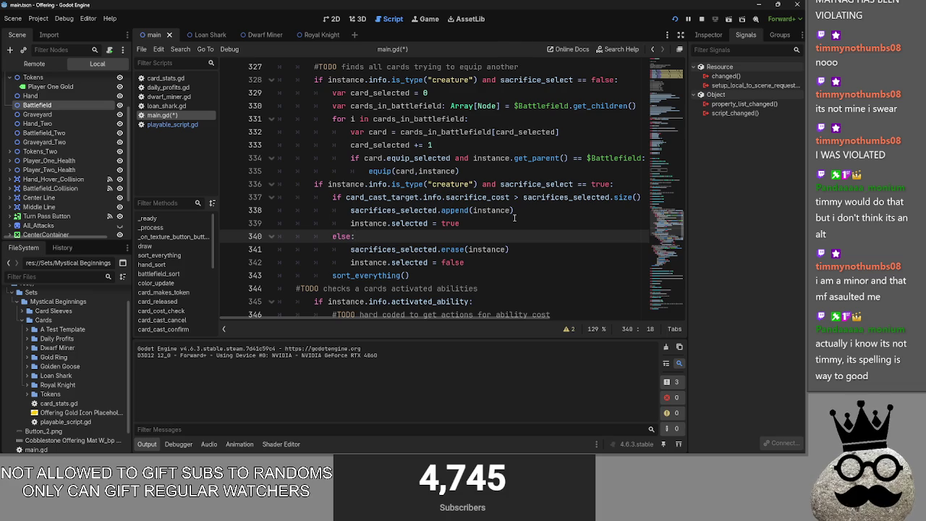
key("alt+Tab")
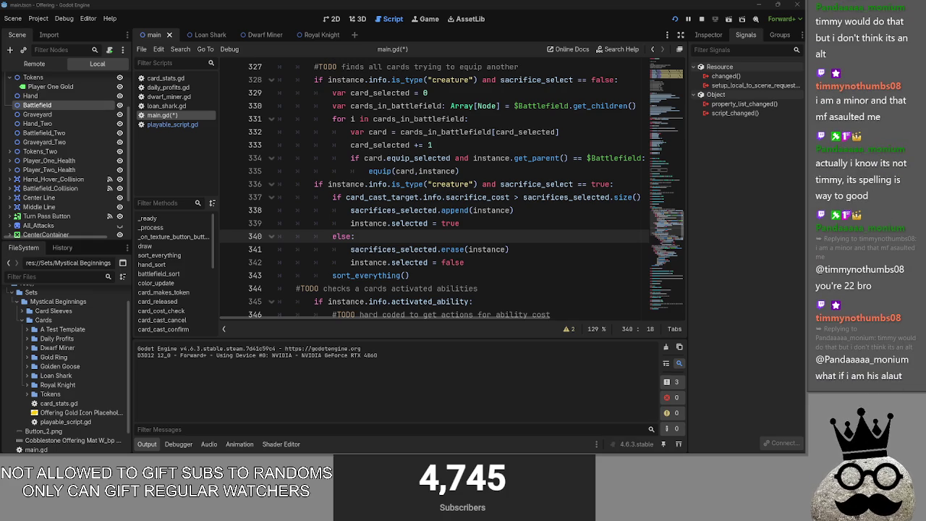
left_click(355, 236)
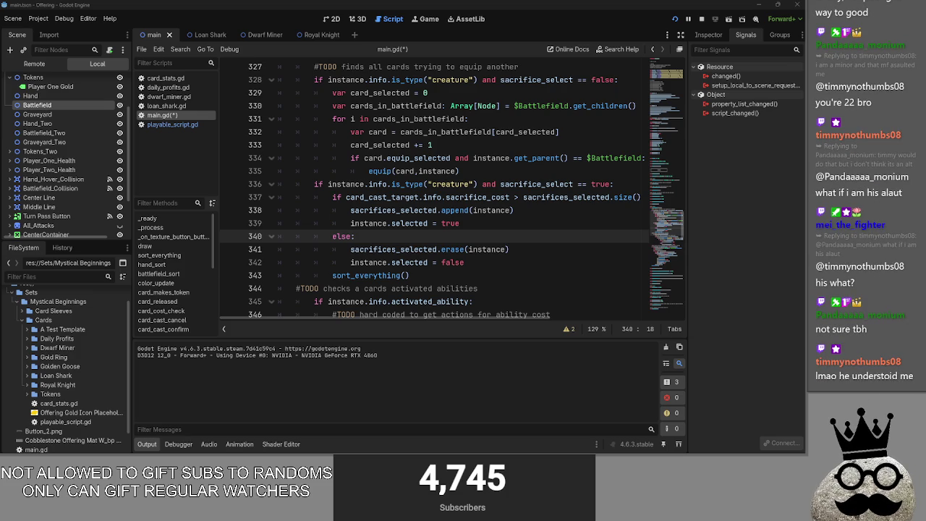
key("alt+Tab")
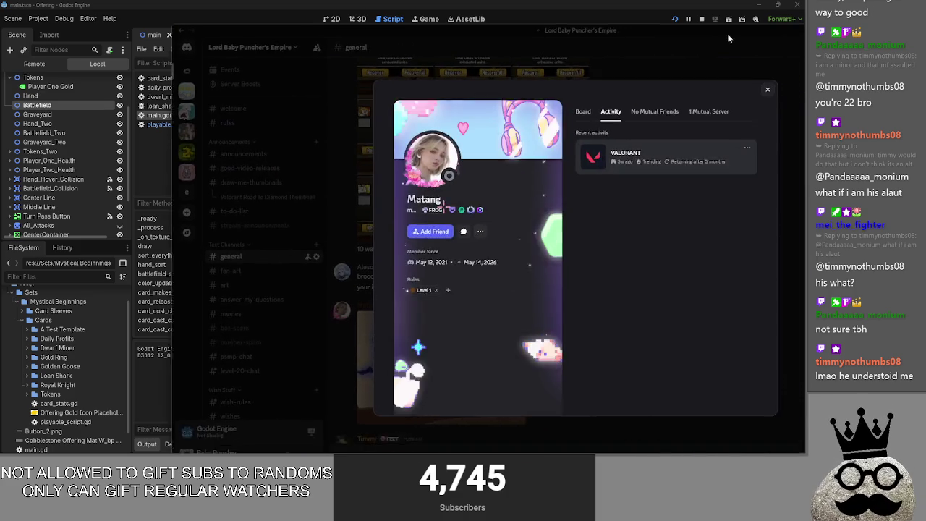
left_click_drag(729, 38, 538, 16)
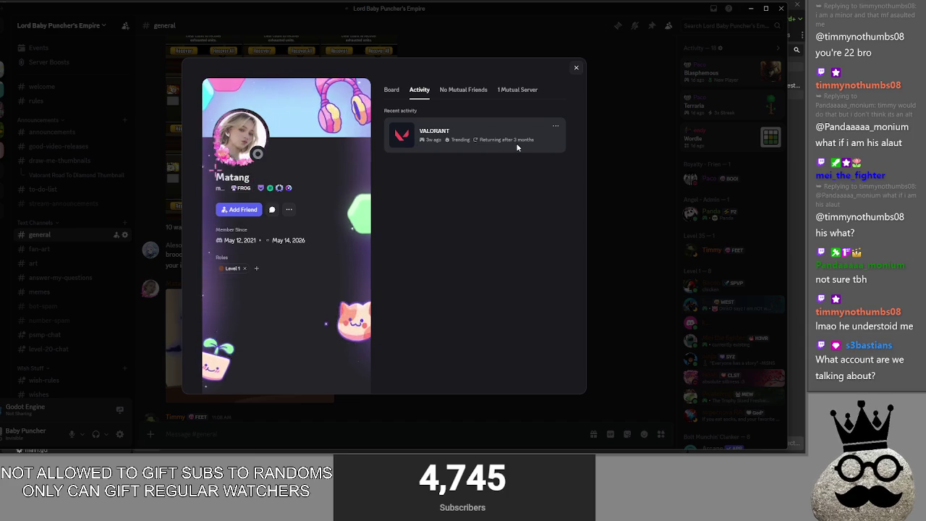
left_click(391, 91)
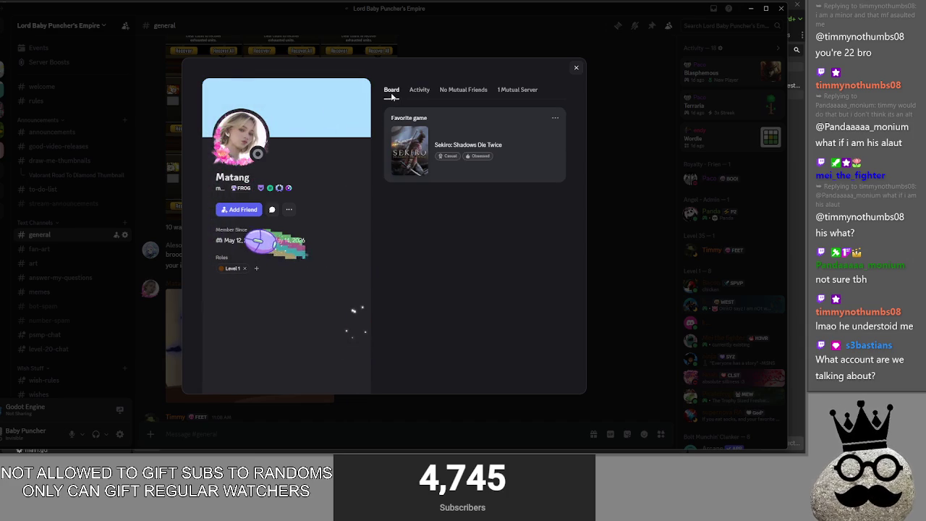
key("alt+Tab")
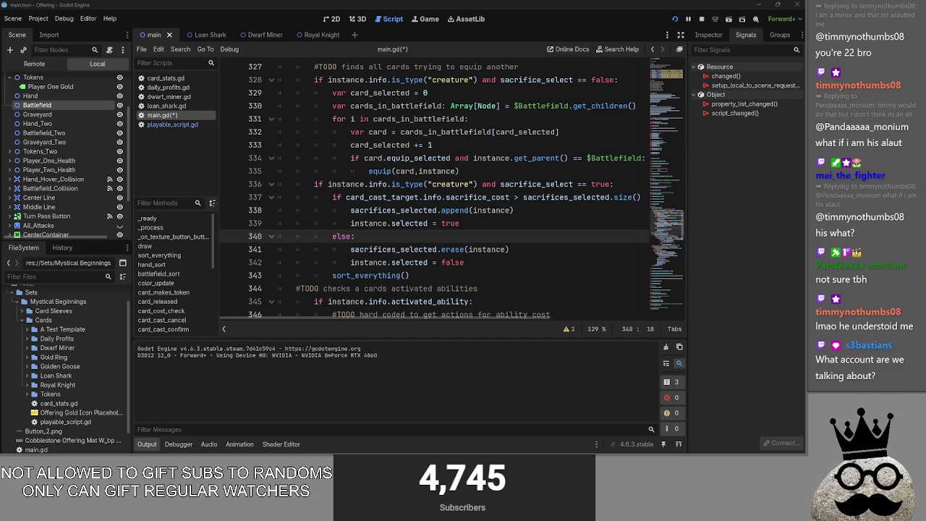
- Switch from the Godot editor over to Discord's #general channel
key("alt+Tab")
key("alt+Tab")
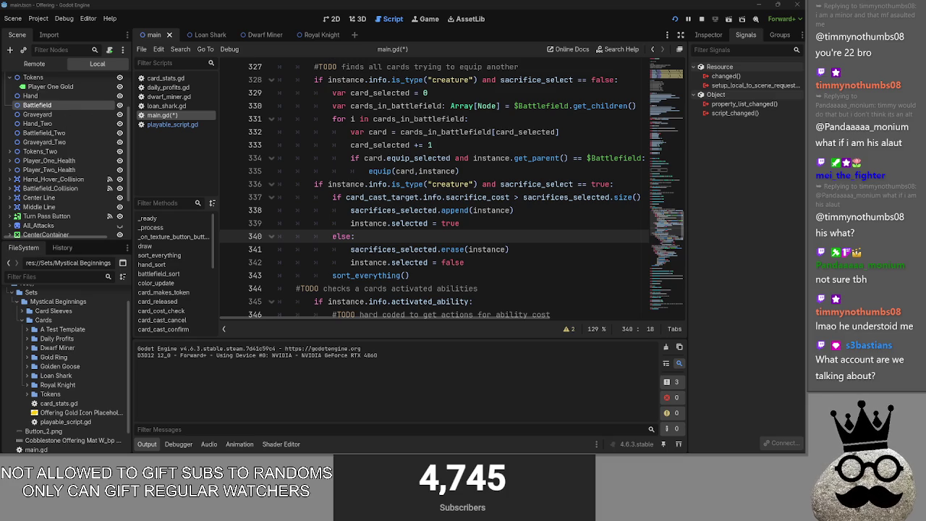
key("alt+Tab")
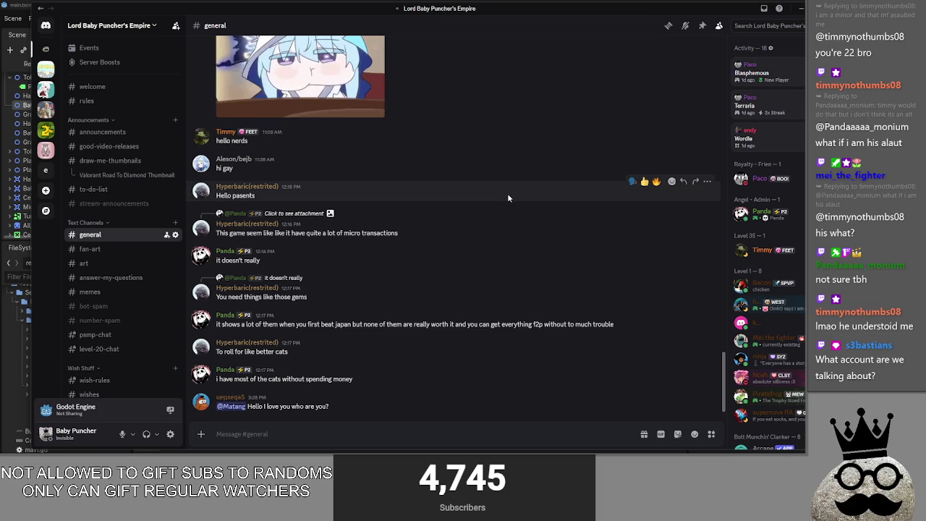
- Select part of the latest Discord message, open and dismiss its More menu, then return to Godot
left_click_drag(266, 407, 324, 406)
left_click(324, 406)
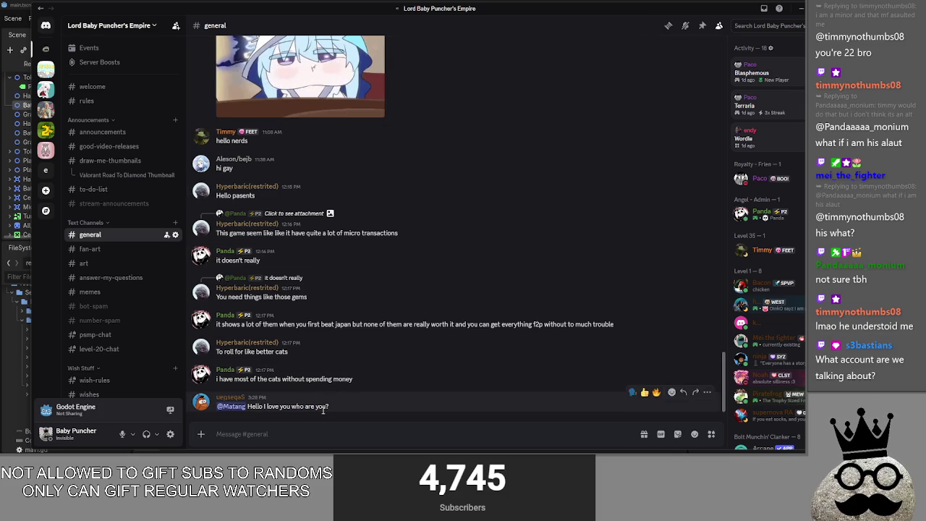
left_click(707, 391)
key("Escape")
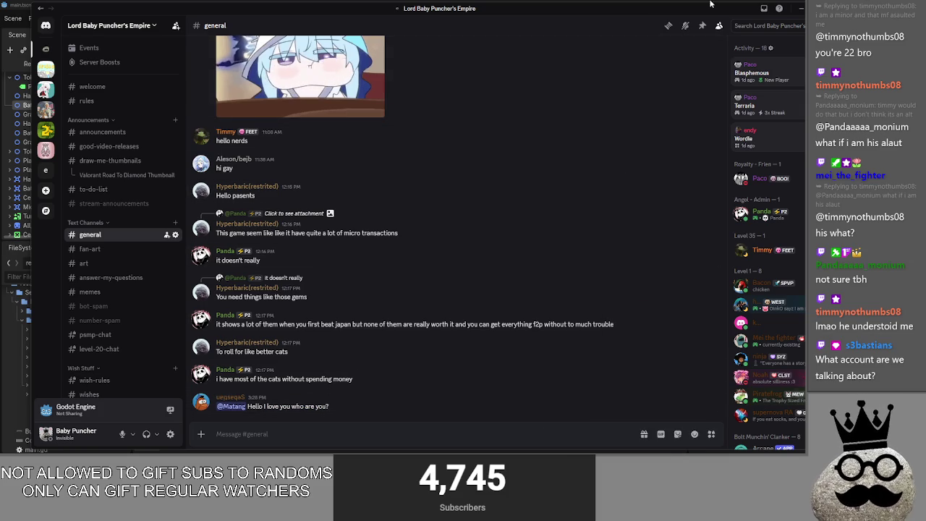
key("alt+Tab")
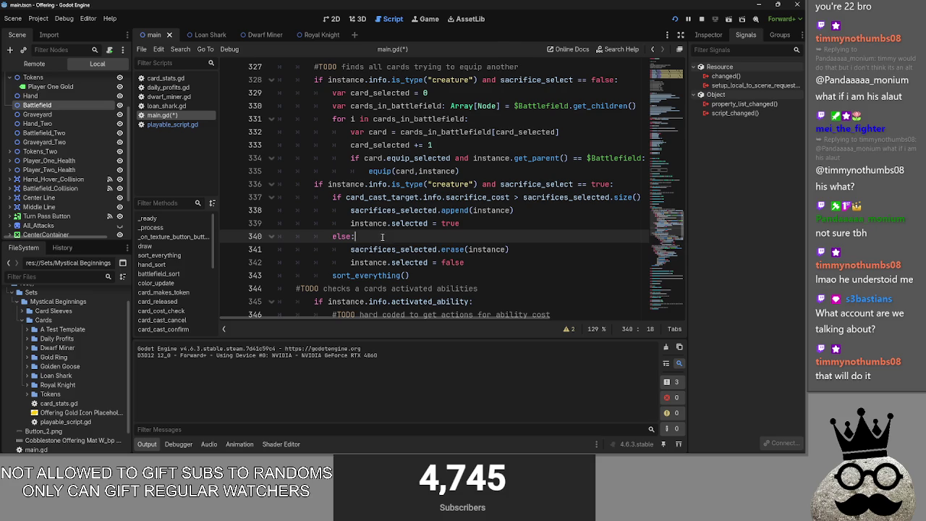
key("alt+Tab")
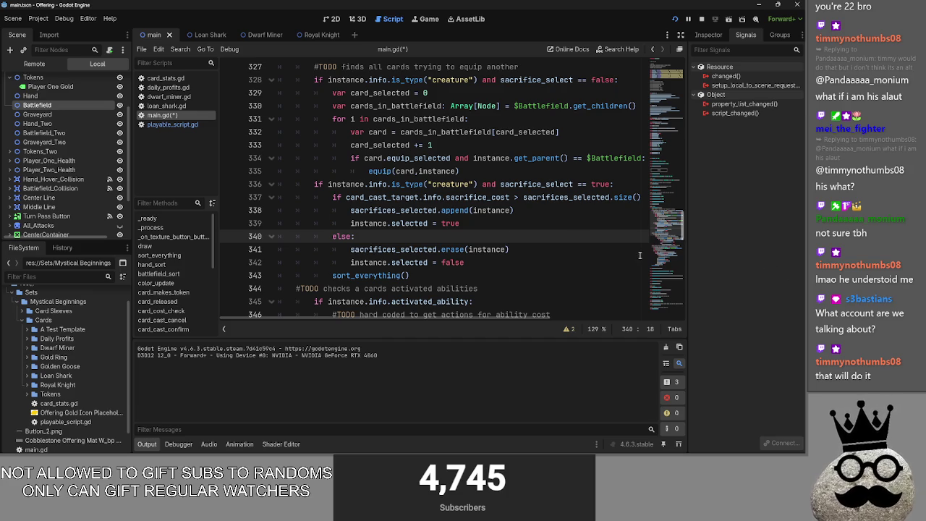
key("alt+Tab")
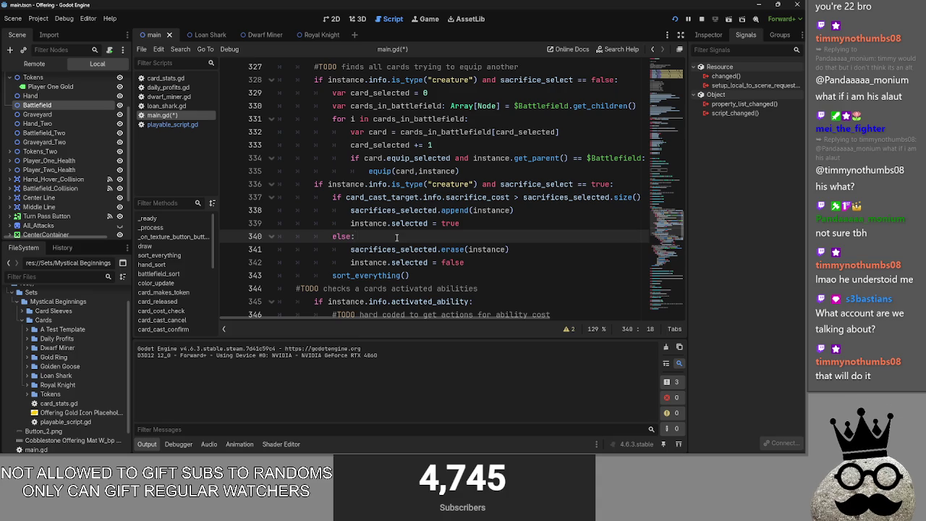
- Review the sacrifice toggling code around line 339, highlighting the words instance and selected
left_click(483, 223)
scroll(499, 217, "down", 2)
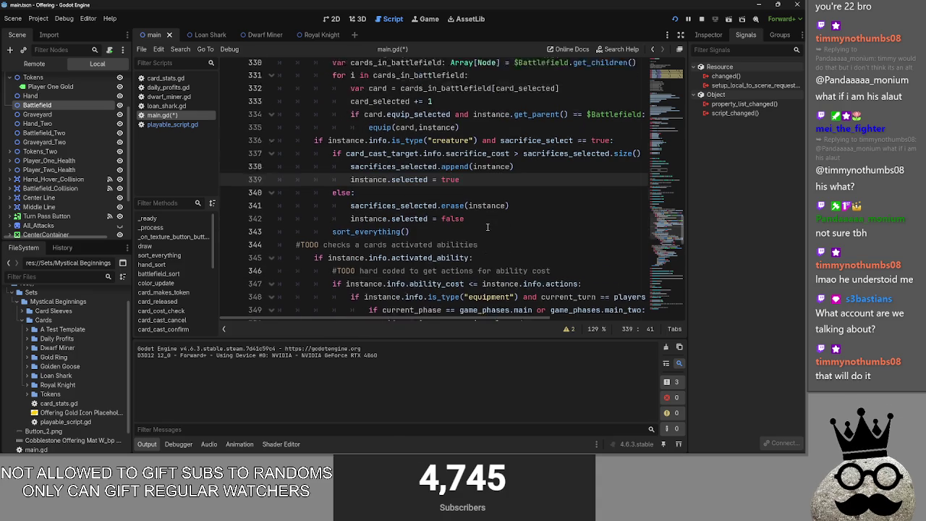
key("alt+Tab")
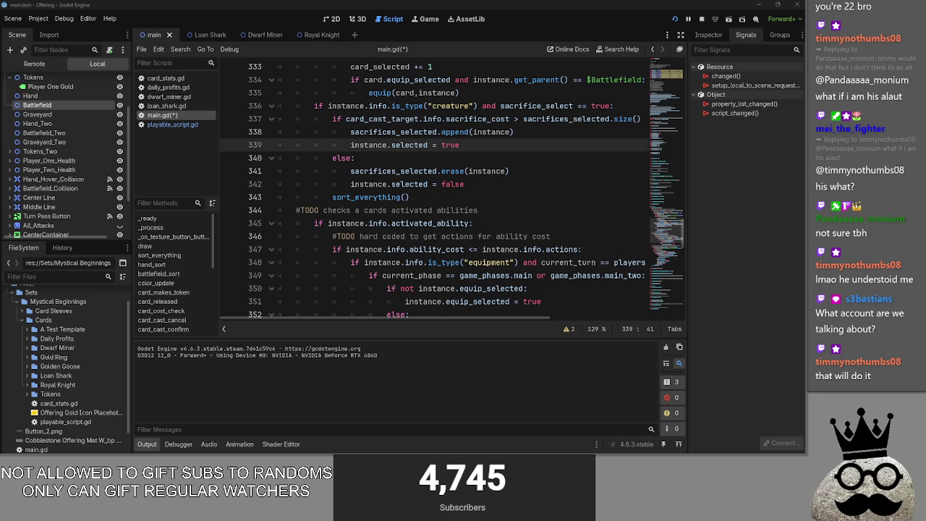
left_click(500, 159)
left_click(500, 146)
double_click(369, 146)
double_click(402, 144)
left_click(478, 146)
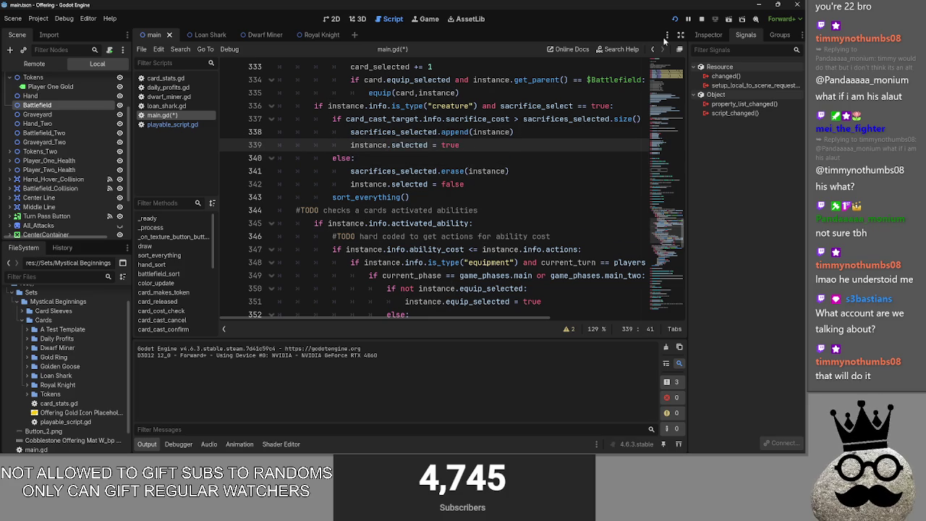
scroll(449, 231, "up", 1)
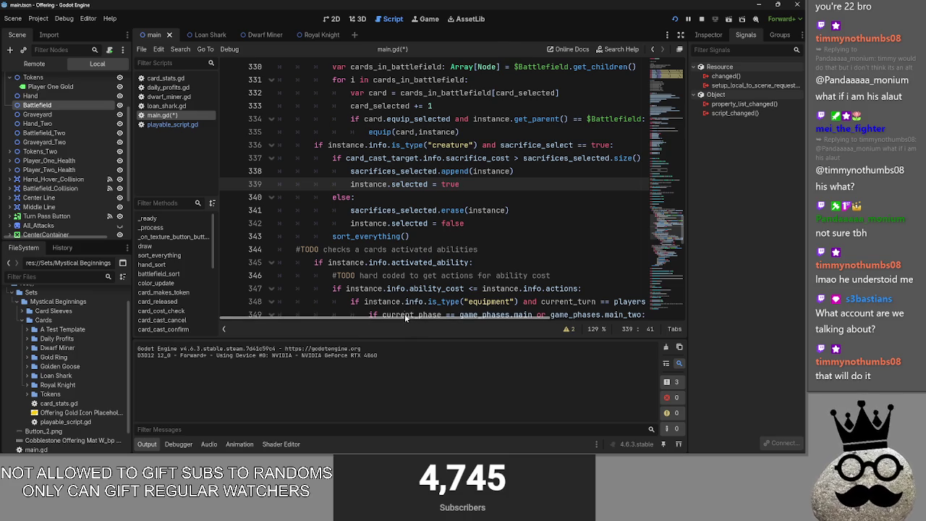
mouse_move(406, 314)
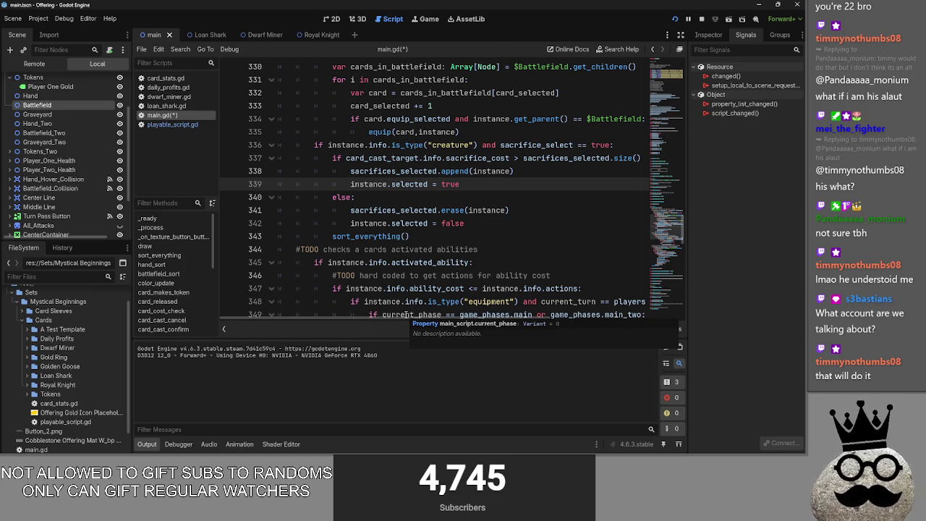
scroll(426, 196, "up", 7)
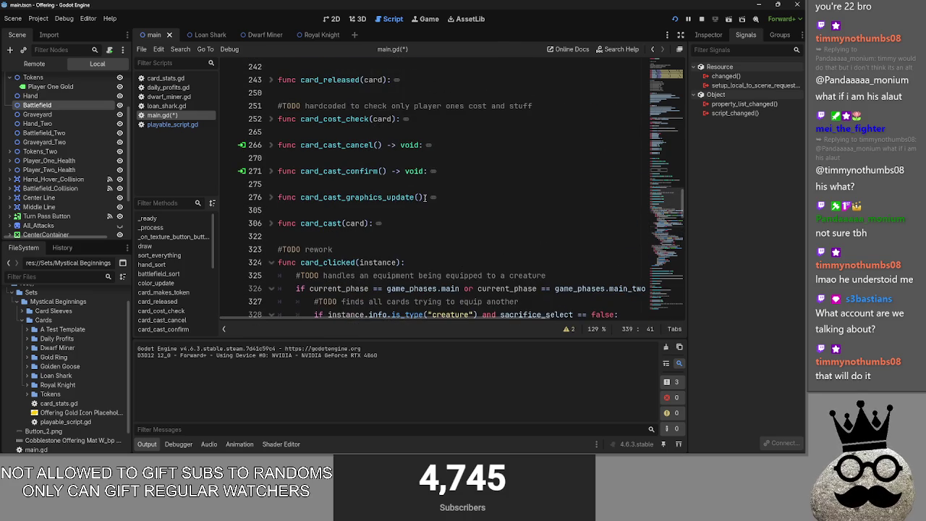
scroll(425, 197, "down", 7)
- Insert a card_cast_graphics_update() call on a new line just before sort_everything() in card_clicked
left_click(486, 223)
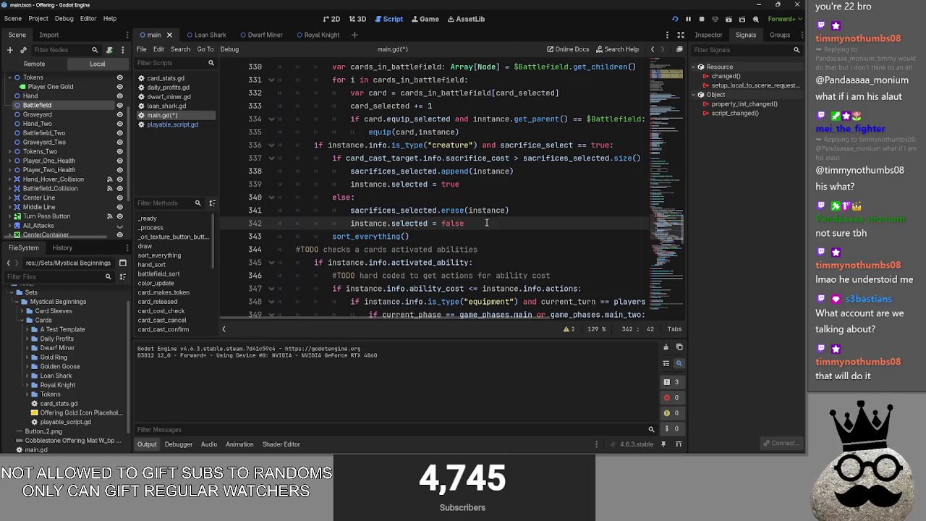
key("Return")
type("card_cast_graphics_update()")
key("Home")
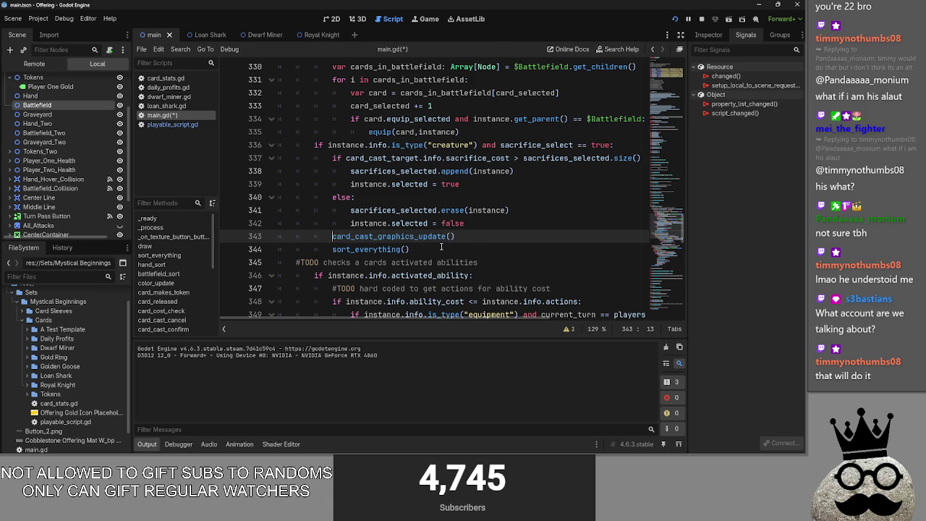
left_click(441, 246)
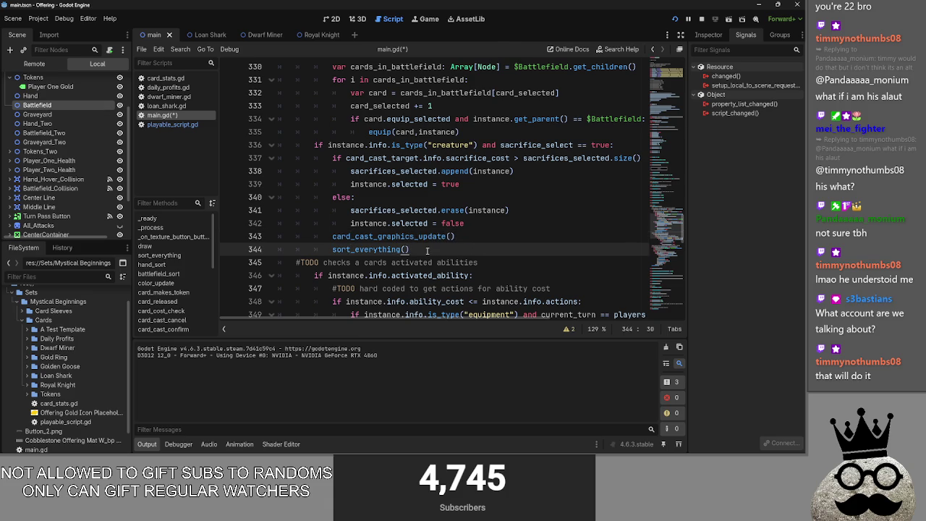
scroll(427, 251, "up", 1)
scroll(265, 106, "up", 3)
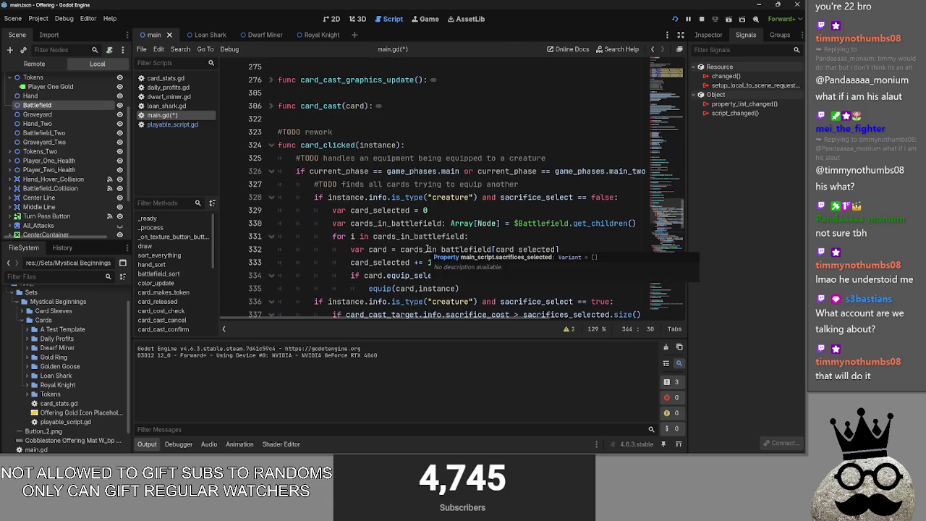
- Unfold card_cast_graphics_update and delete the two 'for creature' modulate loops on lines 290-293
left_click(270, 106)
left_click(272, 107)
left_click(272, 80)
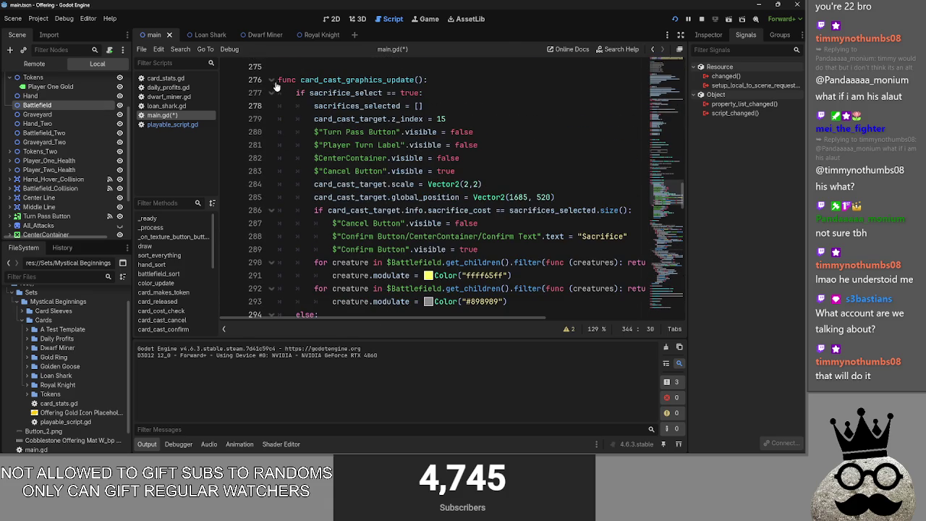
scroll(321, 179, "down", 1)
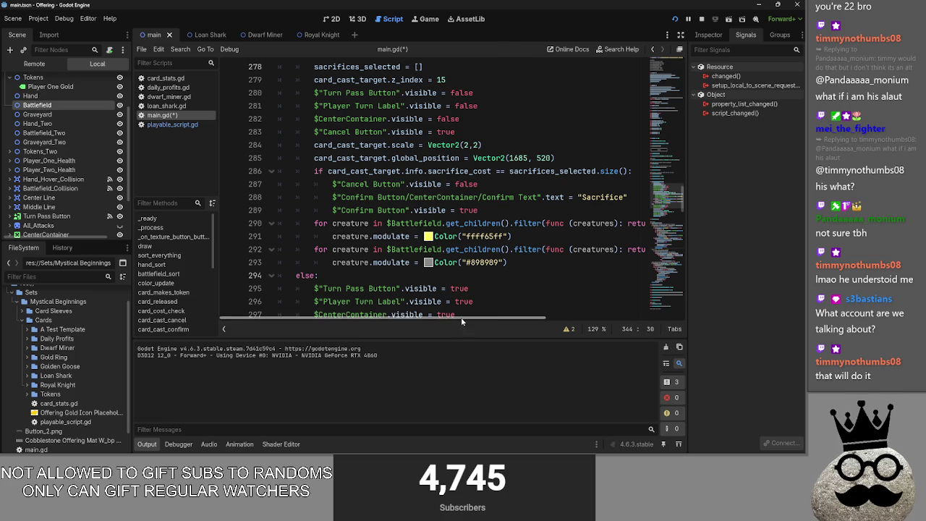
left_click_drag(461, 321, 557, 330)
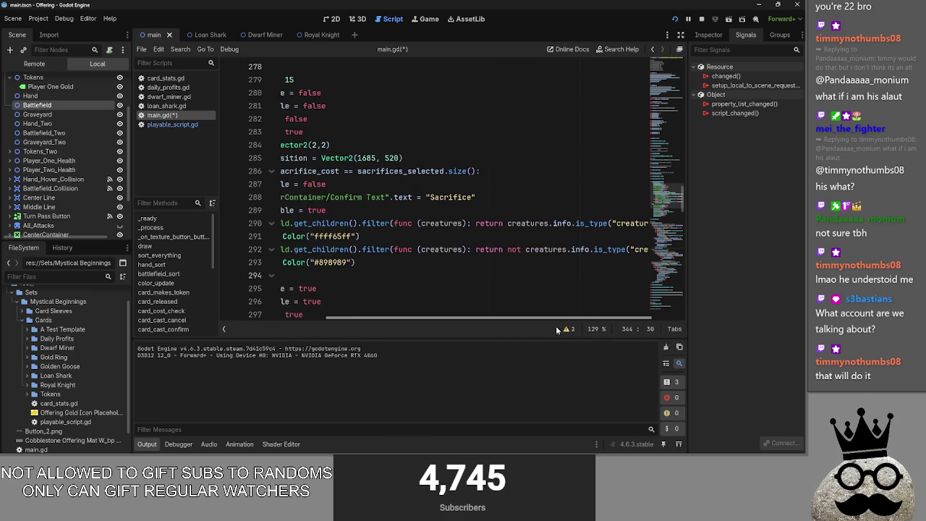
scroll(531, 253, "left", 5)
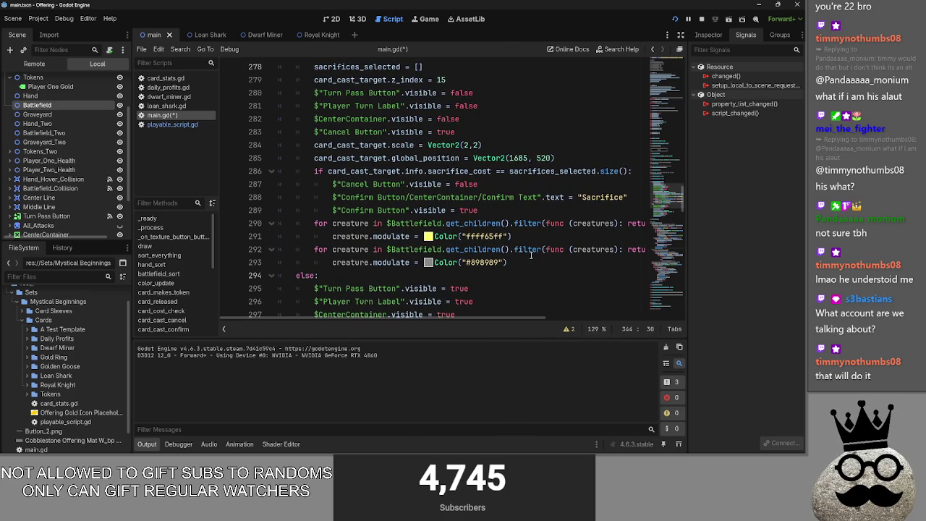
mouse_move(515, 262)
left_mouse_down()
mouse_move(499, 253)
mouse_move(479, 210)
left_mouse_up()
key("BackSpace")
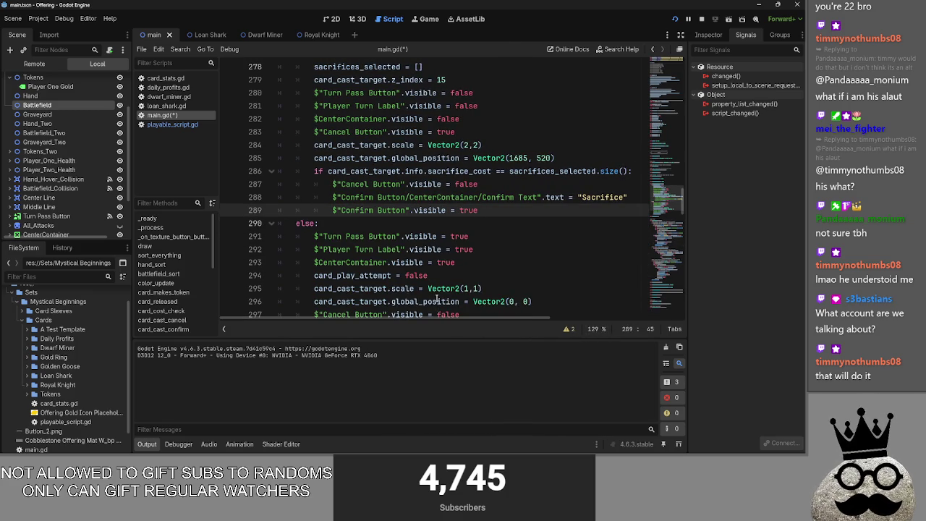
- Inspect card_cast_target, sacrifice_cost and the Confirm text words in the remaining sacrifice branch
scroll(439, 289, "up", 1)
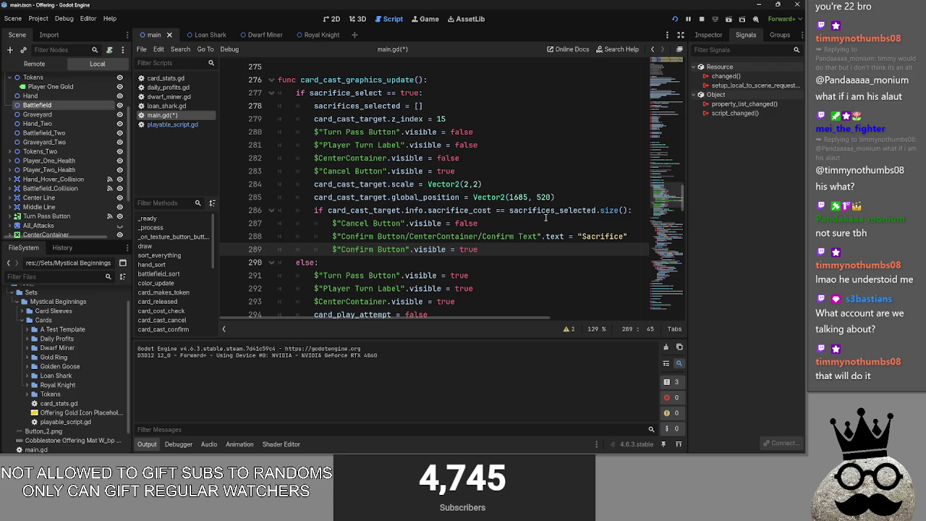
double_click(441, 211)
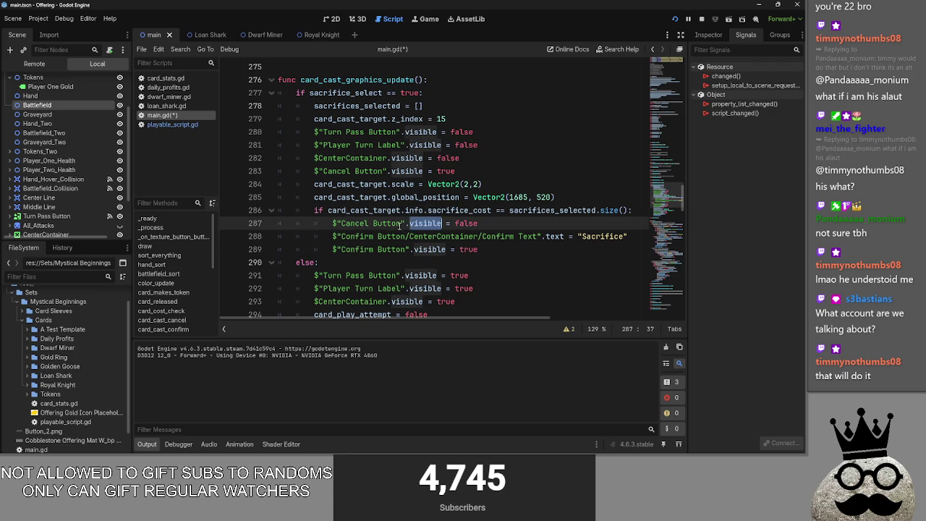
double_click(466, 223)
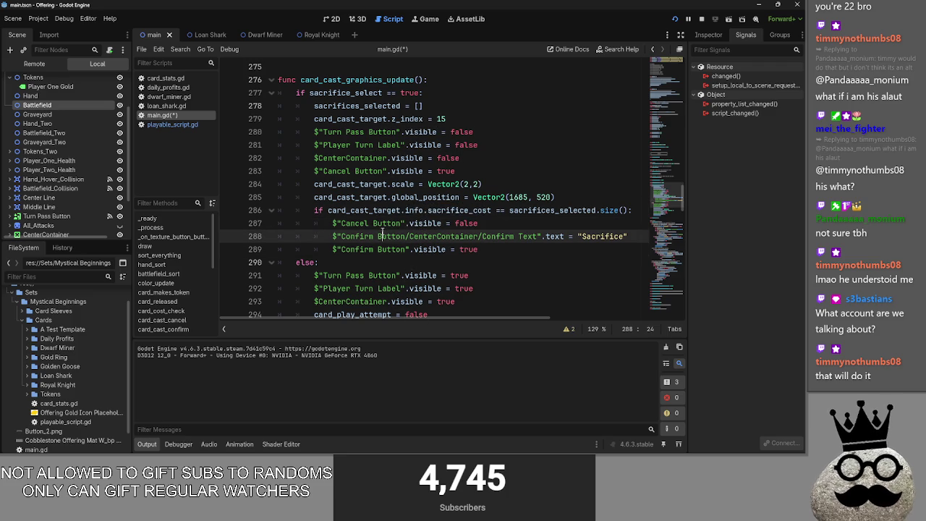
double_click(390, 235)
double_click(358, 236)
double_click(384, 210)
double_click(414, 210)
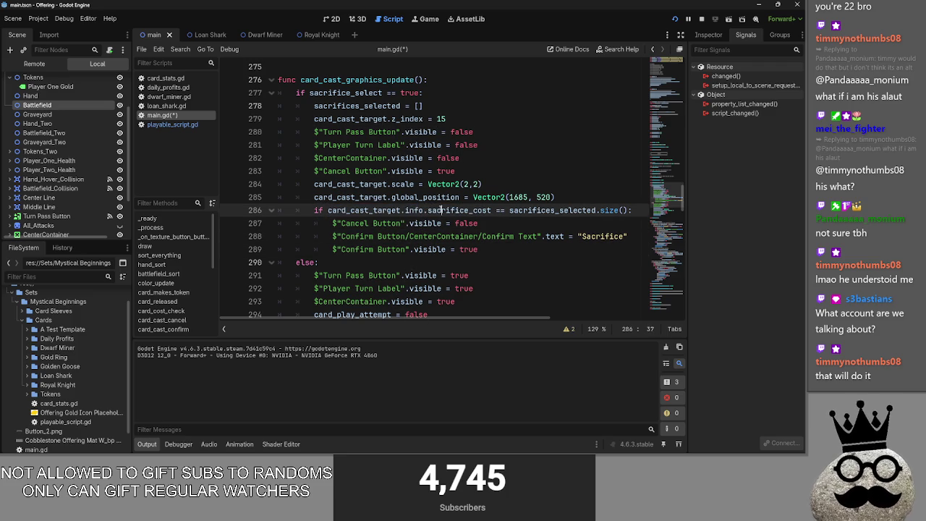
double_click(456, 210)
left_click(533, 210)
double_click(533, 210)
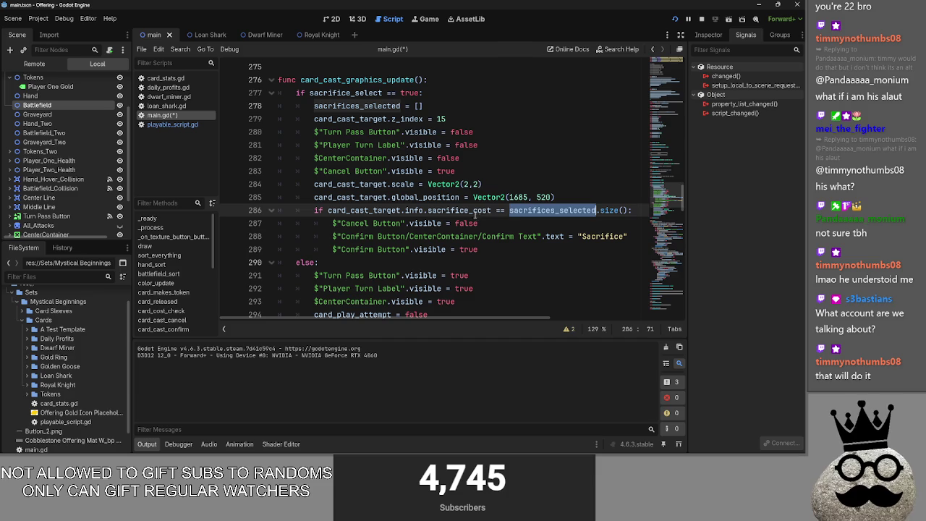
left_click(490, 210)
double_click(490, 210)
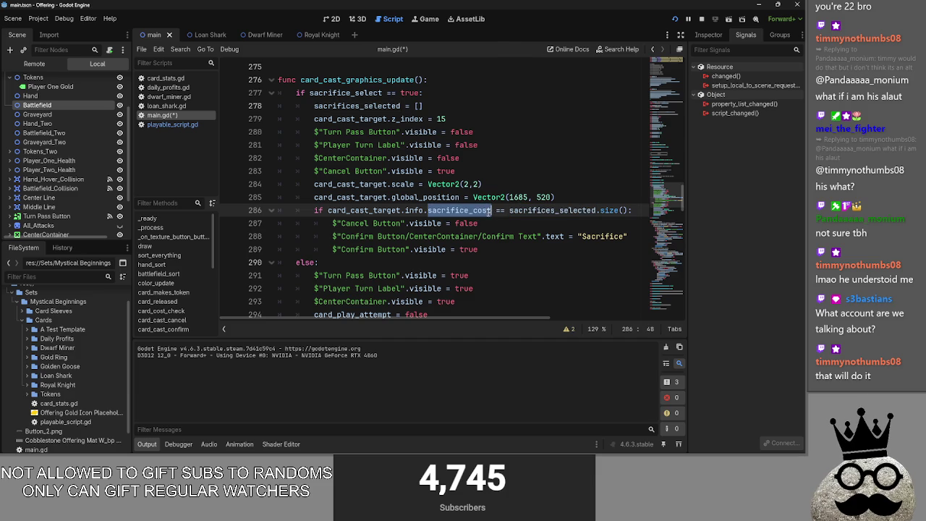
- Re-check the sacrifices_selected comparison and the 'Sacrifice' Confirm button lines 287-289
left_click(485, 222)
double_click(533, 210)
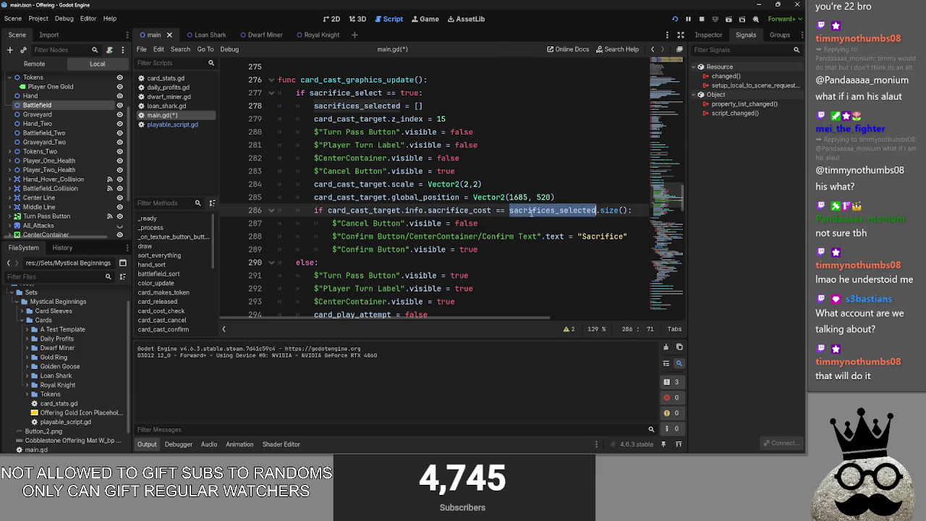
left_click(534, 210)
double_click(533, 210)
left_click(533, 210)
double_click(534, 209)
left_click(514, 223)
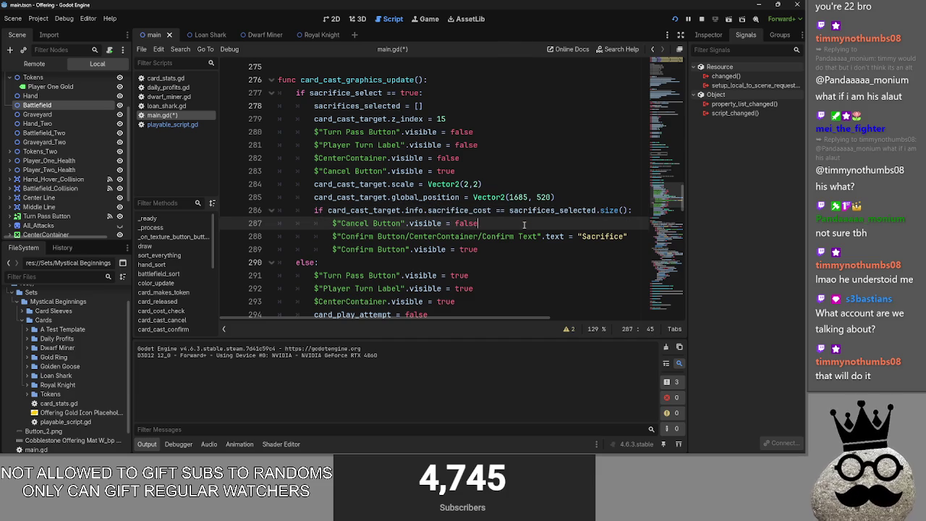
left_click(513, 249)
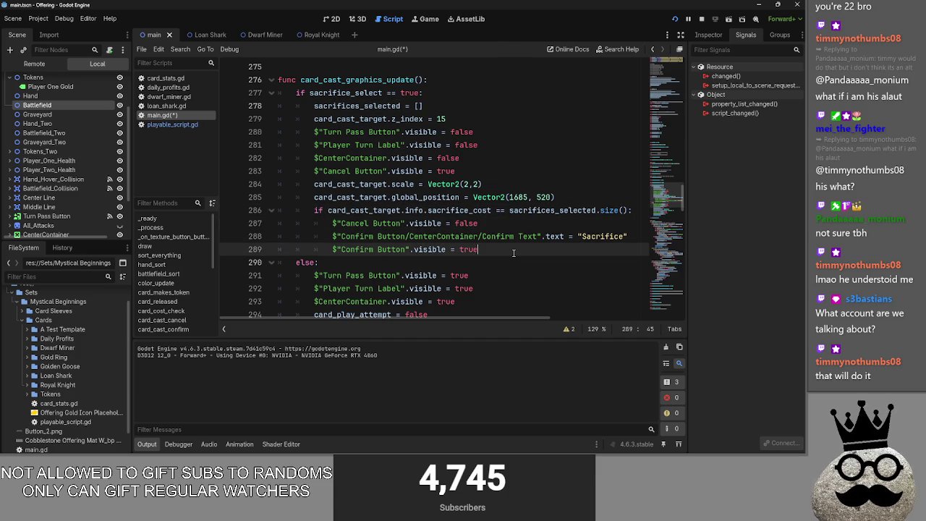
left_click(578, 240)
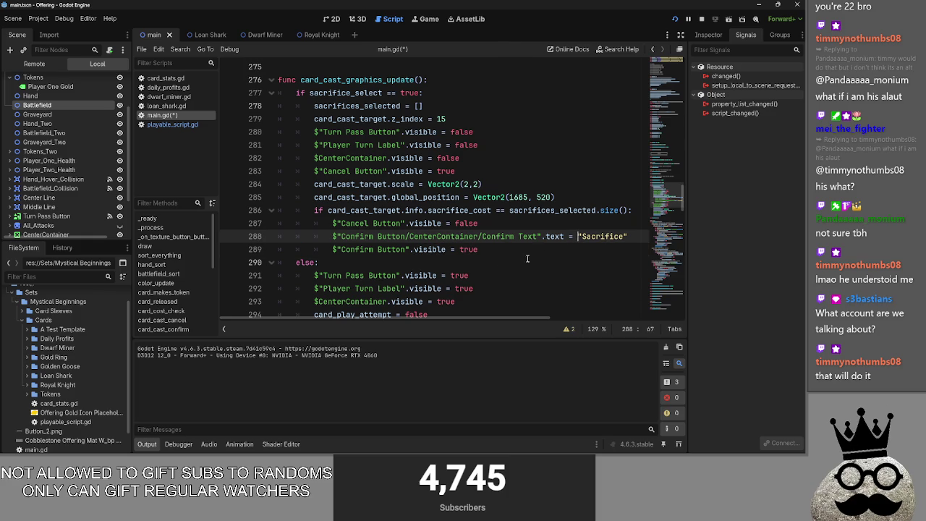
double_click(380, 236)
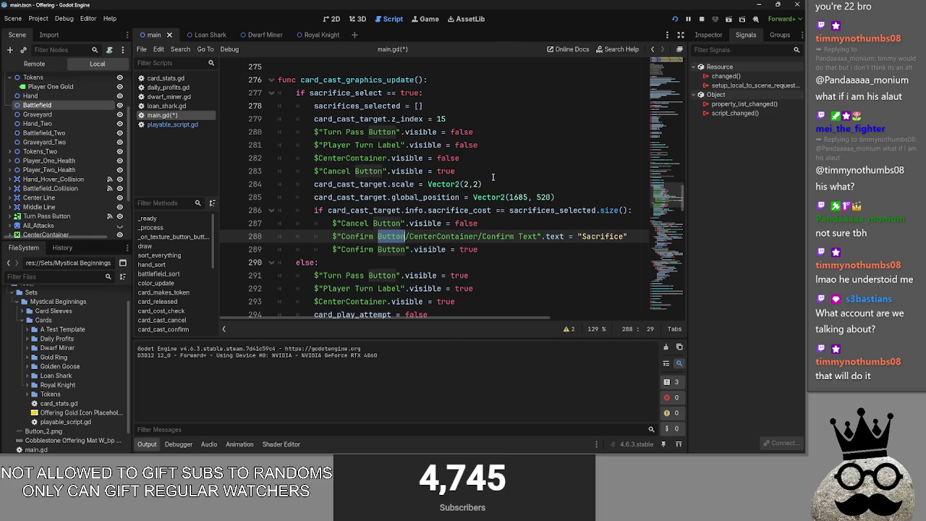
key("alt+Tab")
left_click(534, 248)
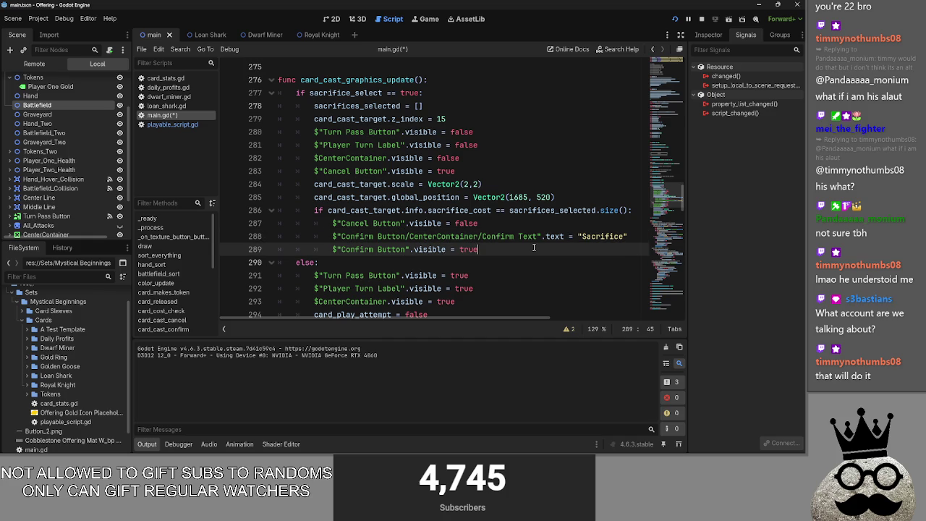
key("alt+Tab")
key("alt+Tab")
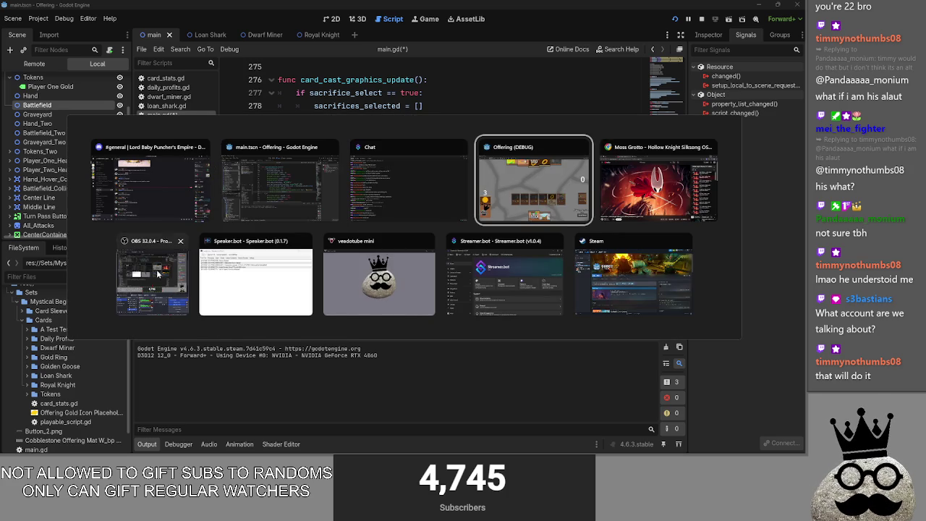
left_click(188, 296)
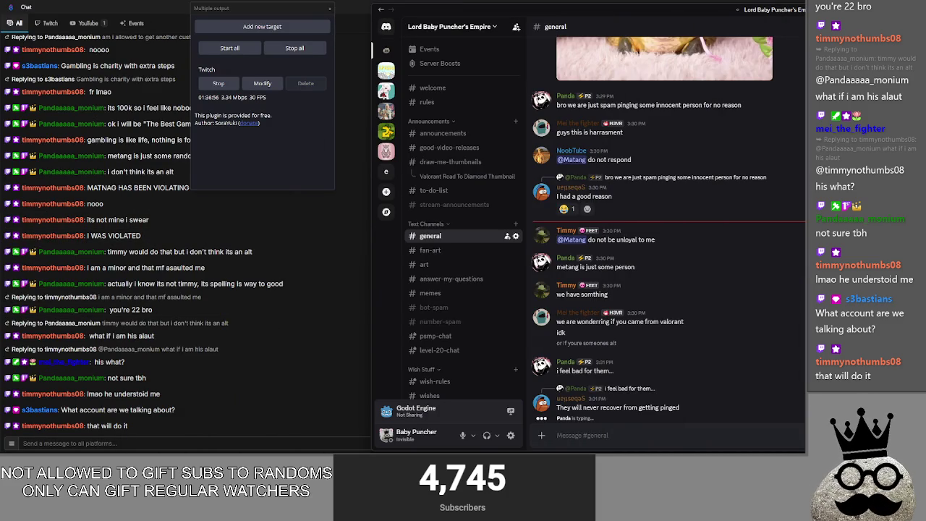
key("alt+Tab")
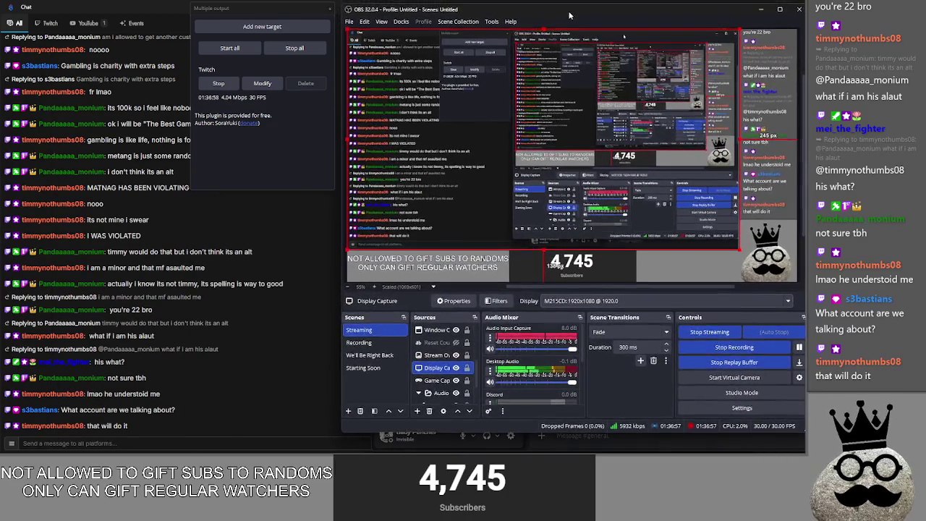
key("alt+Tab")
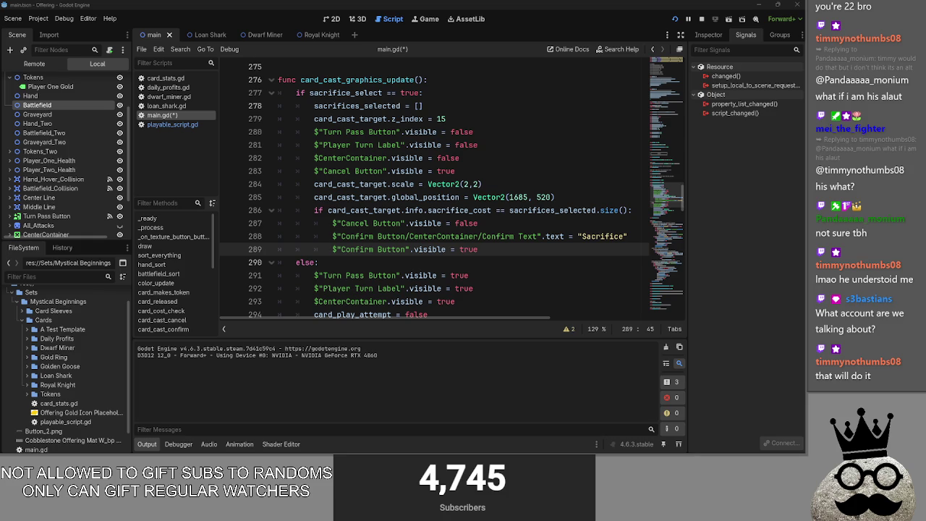
key("super")
key("super")
key("super")
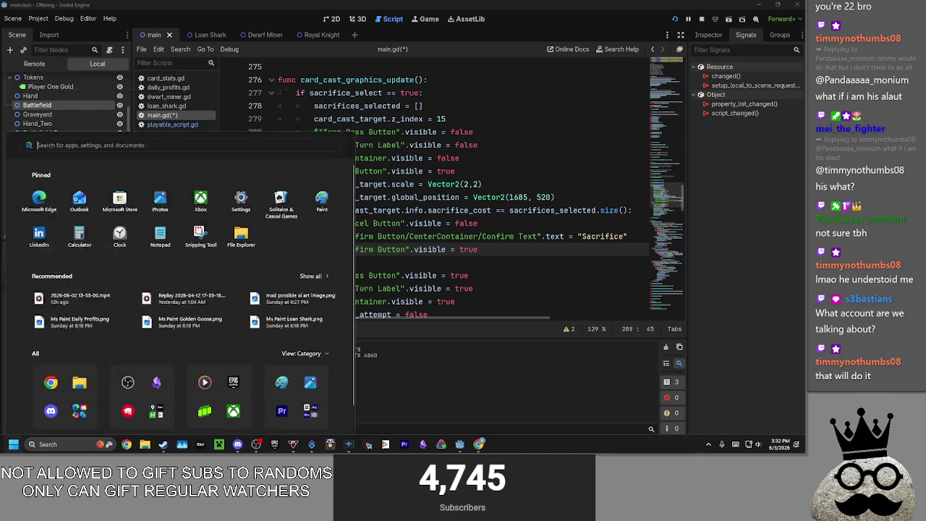
key("super")
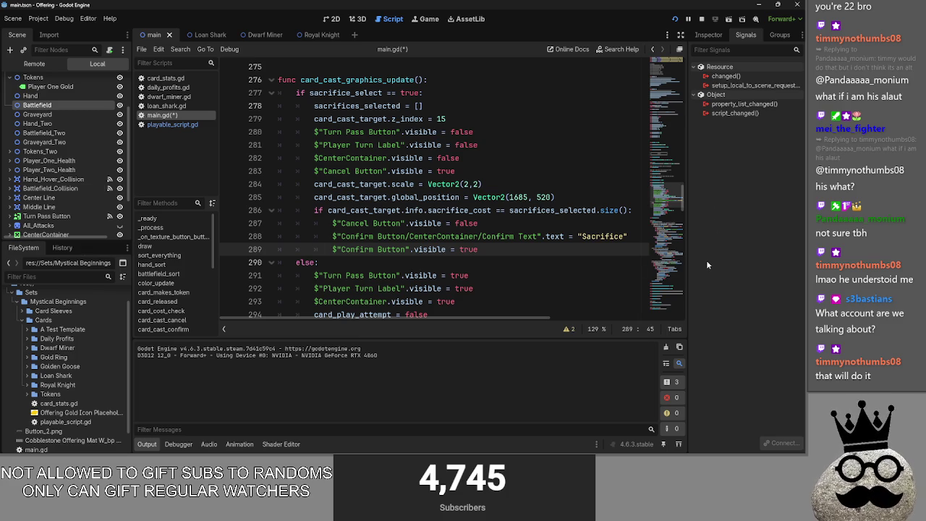
key("super")
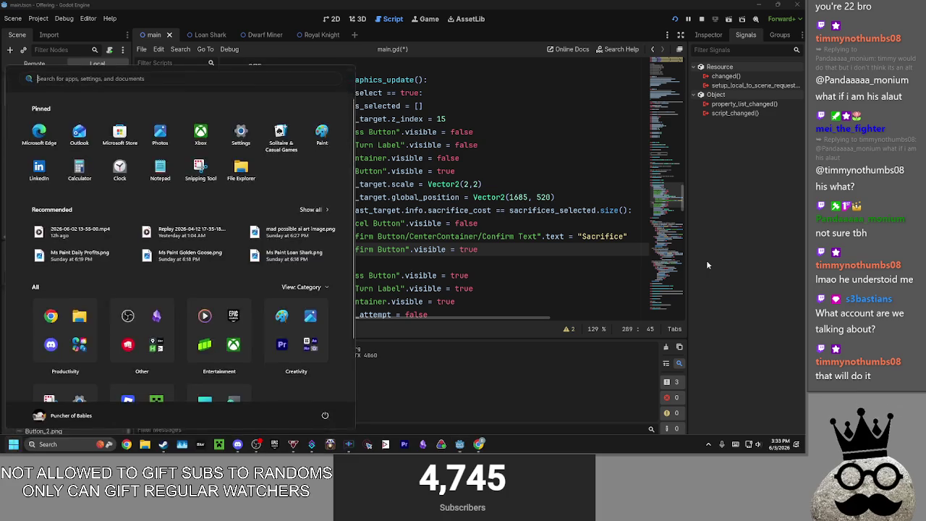
key("super")
key("super")
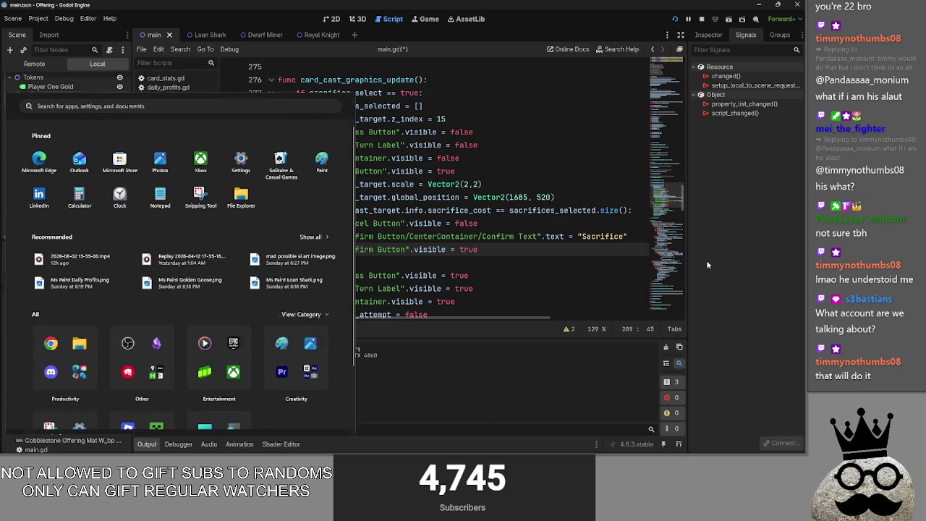
key("super")
key("super")
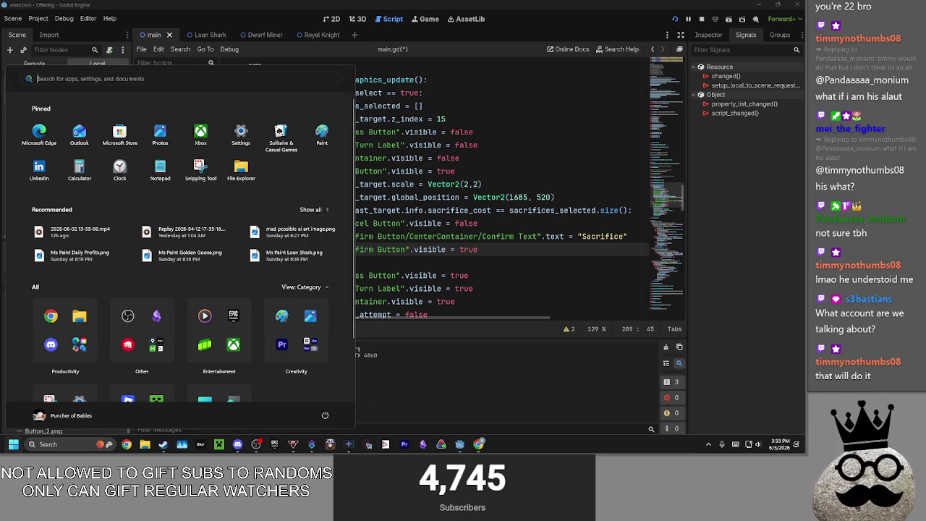
left_click(717, 316)
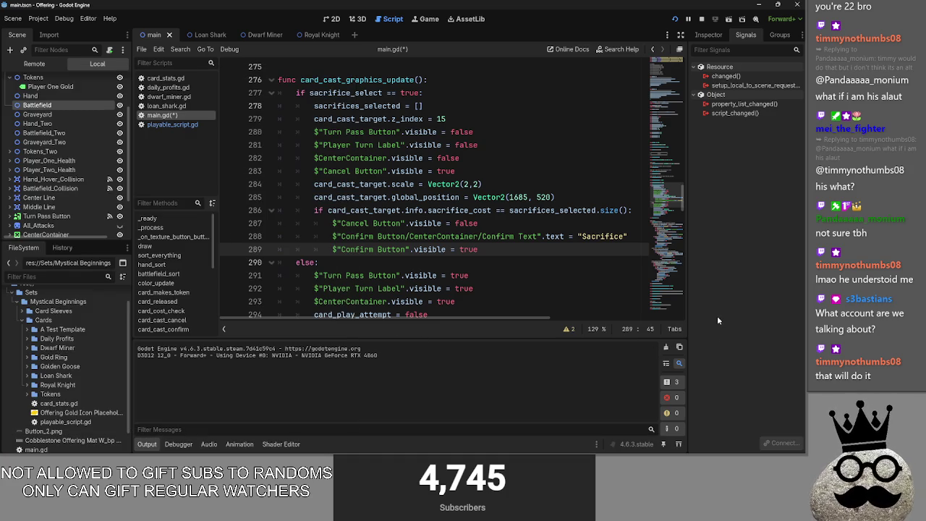
- Scroll through card_cast_graphics_update down to the sort_everything() call on line 300
scroll(497, 251, "down", 2)
scroll(497, 251, "up", 3)
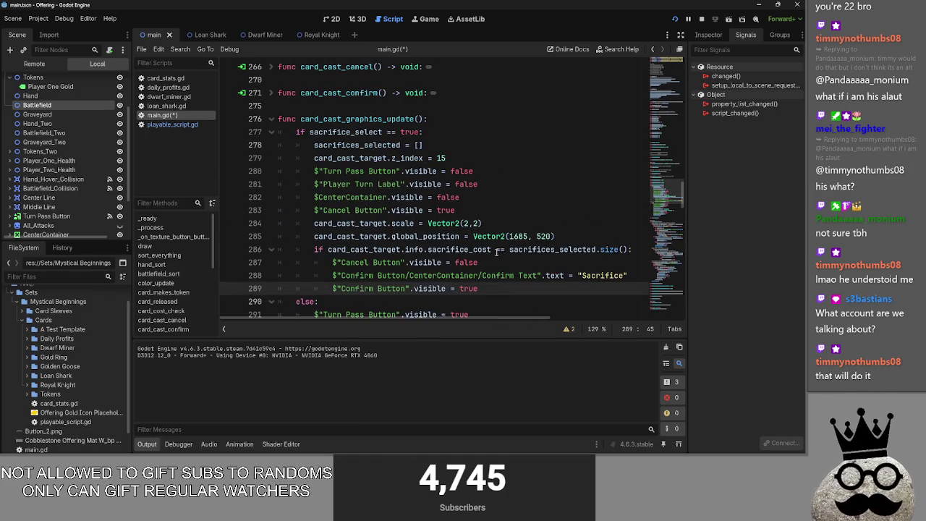
scroll(496, 251, "down", 1)
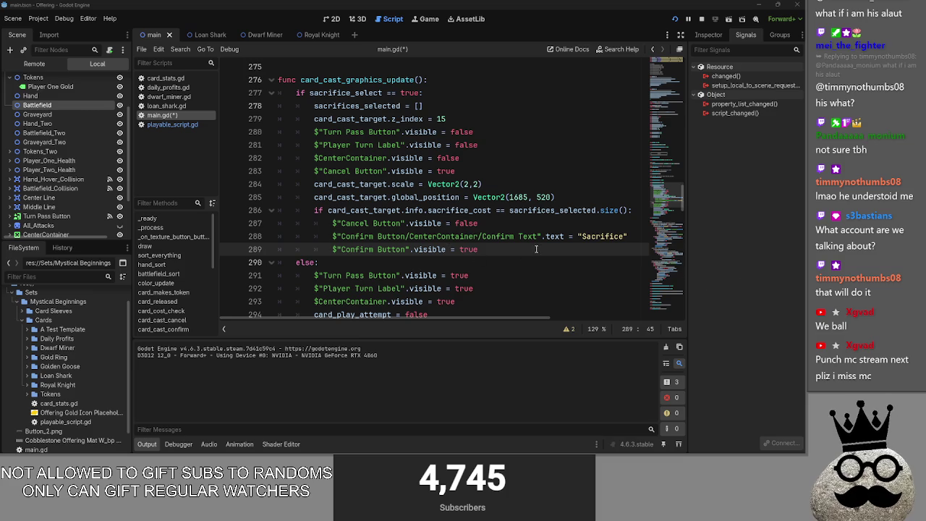
scroll(530, 274, "down", 2)
scroll(521, 297, "up", 4)
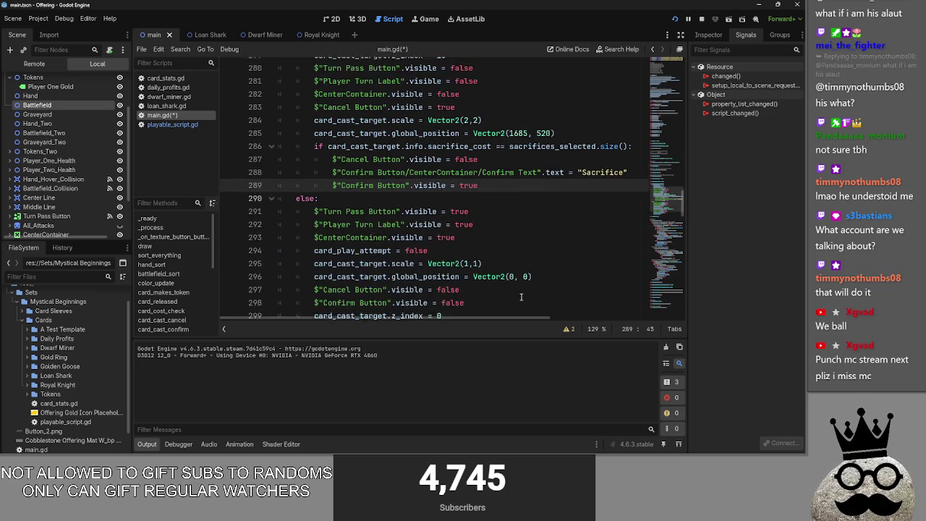
scroll(521, 296, "down", 4)
scroll(521, 297, "down", 1)
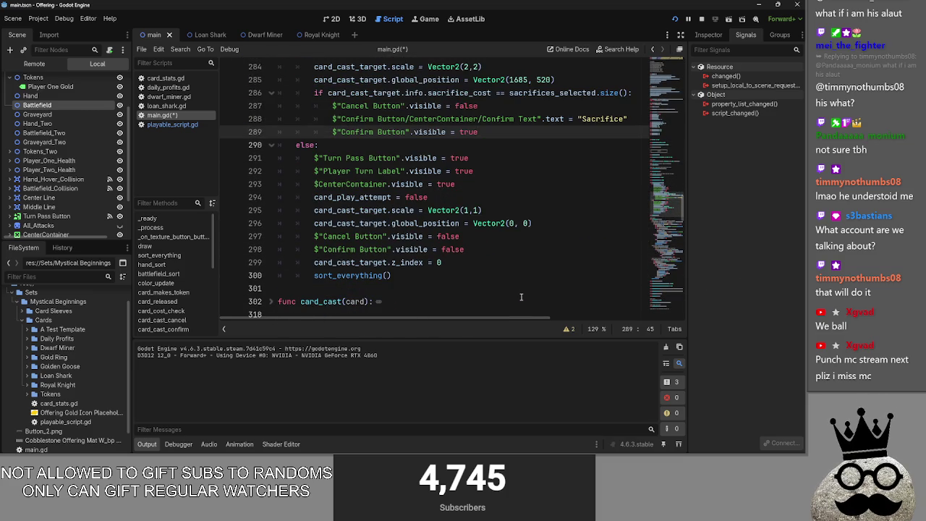
left_click(519, 280)
scroll(520, 280, "up", 3)
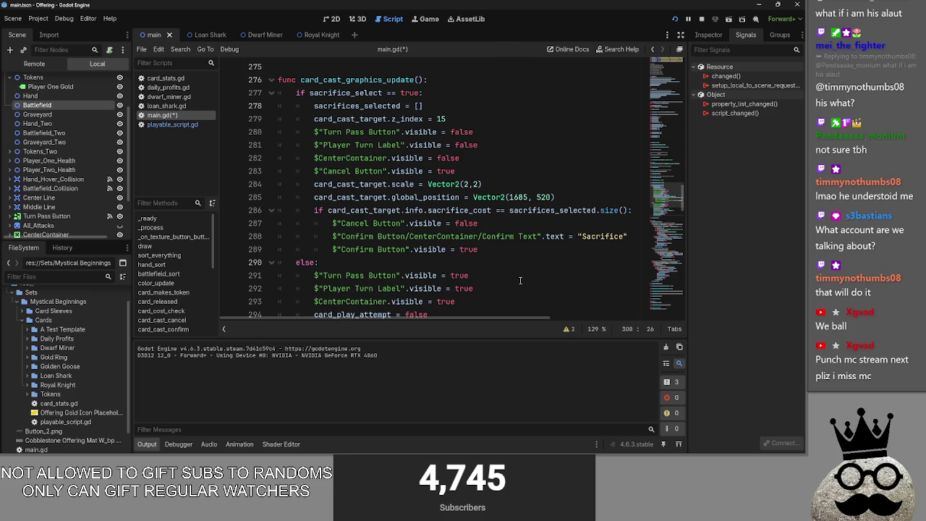
- Look over the sacrifice-count if block on lines 286–289
left_click(519, 237)
left_click(518, 262)
left_click(517, 251)
left_click(516, 222)
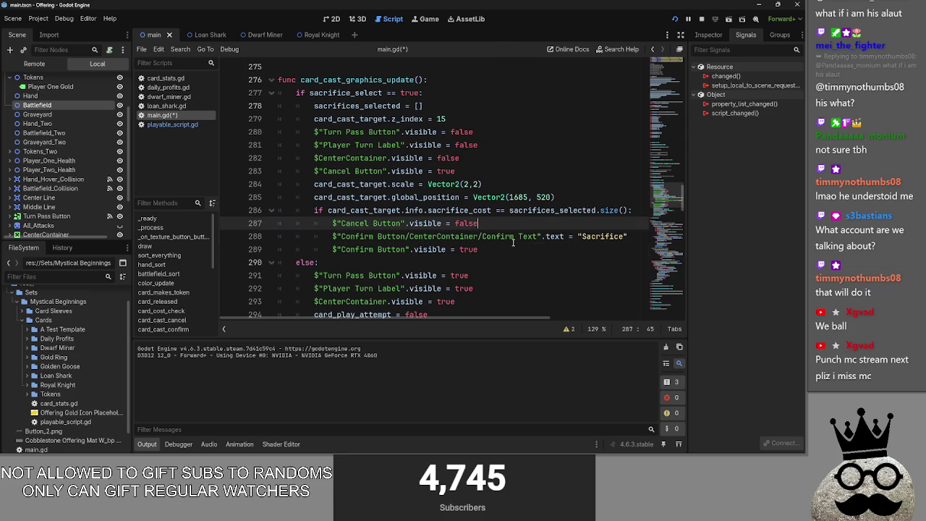
left_click(513, 249)
left_click(512, 223)
left_click(510, 261)
left_click(505, 210)
left_click(499, 223)
left_click_drag(506, 251, 262, 209)
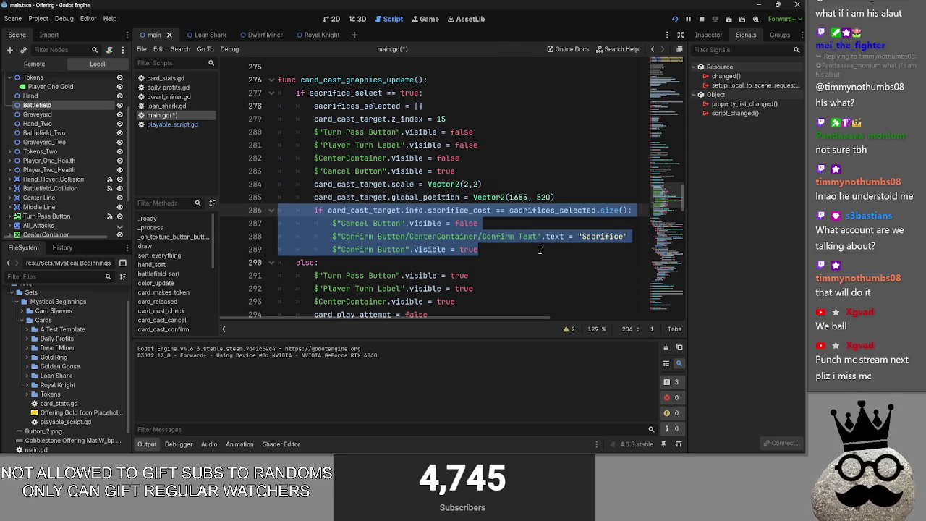
left_click_drag(540, 250, 278, 209)
left_click(524, 220)
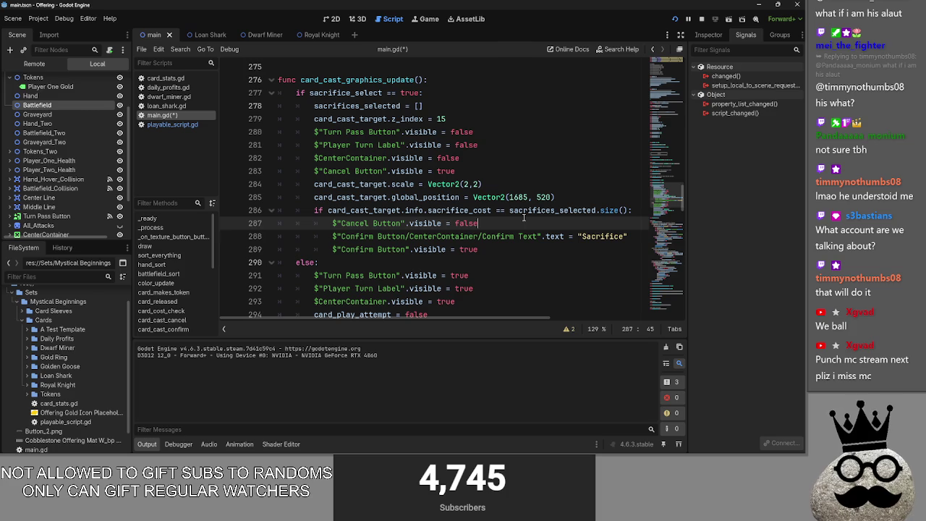
- Run the project (F5) to test the changes in the Offering game
left_click(631, 236)
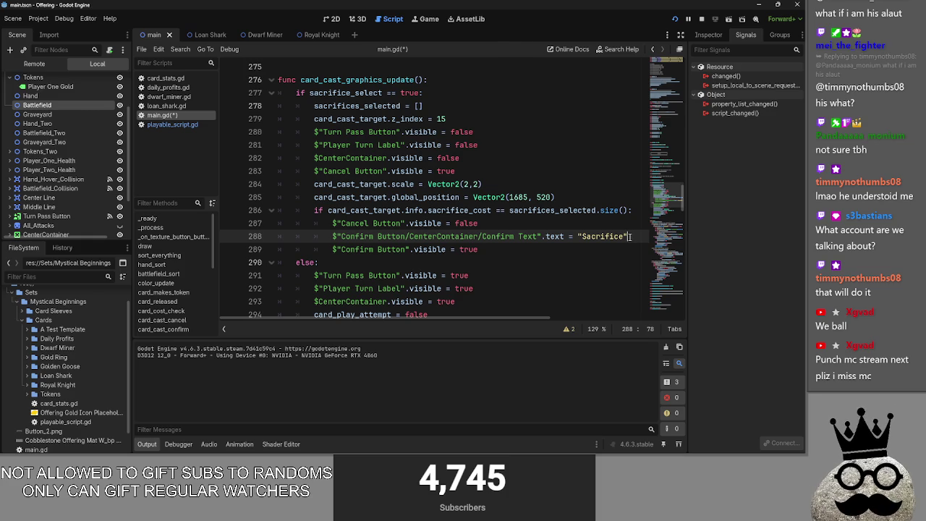
left_click(586, 246)
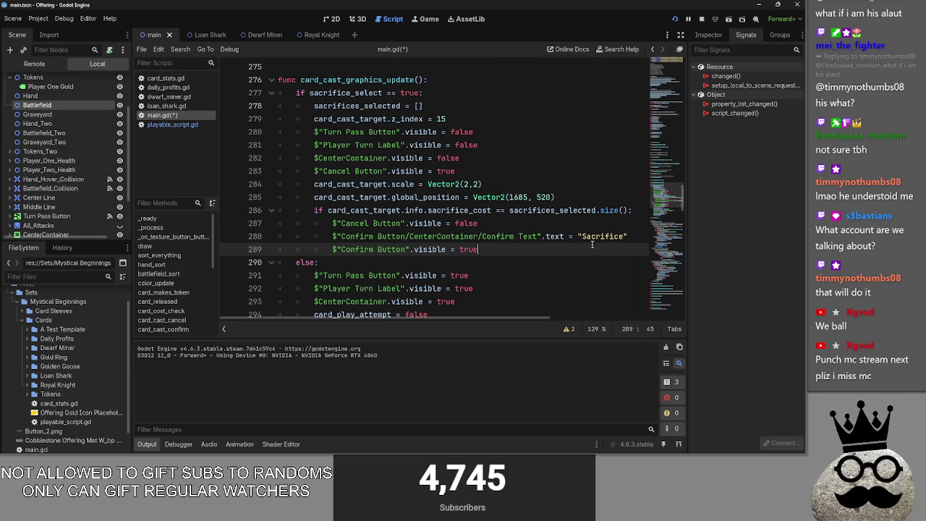
left_click(689, 19)
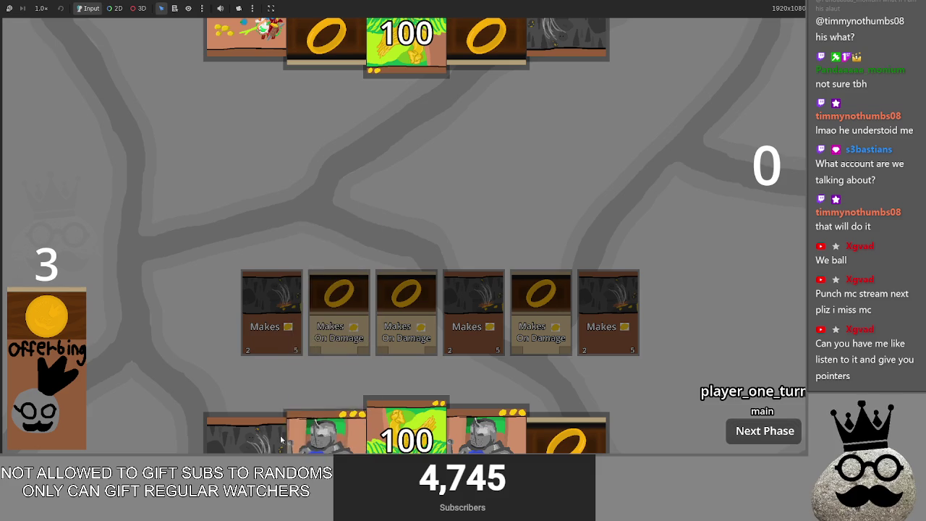
- Play the shark card by dragging it from the hand onto the board, then return to the editor
key("super")
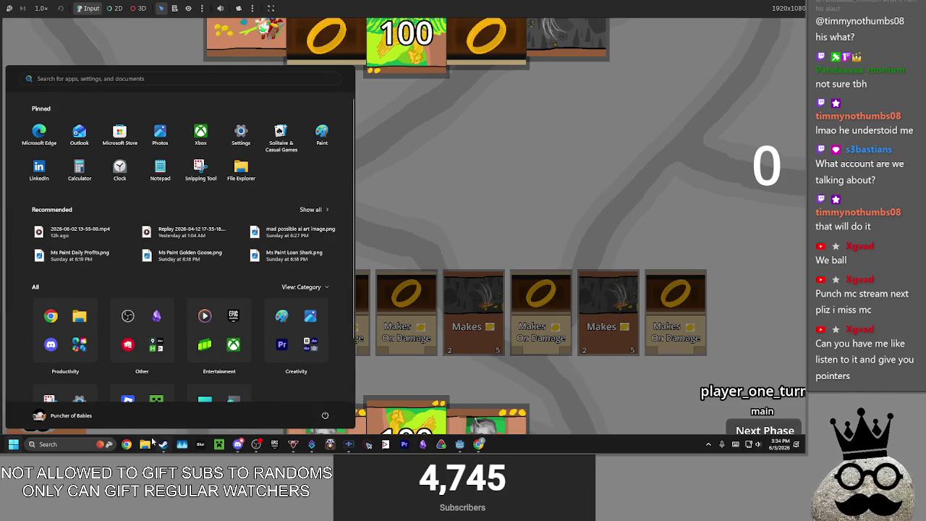
left_click(145, 444)
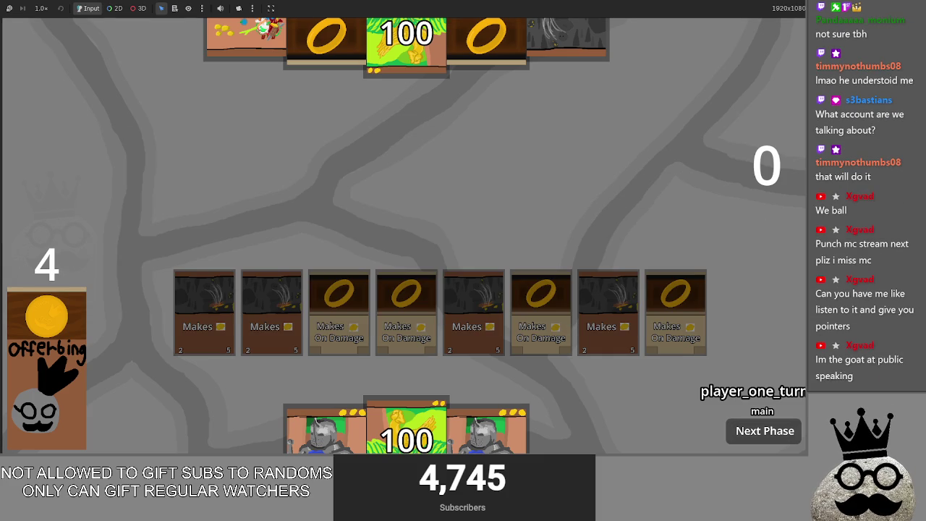
left_click(419, 406)
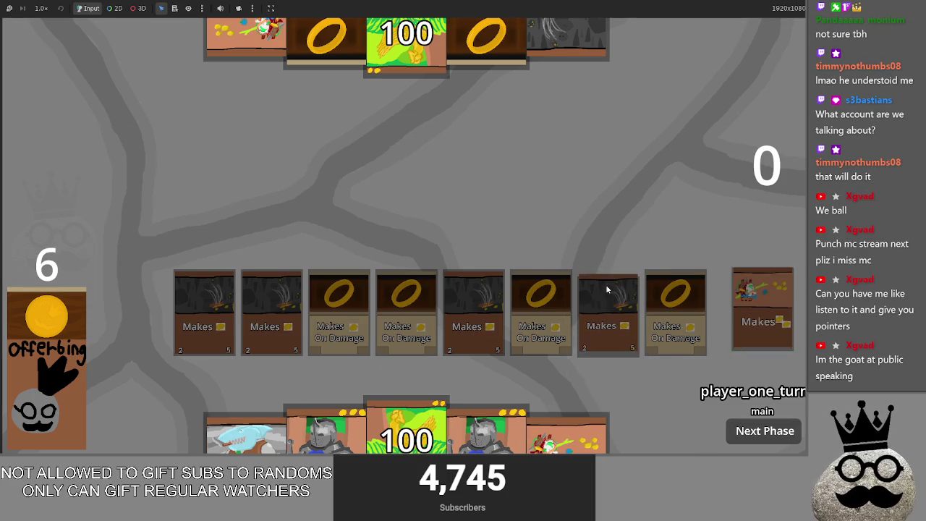
mouse_move(245, 434)
left_mouse_down()
mouse_move(435, 326)
mouse_move(541, 230)
mouse_move(563, 230)
left_mouse_up()
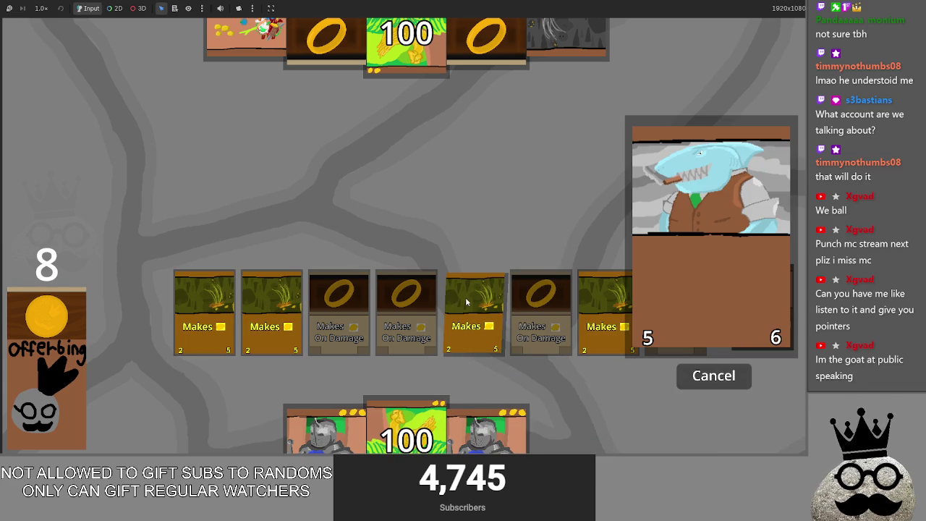
key("alt+Tab")
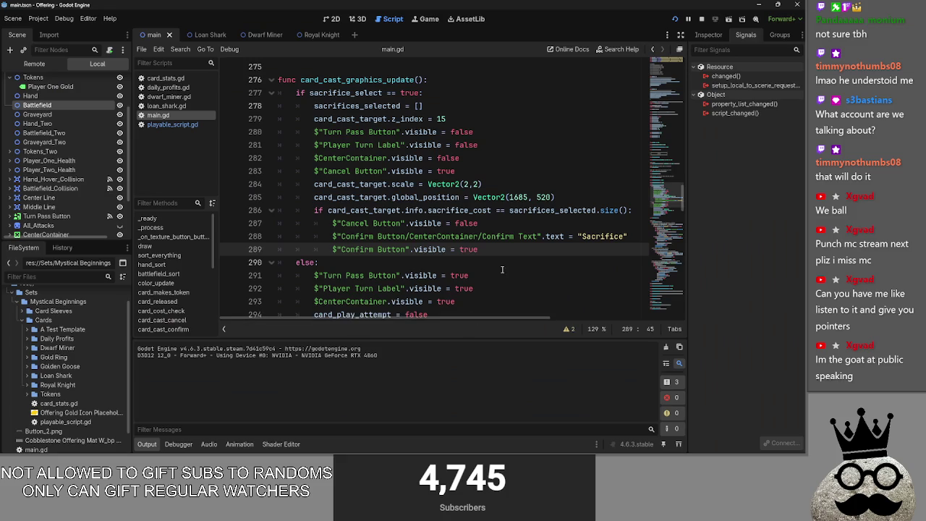
- Delete the sort_everything() line 340 that follows card_cast_graphics_update() in card_clicked
scroll(502, 250, "down", 15)
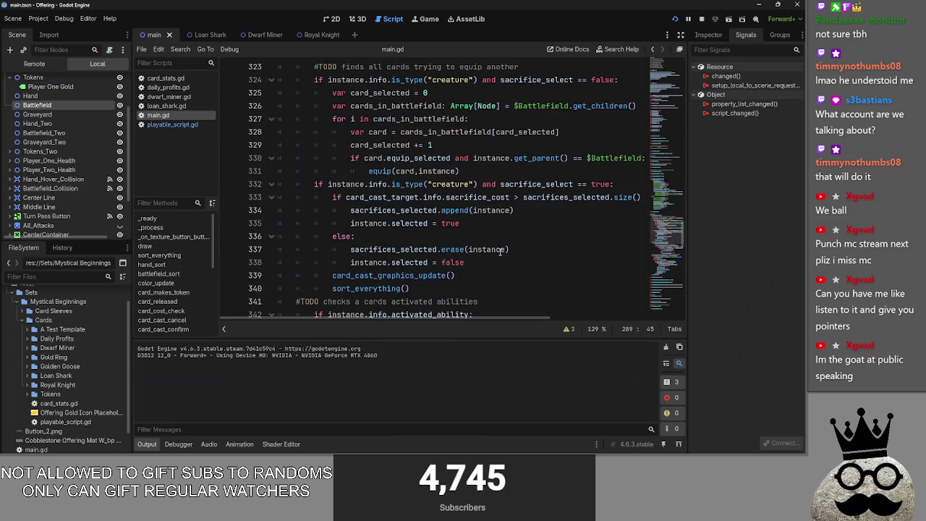
left_click(489, 198)
left_click(488, 231)
left_click(478, 223)
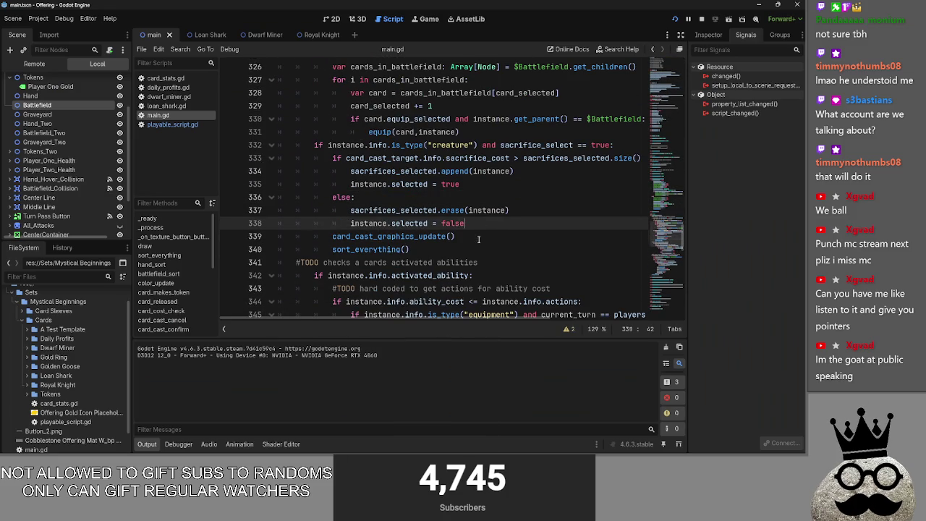
left_click(473, 236)
left_click(399, 249)
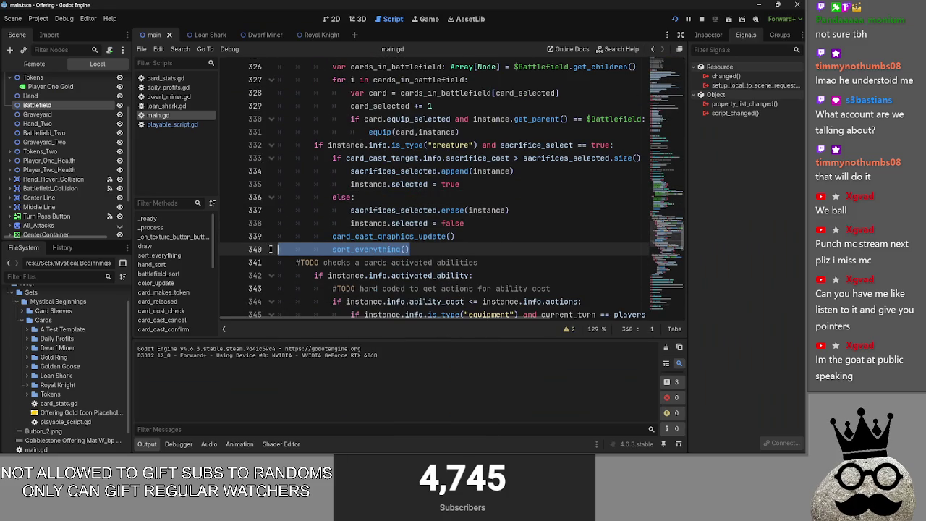
left_click(450, 249)
left_click_drag(425, 250, 282, 242)
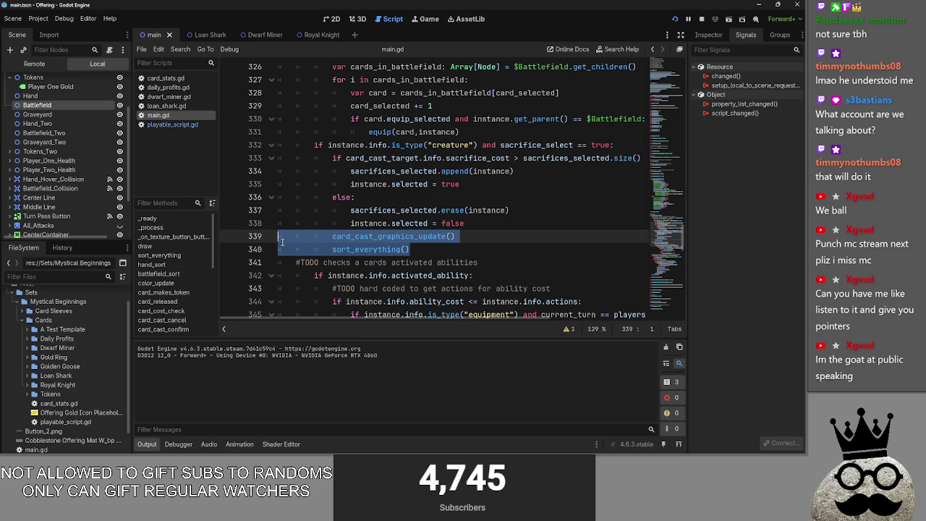
left_click_drag(424, 251, 456, 237)
key("BackSpace")
- Glance at the running game's pending 5/6 shark cast and return to the script editor
scroll(361, 235, "up", 14)
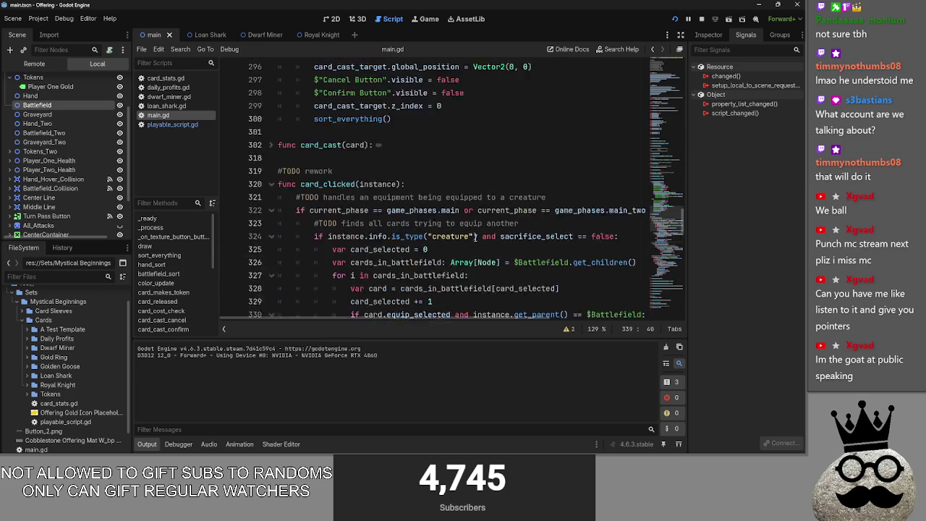
scroll(363, 236, "up", 10)
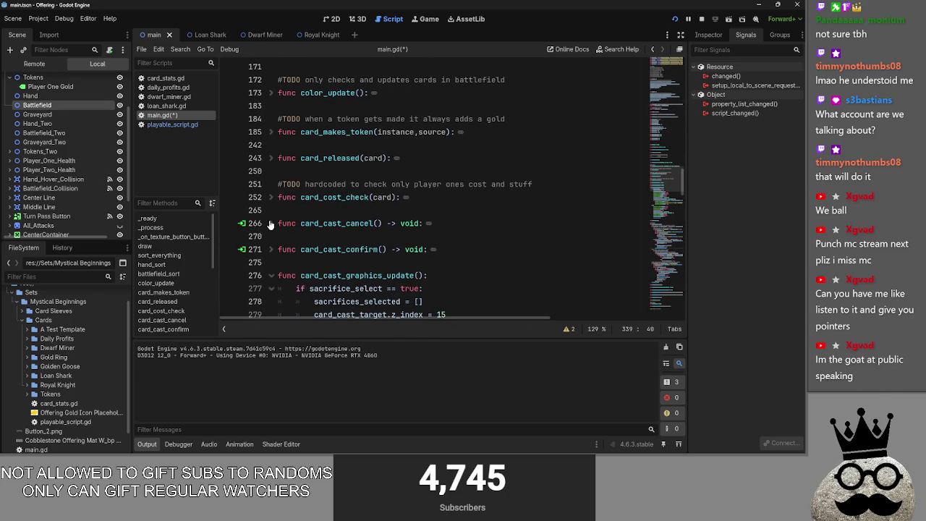
key("F5")
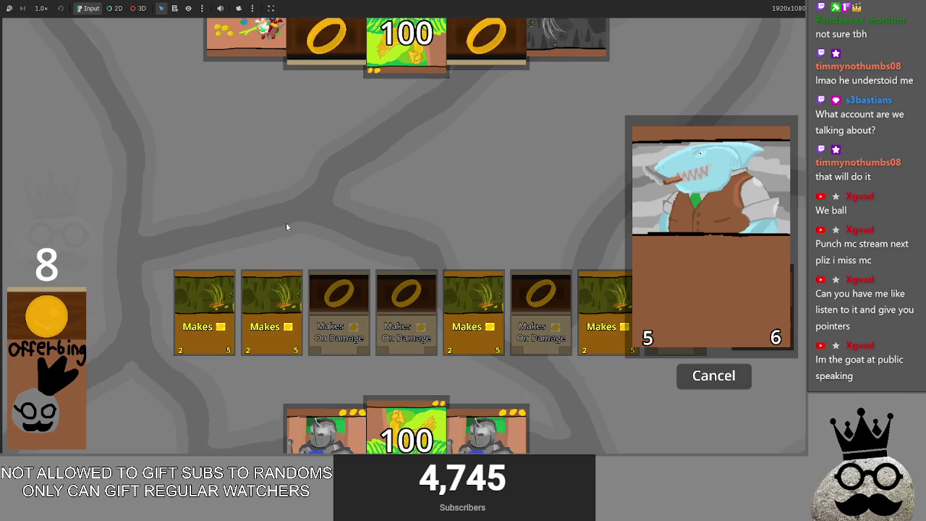
key("F8")
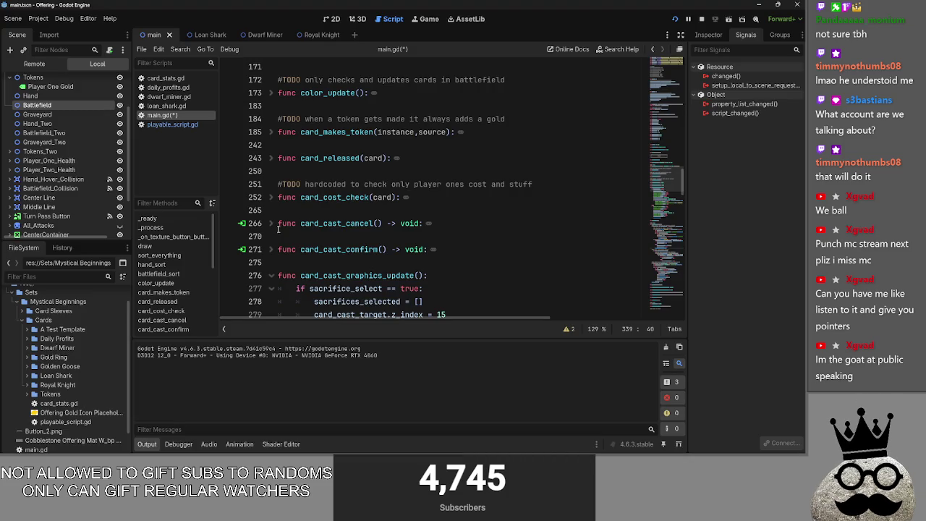
left_click(272, 197)
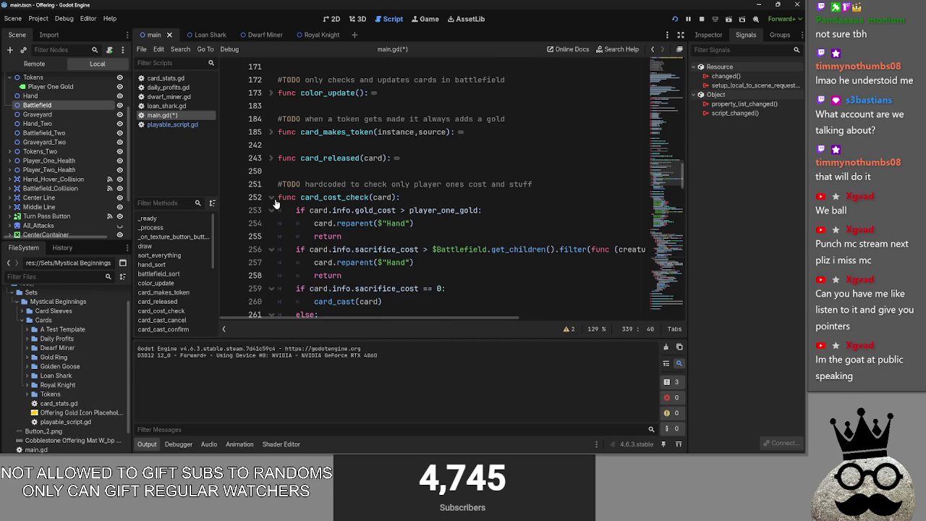
left_click(272, 197)
scroll(272, 229, "down", 3)
left_click(271, 206)
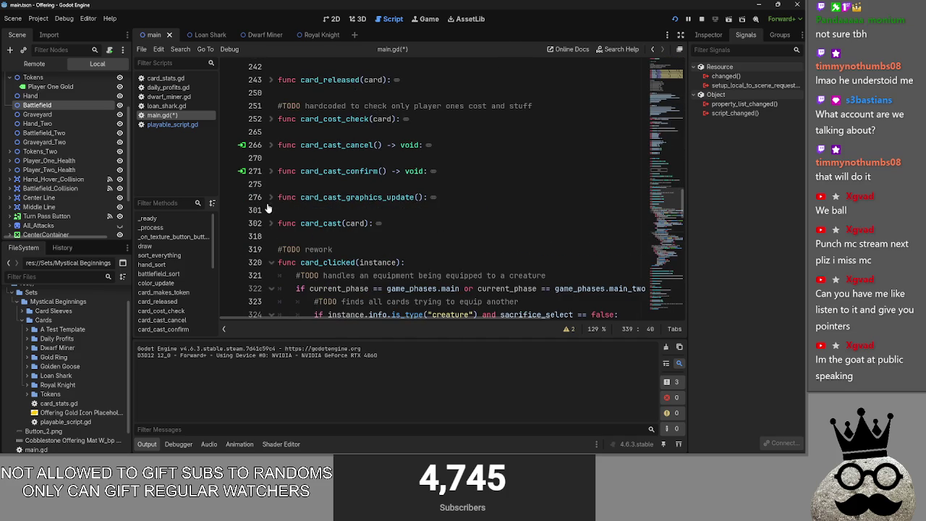
scroll(271, 227, "down", 7)
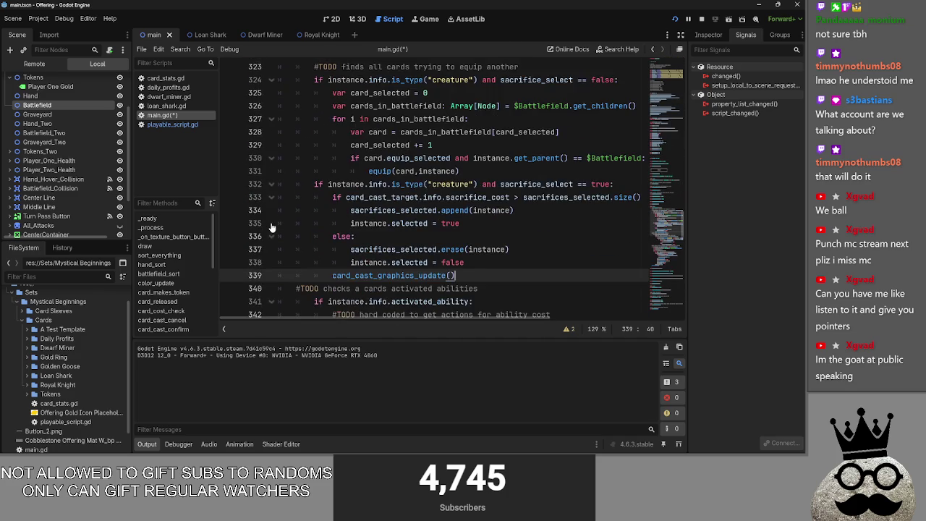
scroll(272, 227, "up", 8)
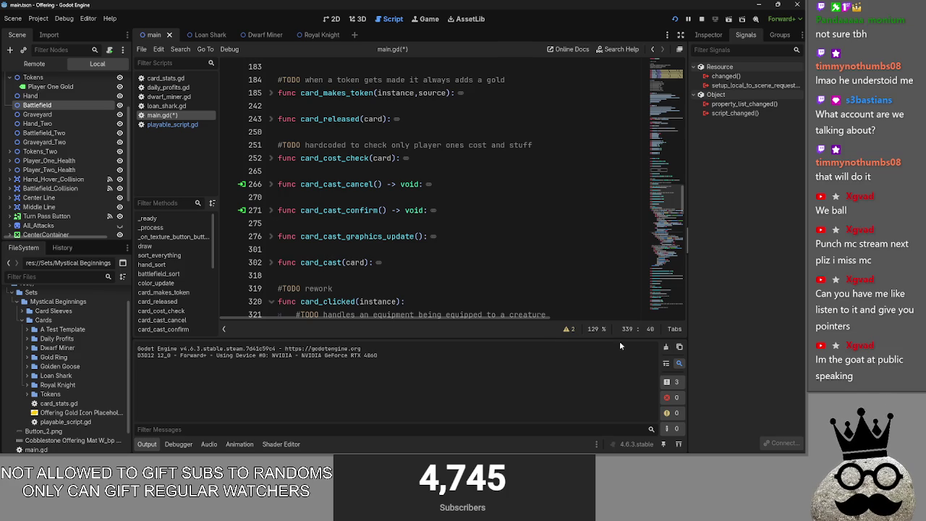
left_click(350, 225)
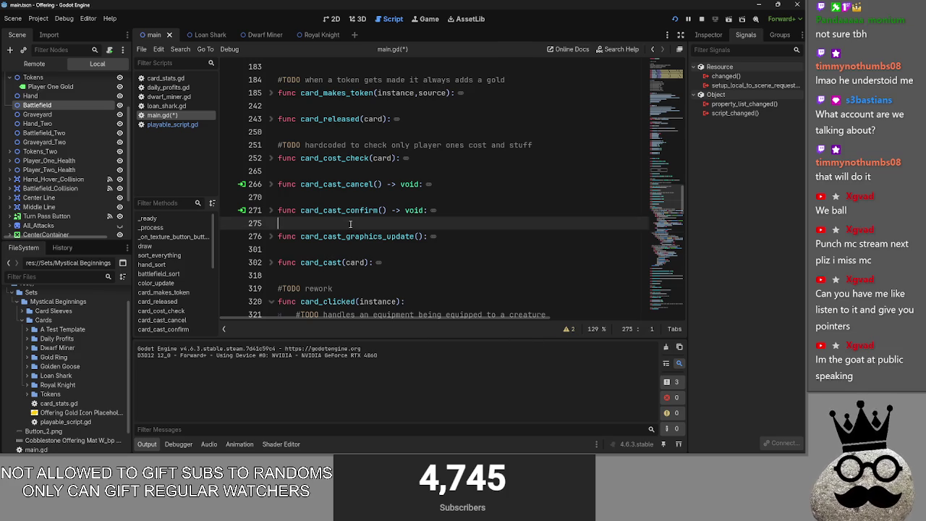
left_click(271, 262)
scroll(274, 227, "down", 1)
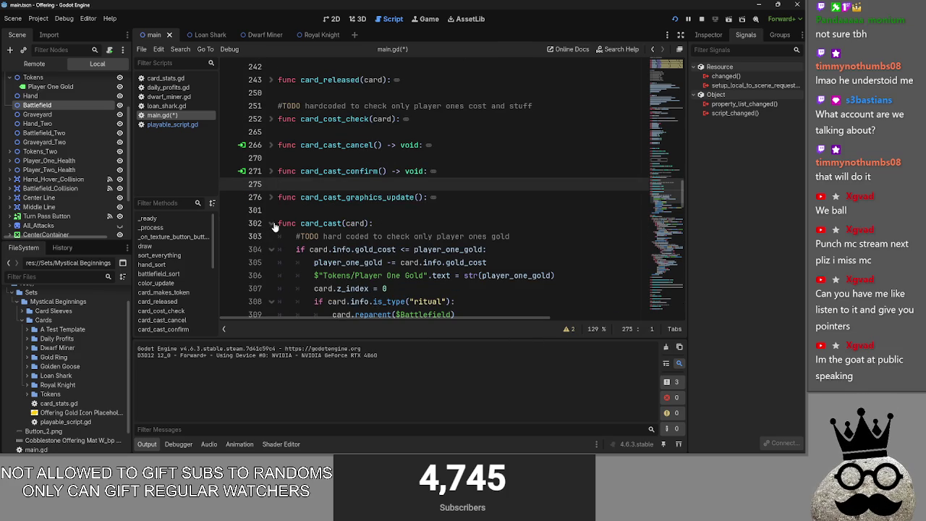
left_click(274, 227)
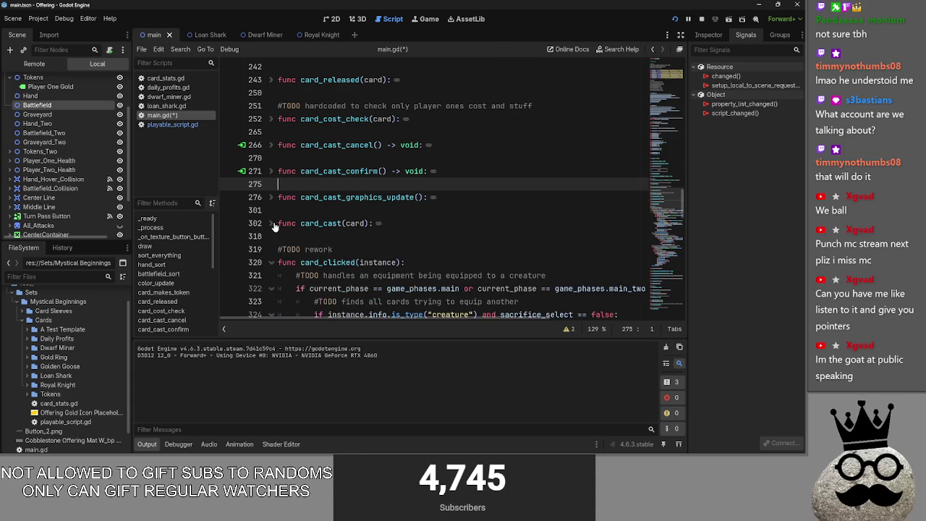
left_click(275, 227)
scroll(274, 226, "down", 1)
left_click(276, 186)
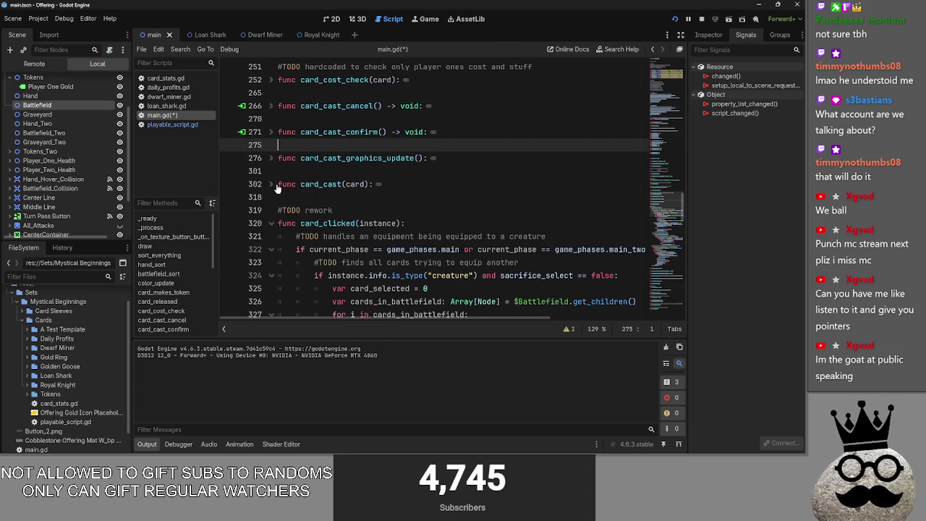
scroll(409, 282, "up", 8)
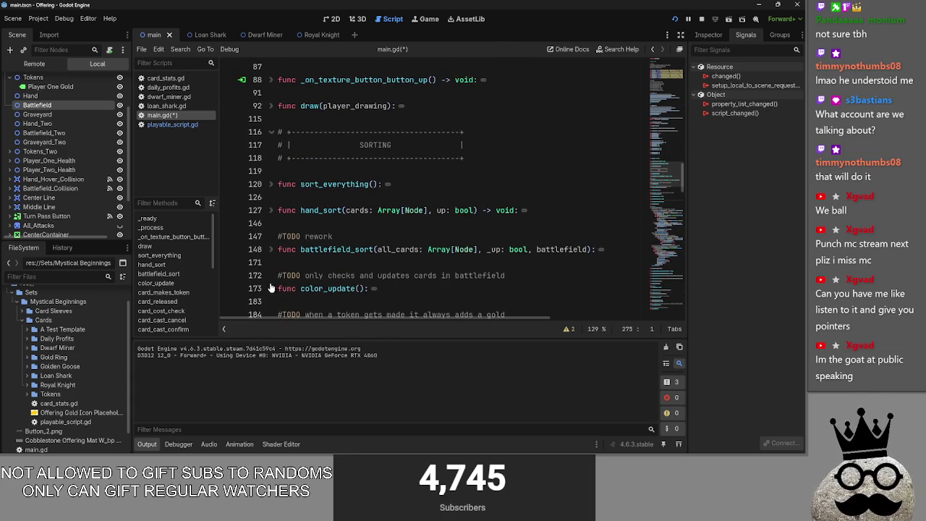
left_click(276, 289)
scroll(282, 285, "down", 3)
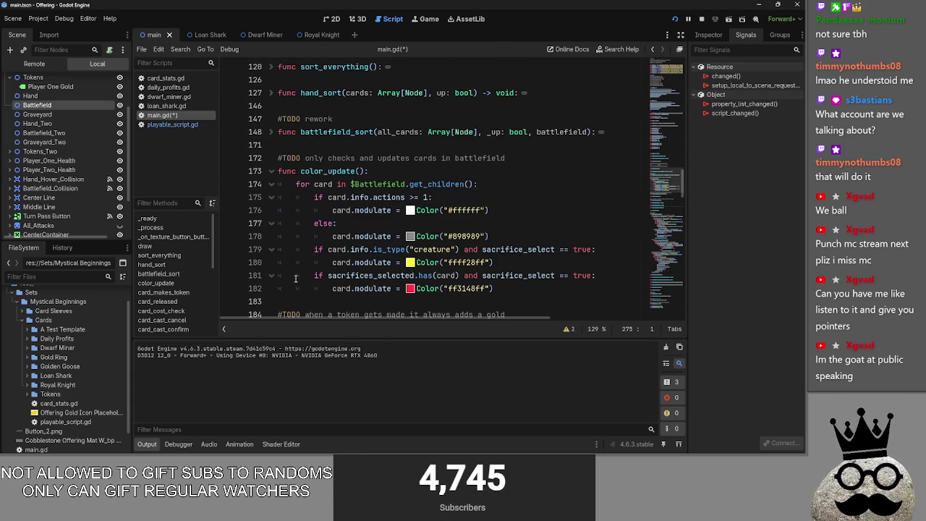
left_click_drag(327, 275, 416, 276)
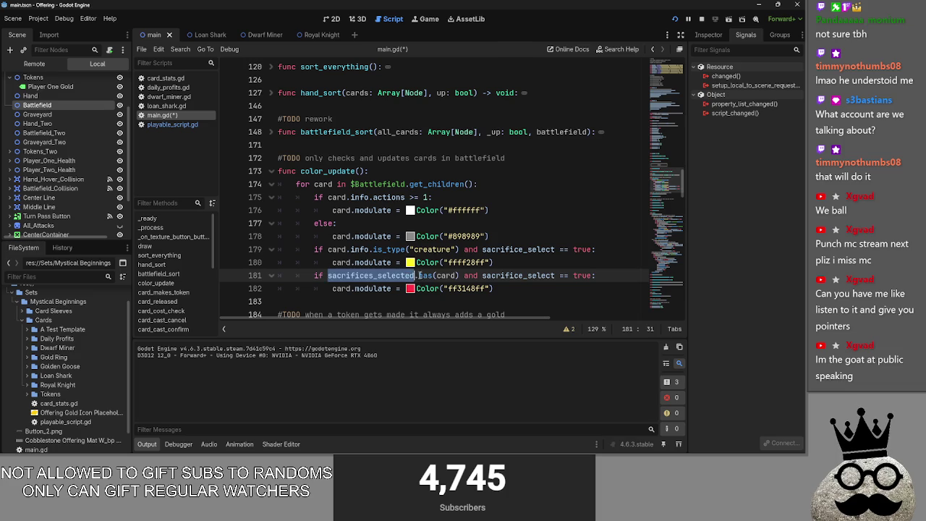
left_click(396, 275)
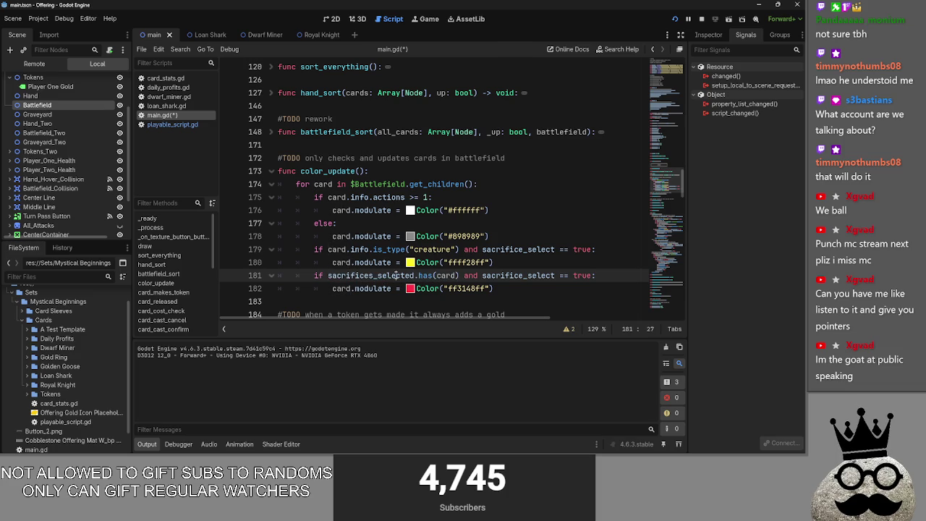
left_click(504, 262)
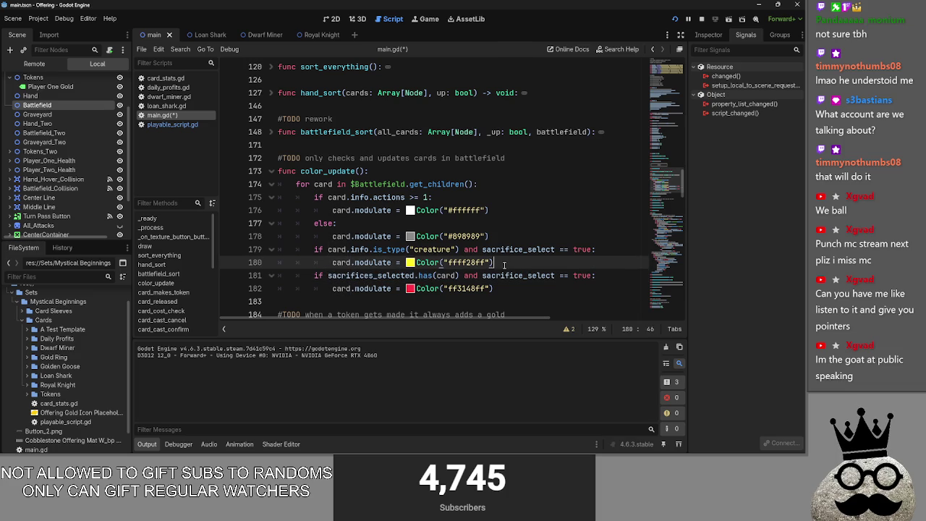
double_click(384, 276)
scroll(382, 282, "up", 10)
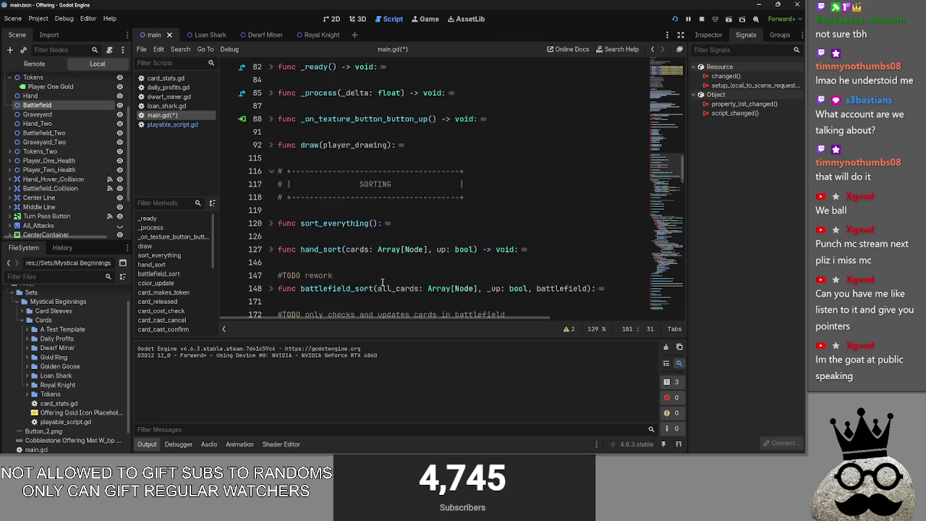
scroll(381, 282, "up", 2)
scroll(382, 282, "down", 10)
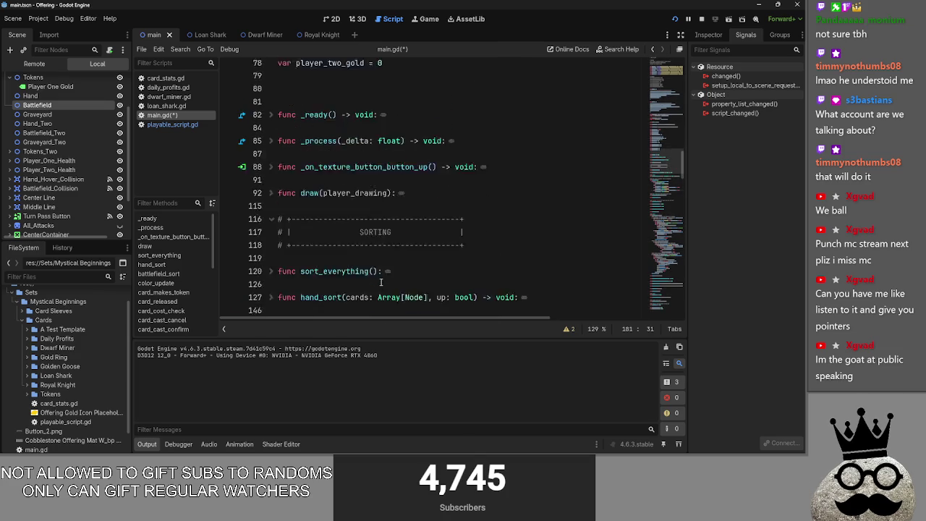
left_click(270, 172)
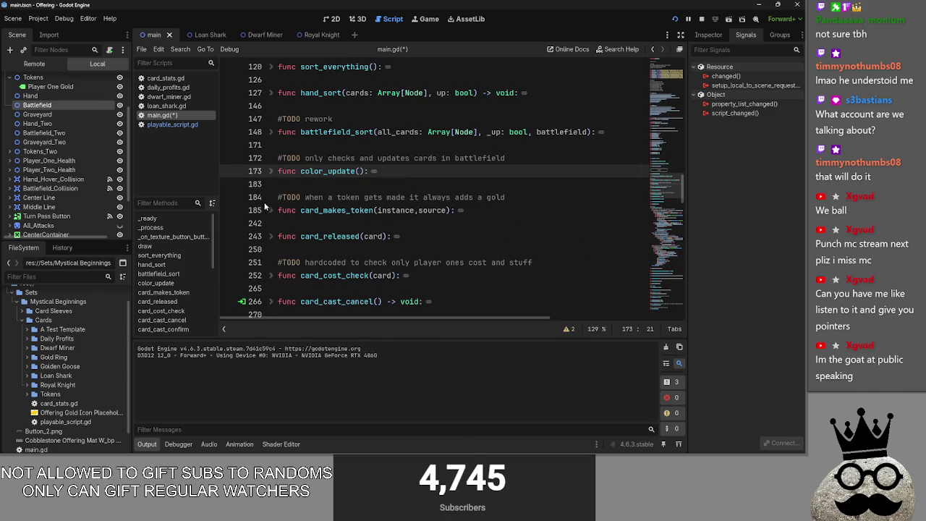
left_click(270, 172)
scroll(269, 199, "down", 6)
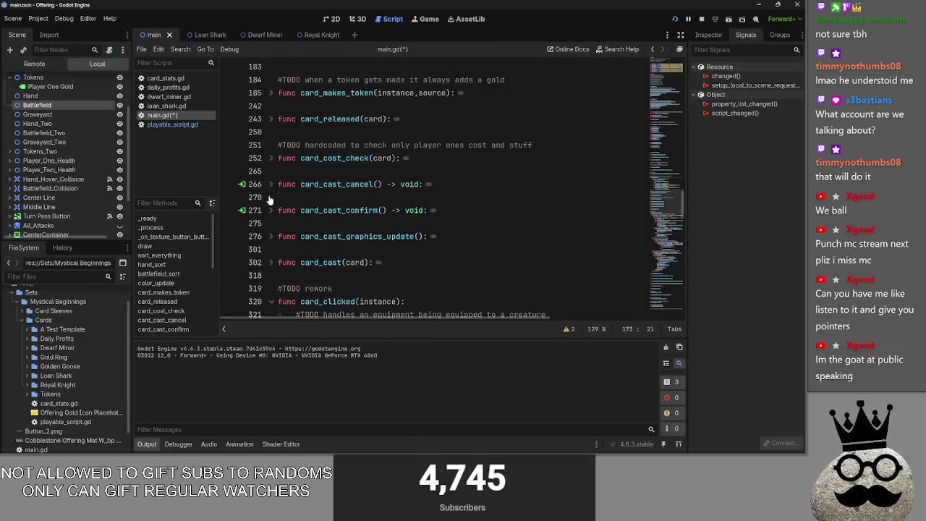
scroll(271, 199, "down", 8)
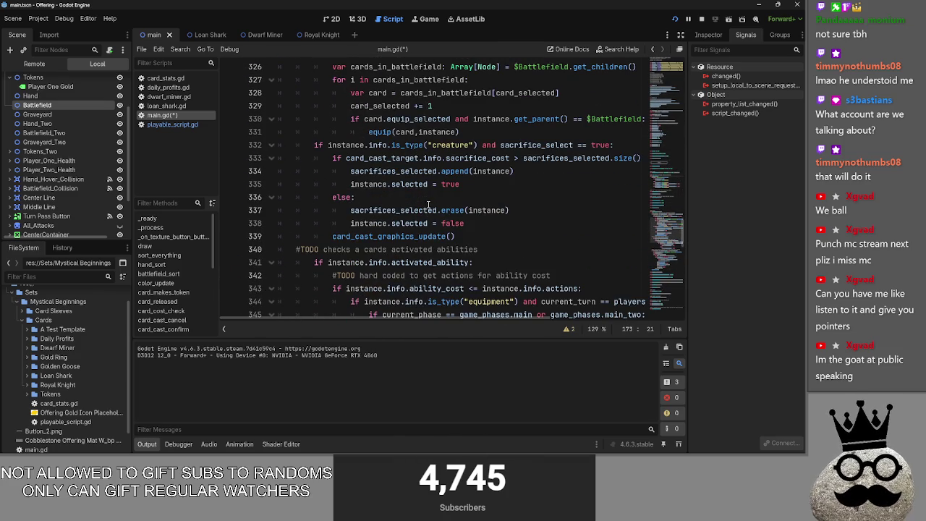
- Inspect the sacrifices_selected append and erase uses in card_clicked's sacrifice branch
double_click(438, 172)
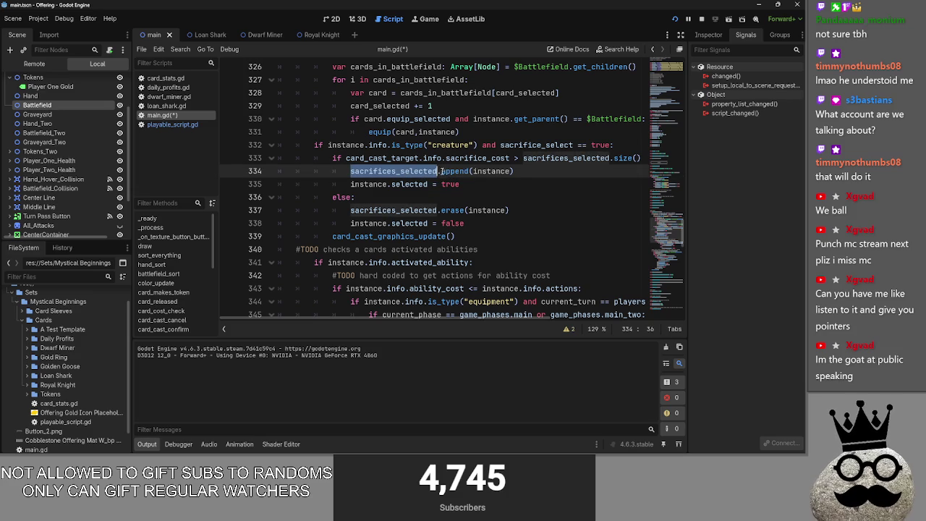
double_click(486, 210)
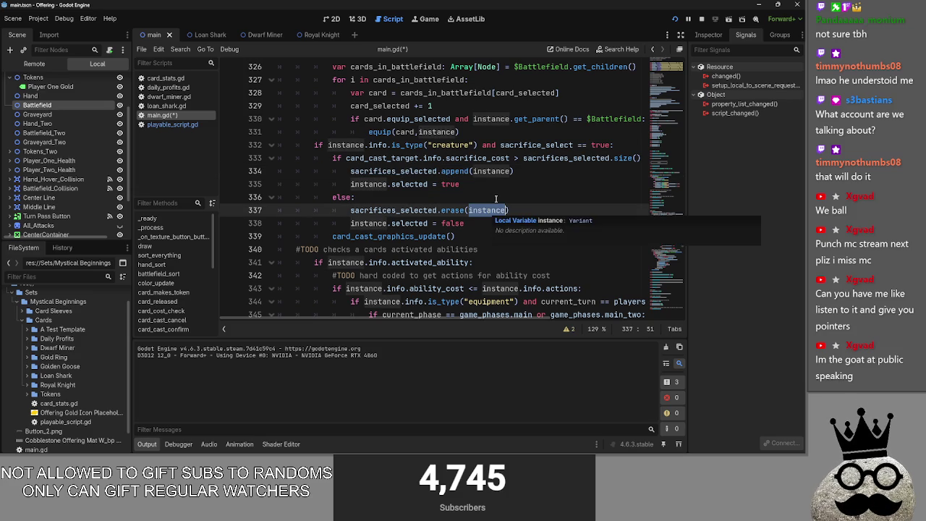
left_click(495, 198)
left_click(522, 145)
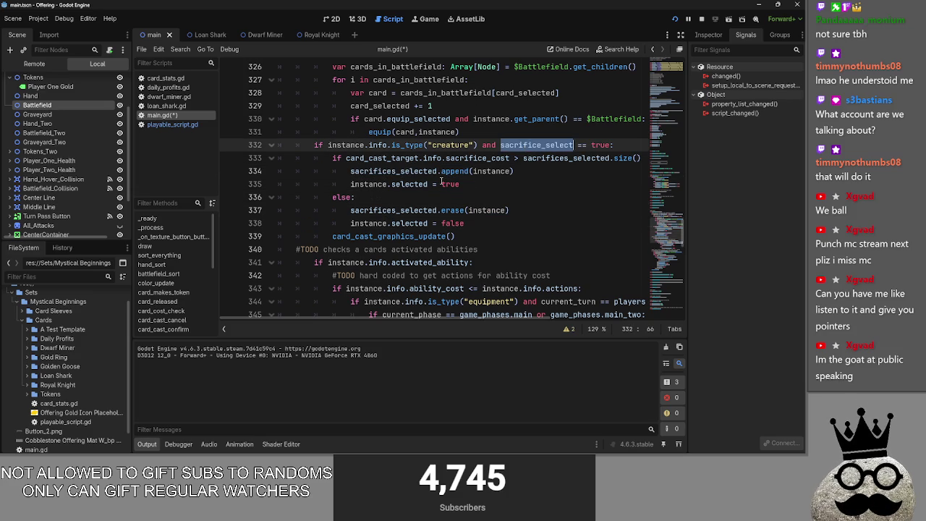
double_click(395, 171)
double_click(394, 210)
double_click(402, 223)
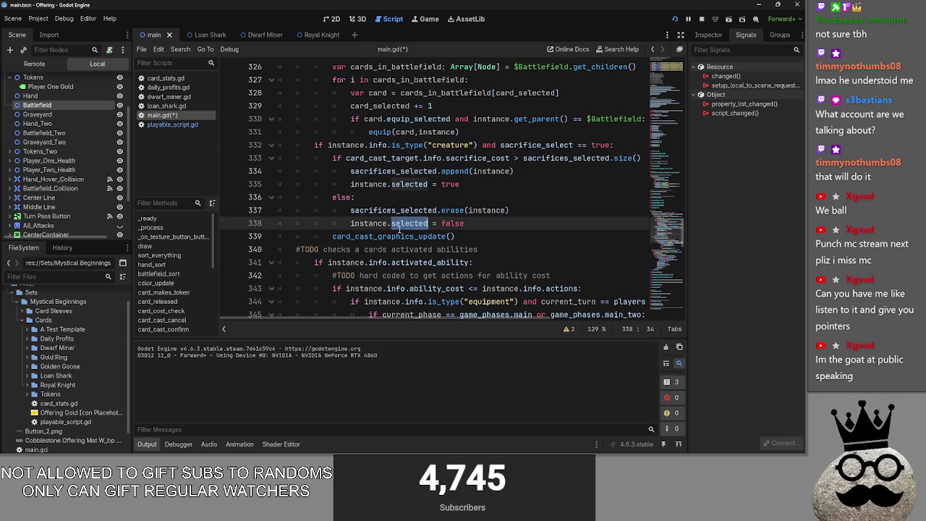
left_click(399, 236)
- Remove the sacrifices_selected = [] line from card_cast_graphics_update and fold the function
scroll(395, 246, "up", 10)
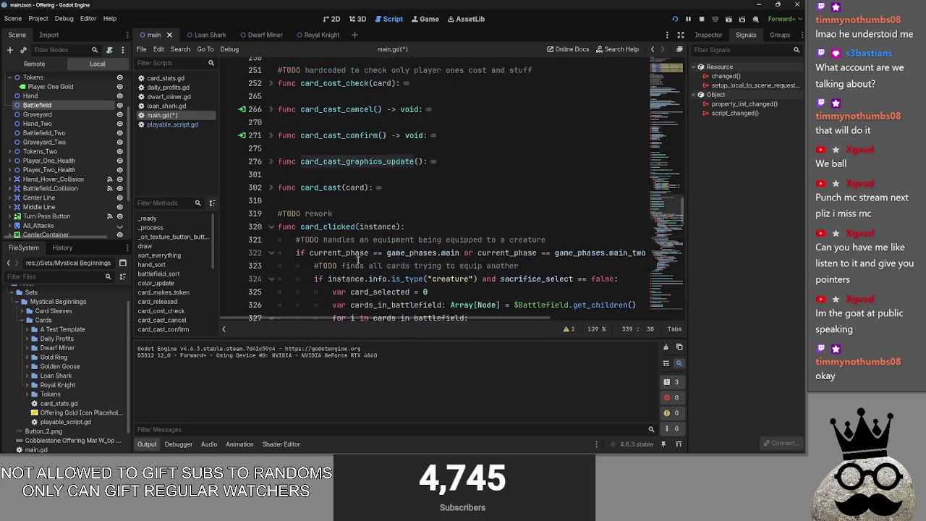
left_click(271, 198)
scroll(352, 225, "down", 3)
scroll(351, 225, "down", 3)
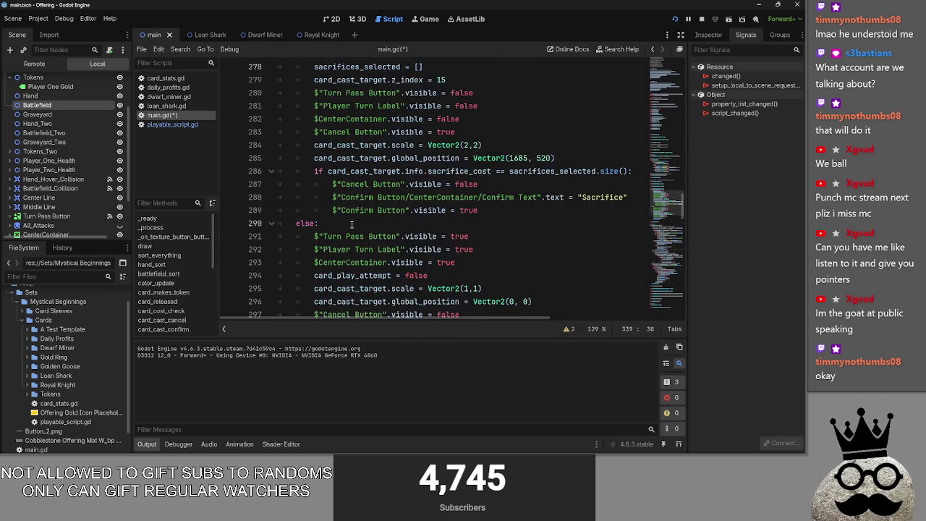
scroll(352, 225, "up", 3)
left_click(314, 106)
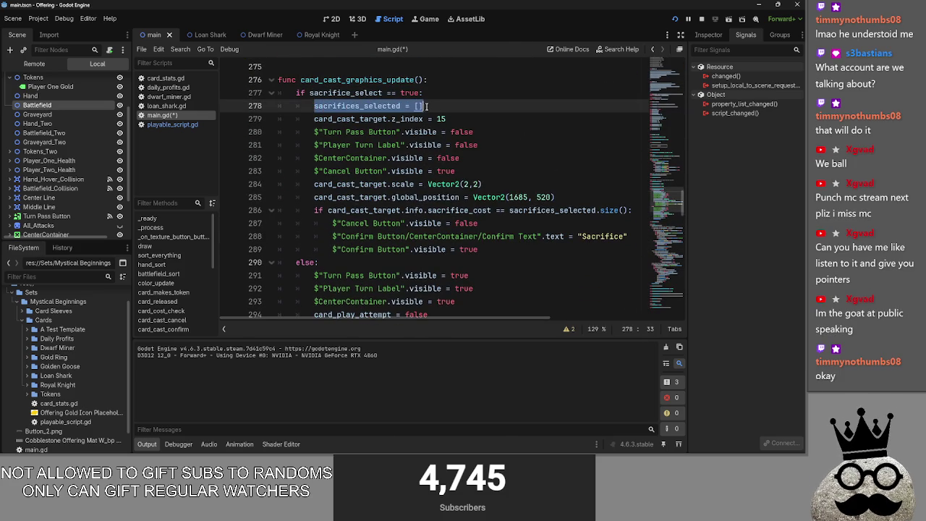
left_click_drag(427, 106, 278, 107)
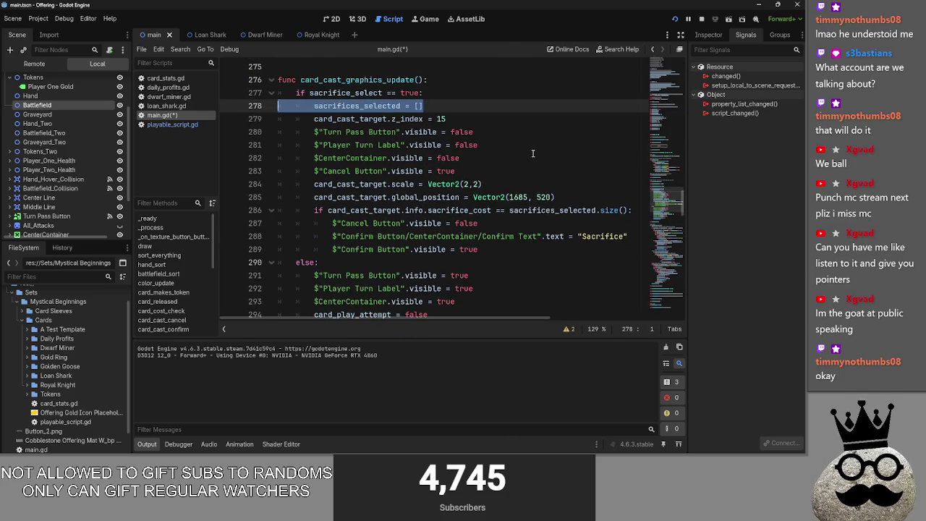
key("BackSpace")
key("BackSpace")
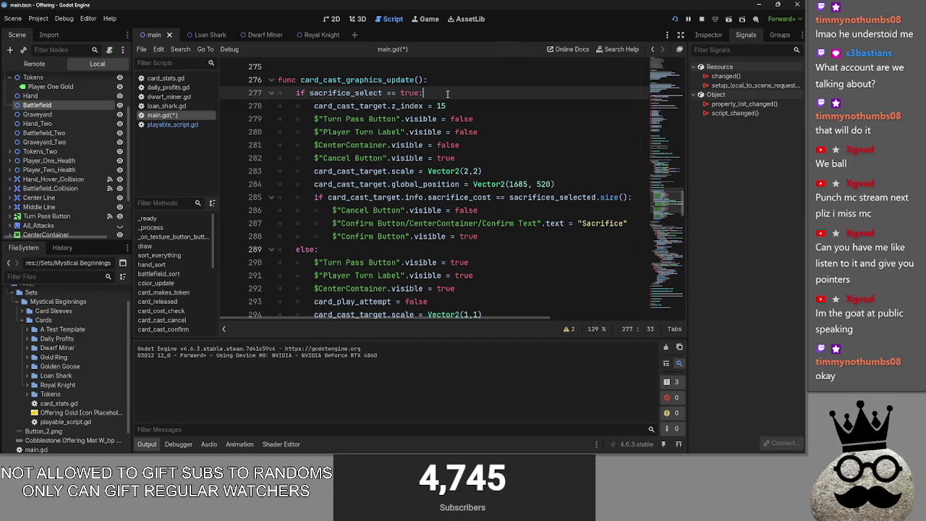
key("ctrl+z")
left_click(463, 108)
left_click_drag(462, 108, 286, 112)
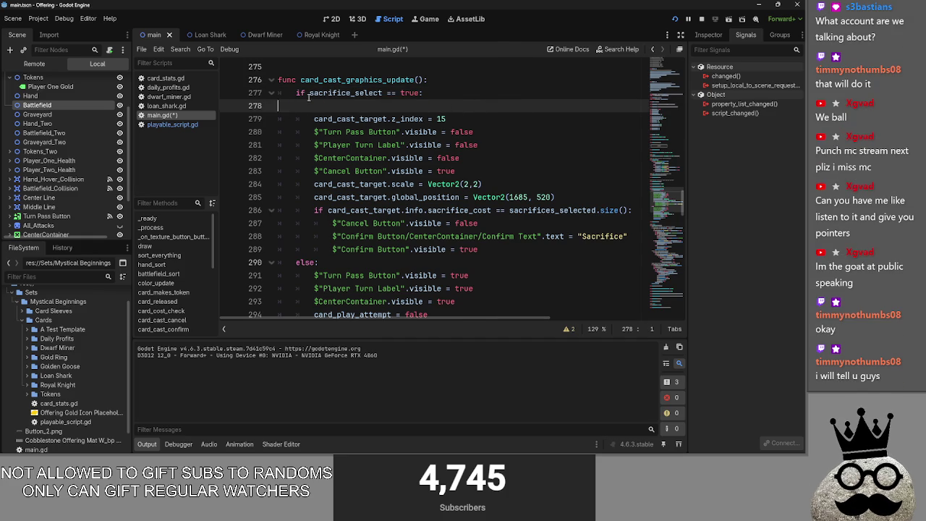
key("BackSpace")
left_click(272, 81)
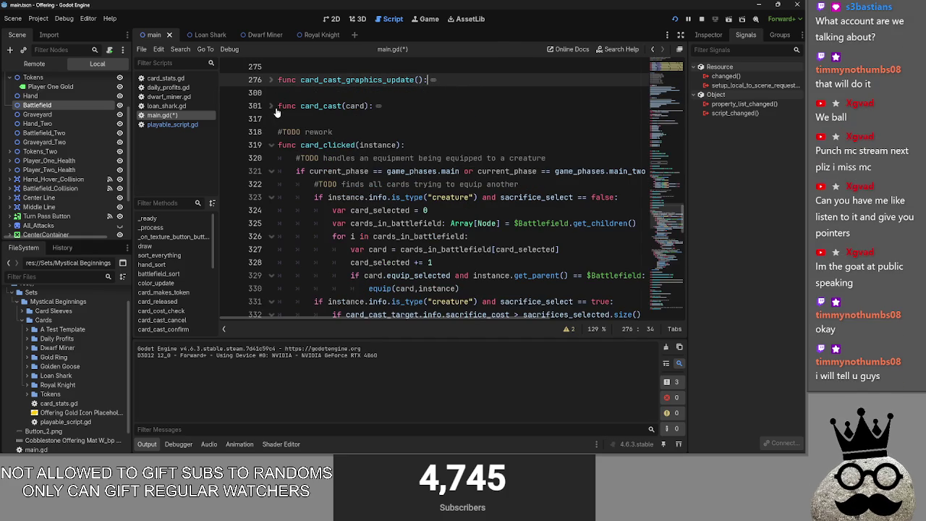
- Try adding card_cast_graphics_update() after the z_index line in card_cast, then undo it
left_click(272, 107)
left_click(523, 120)
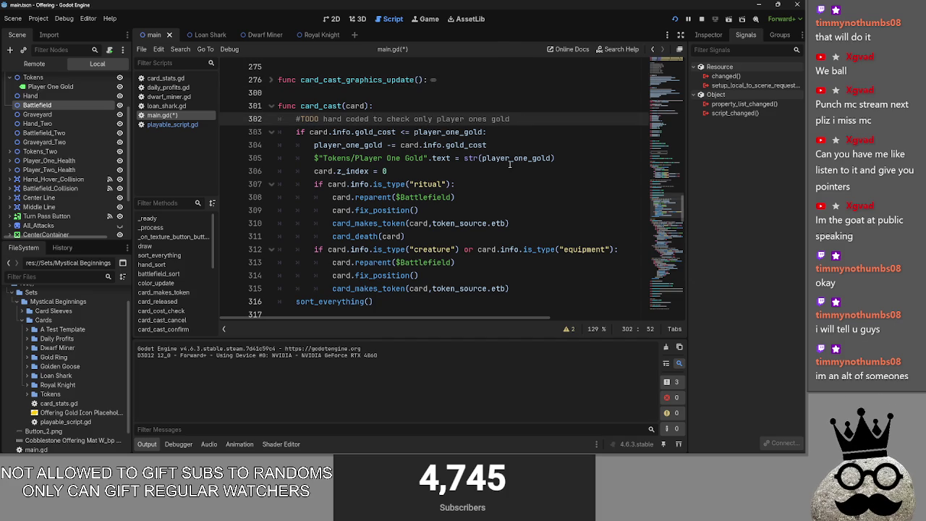
key("Down")
key("Down")
key("Down")
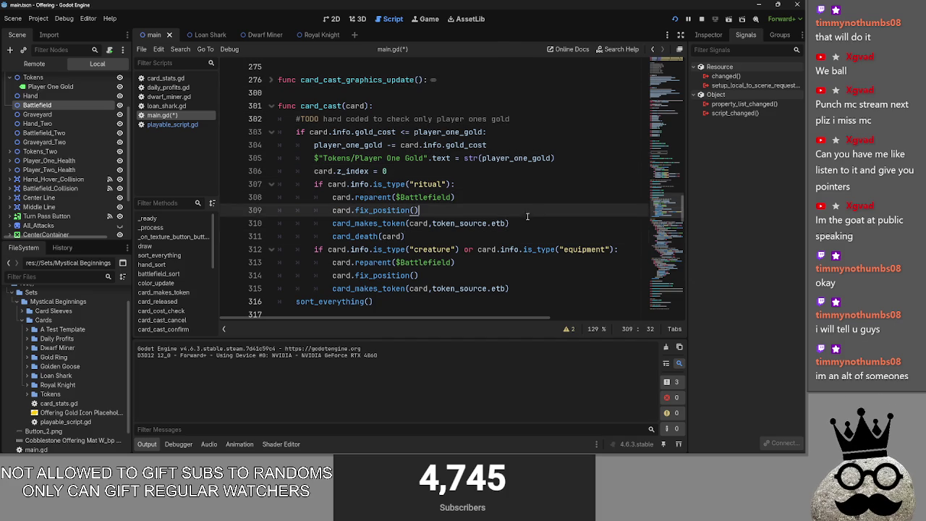
left_click(519, 172)
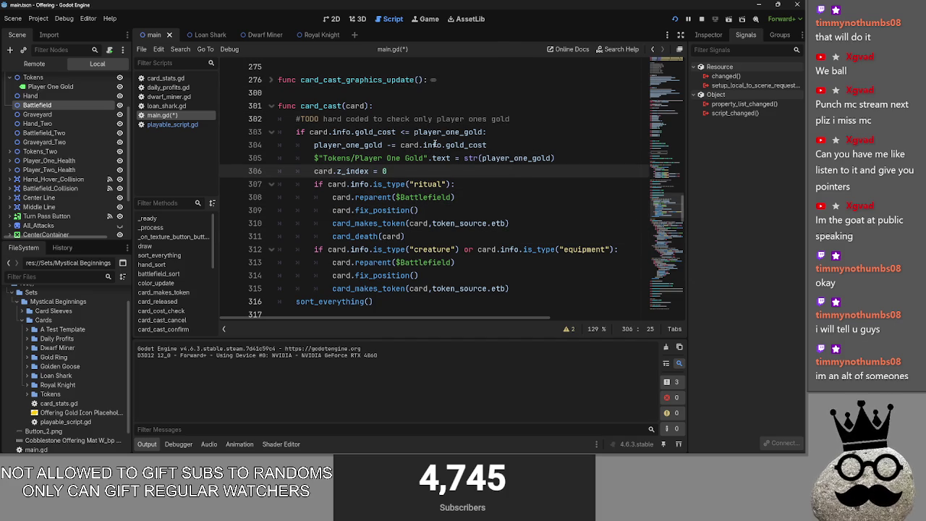
key("Return")
type("card_cast_graphics_update()")
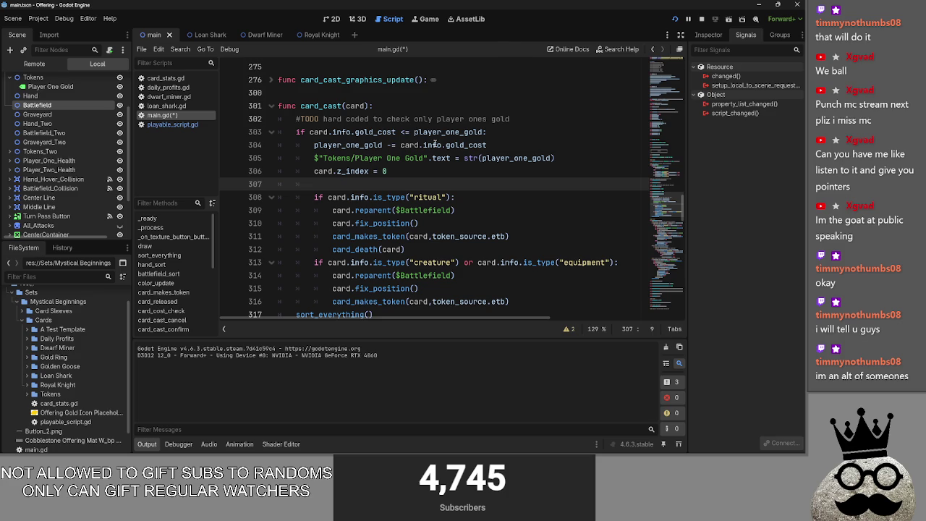
key("BackSpace")
key("BackSpace")
key("BackSpace")
key("Return")
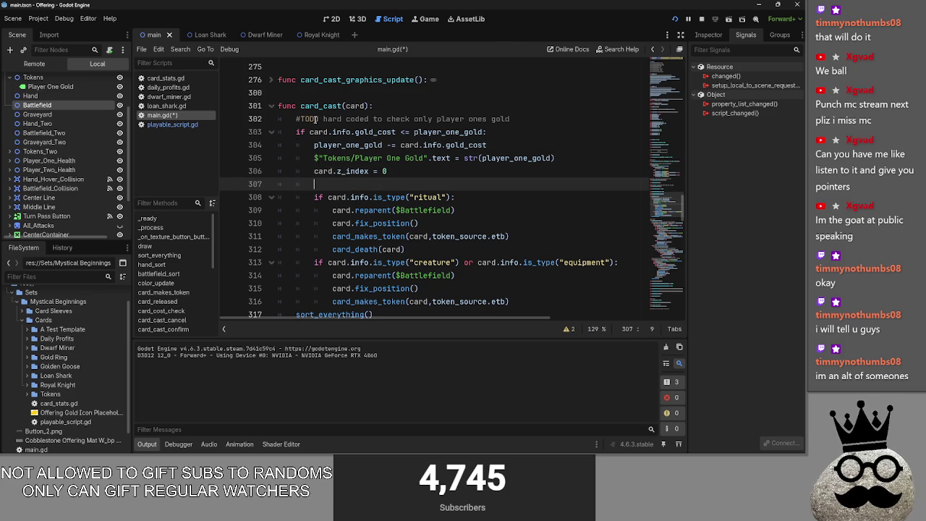
key("ctrl+z")
key("ctrl+z")
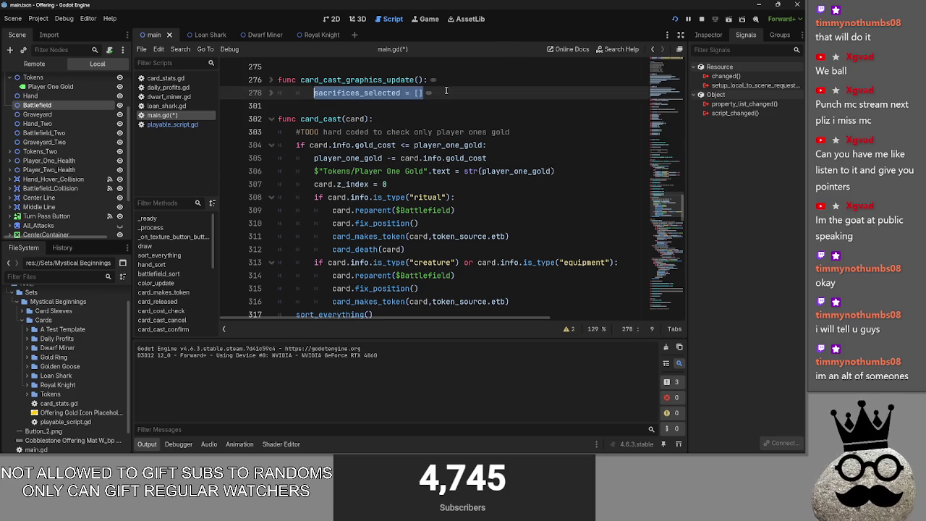
- Make sacrifices_selected = [] the first line of card_cast and stop the running game
left_click(446, 91)
left_click(271, 93)
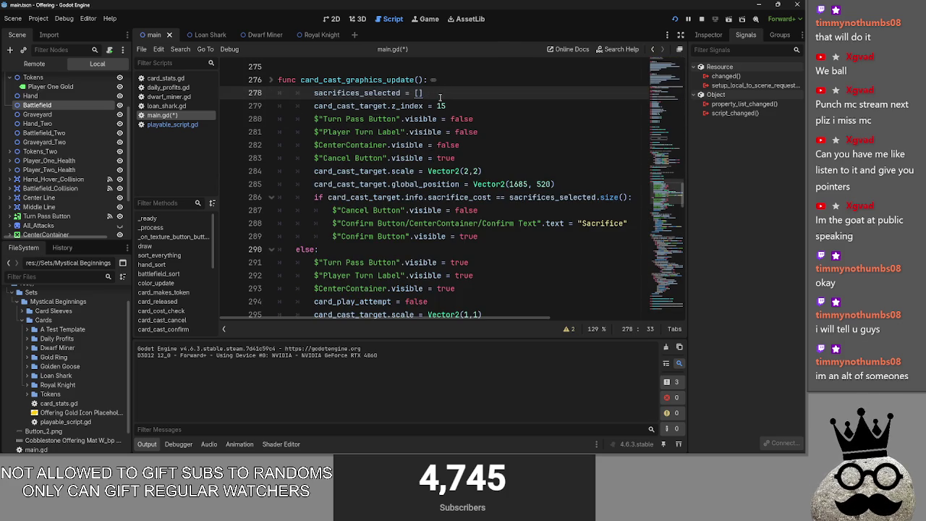
left_click(270, 79)
left_click(270, 80)
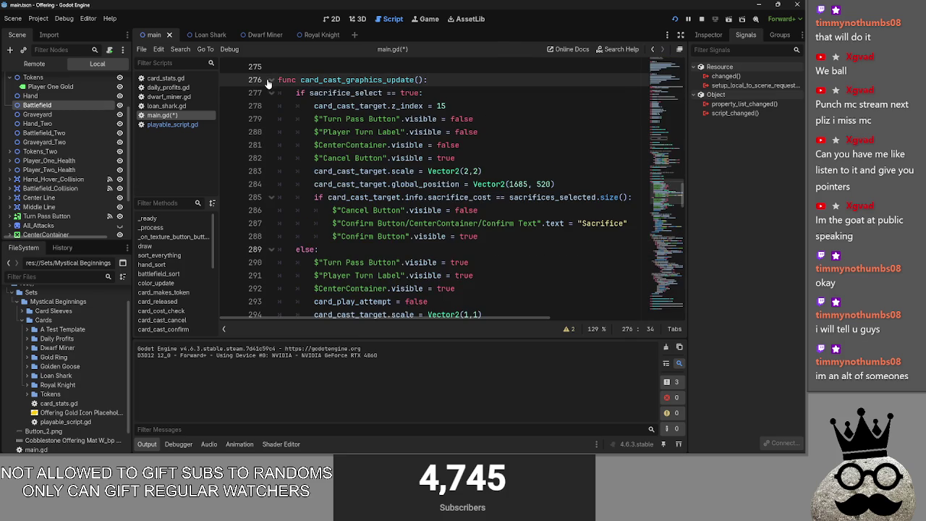
left_click(269, 81)
left_click(530, 111)
key("Return")
type("sacrifices_selected = []")
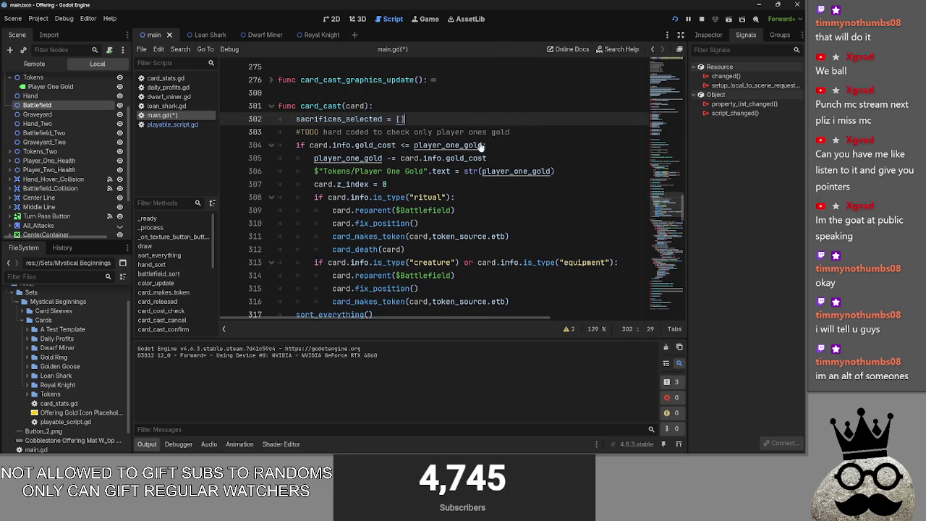
left_click(699, 20)
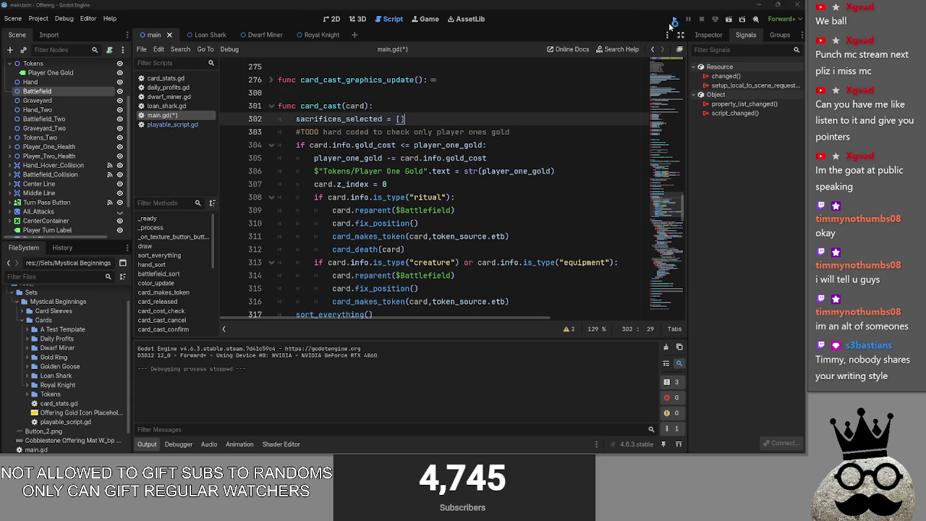
left_click(672, 21)
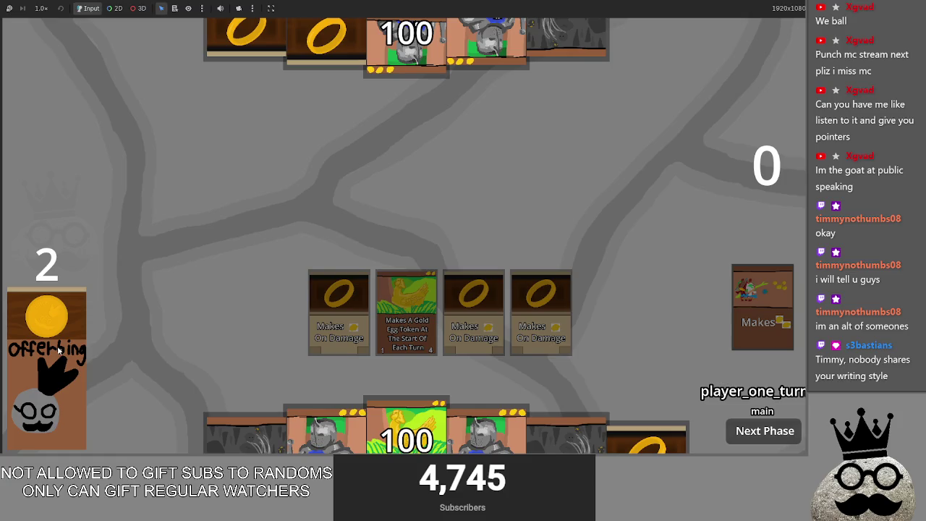
left_click_drag(322, 430, 333, 278)
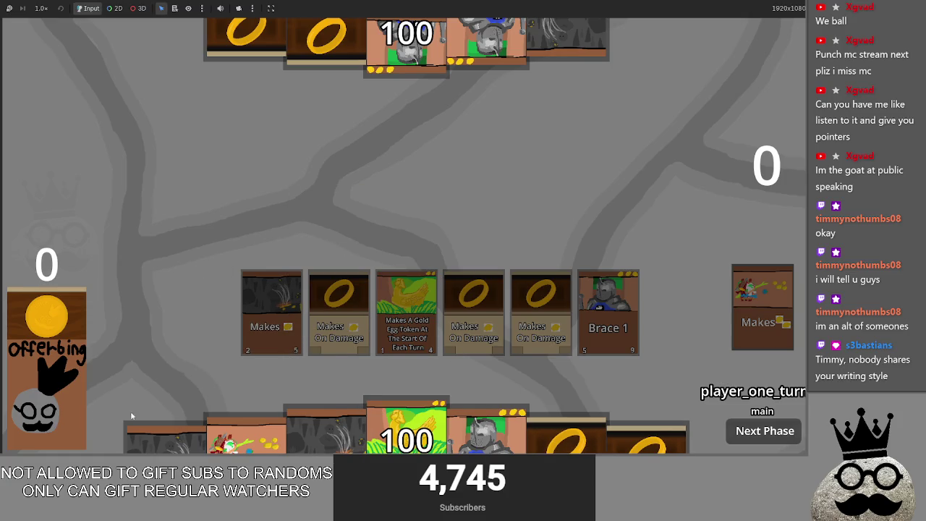
mouse_move(325, 433)
left_mouse_down()
mouse_move(333, 311)
mouse_move(335, 384)
mouse_move(327, 319)
left_mouse_up()
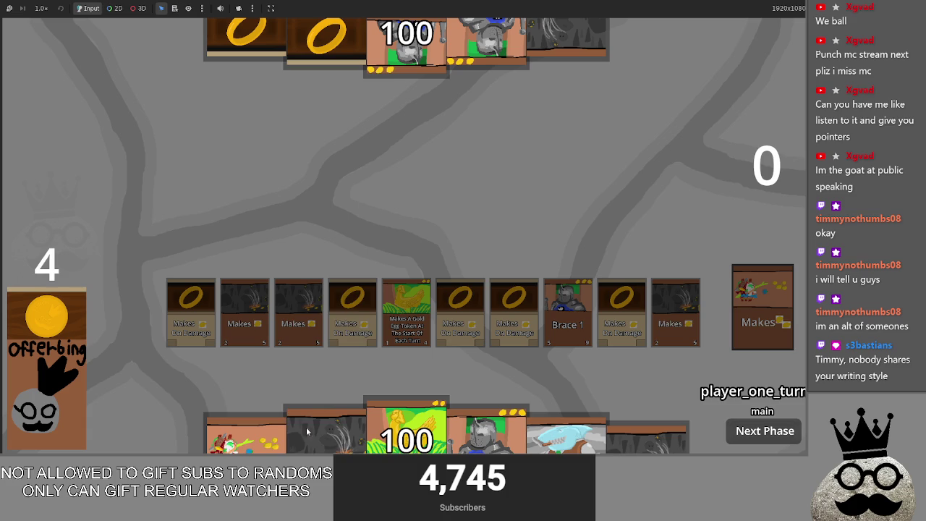
left_click_drag(325, 432, 331, 353)
left_click_drag(321, 432, 349, 276)
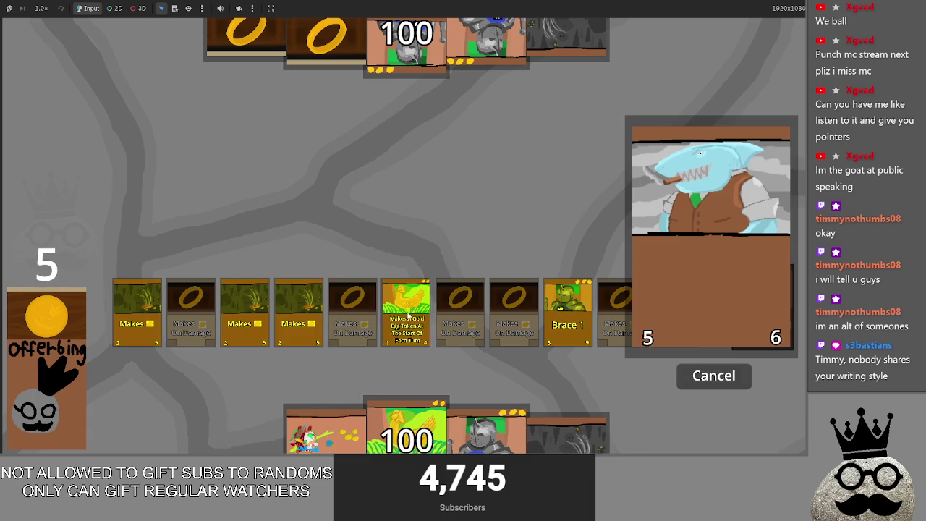
left_click(409, 316)
left_click(409, 316)
left_click(567, 310)
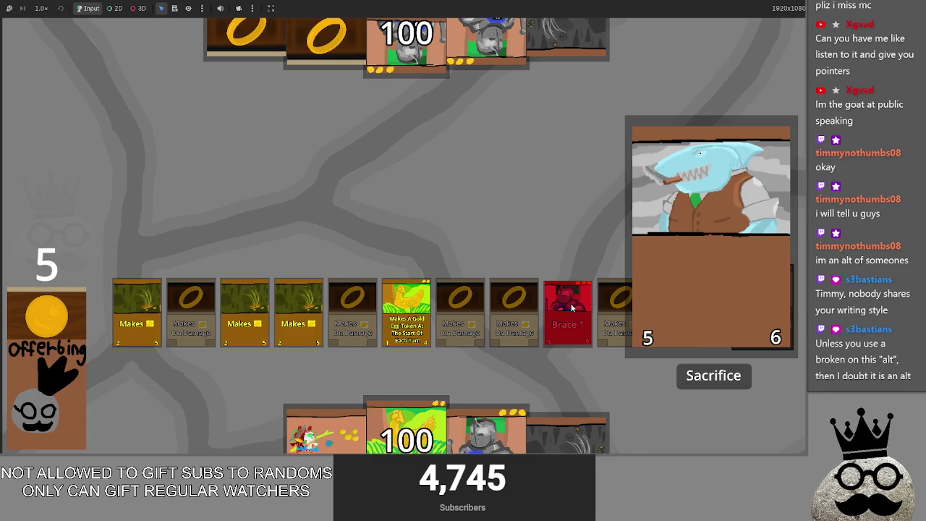
left_click(571, 308)
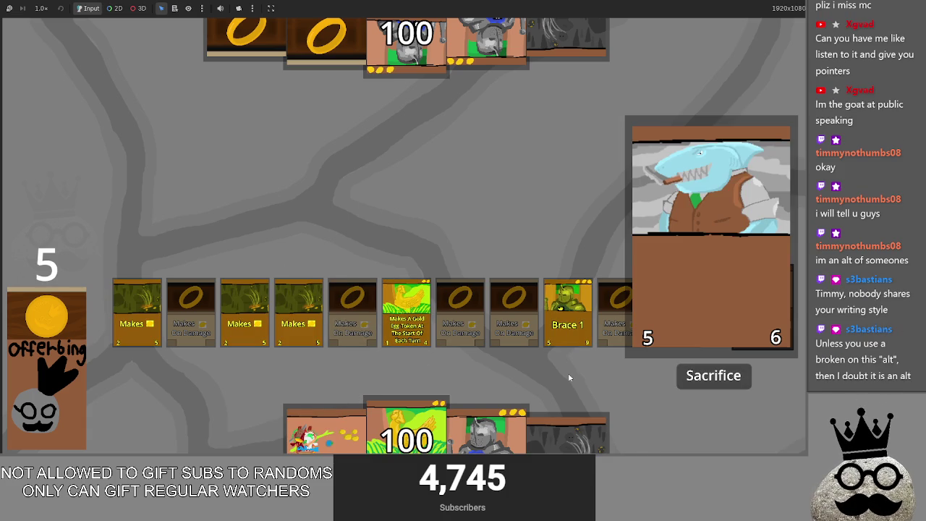
key("F8")
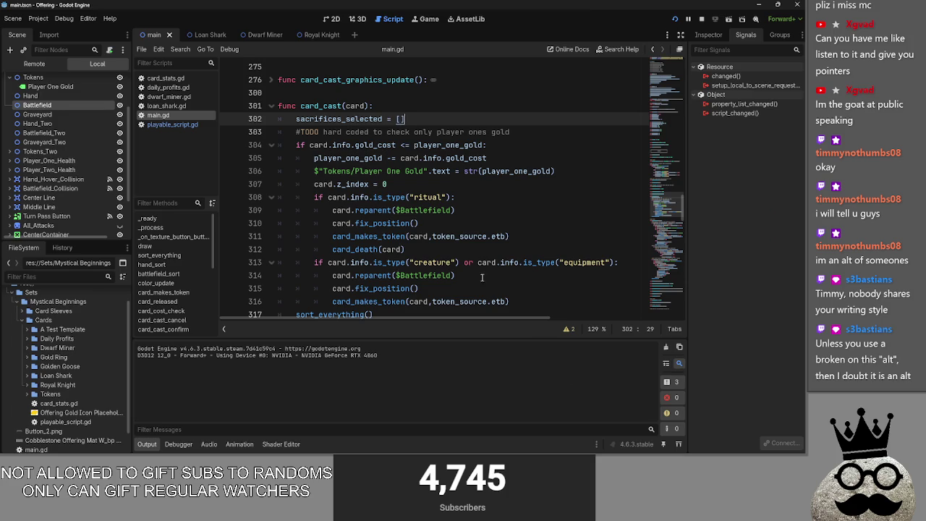
- Fold card_cast, briefly rerun the game, and expand card_cast_graphics_update to view its body
left_click(429, 254)
scroll(273, 225, "up", 3)
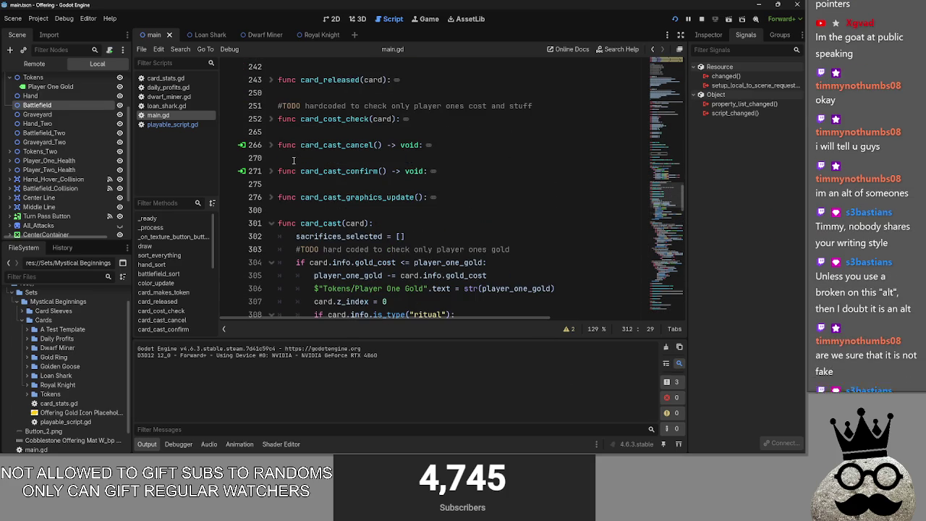
left_click(273, 224)
key("F5")
key("F8")
scroll(281, 219, "down", 1)
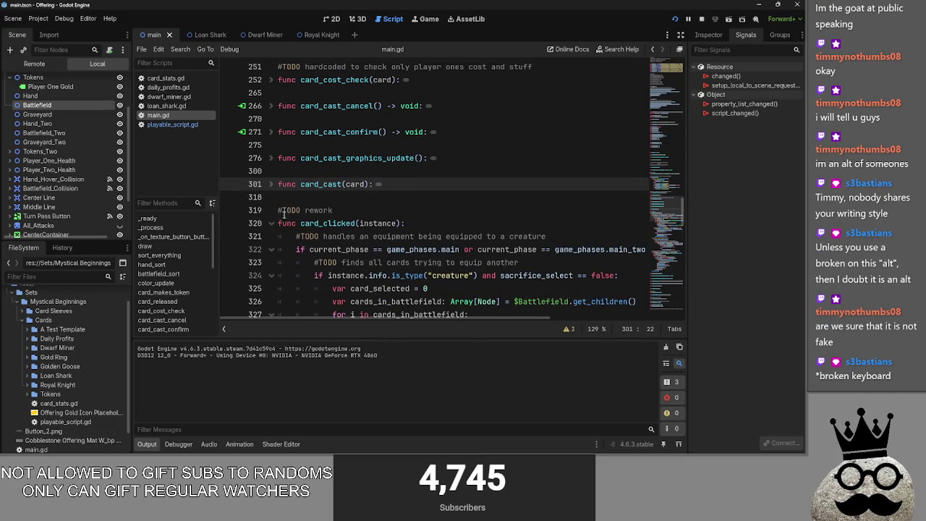
scroll(279, 201, "down", 2)
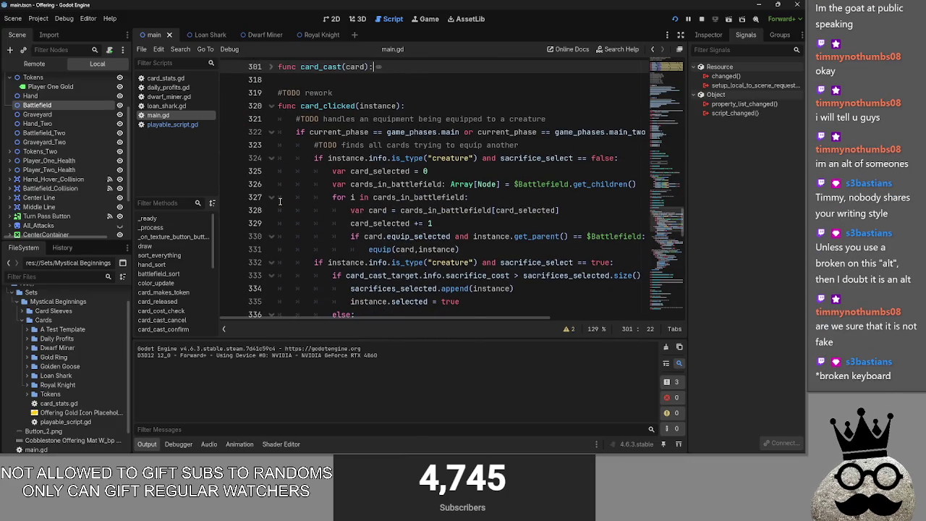
left_click(279, 108)
scroll(275, 181, "up", 5)
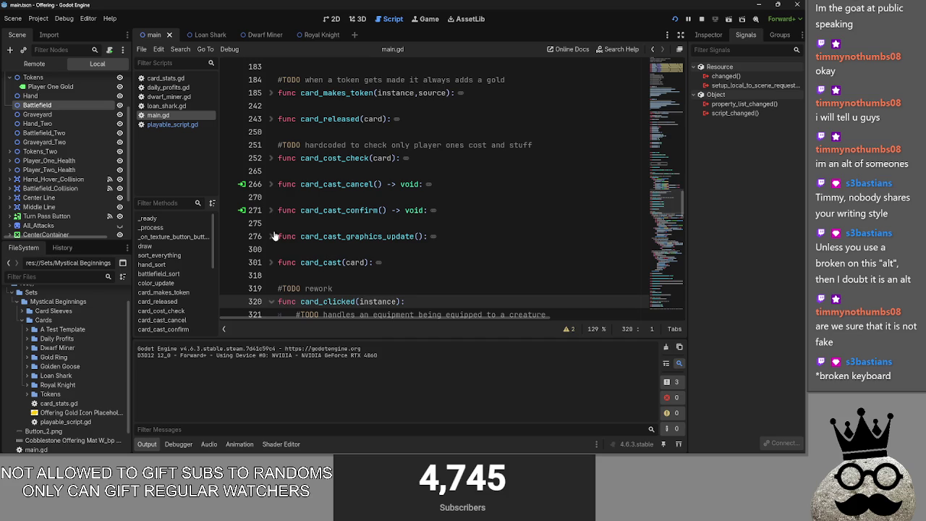
left_click(272, 237)
scroll(274, 238, "down", 5)
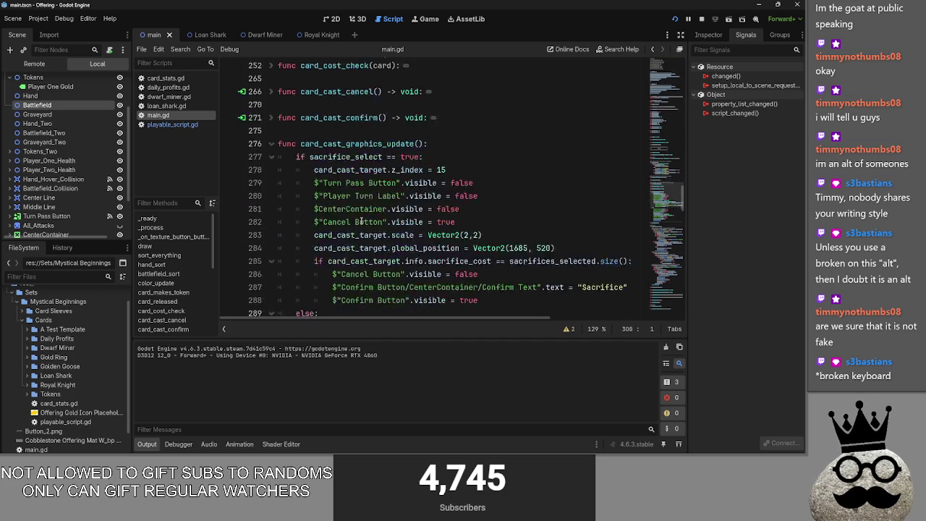
scroll(456, 213, "up", 1)
- Add the missing colon to the sacrifice-cost check on line 285 and start an else: block below line 288
left_click(526, 196)
key("Return")
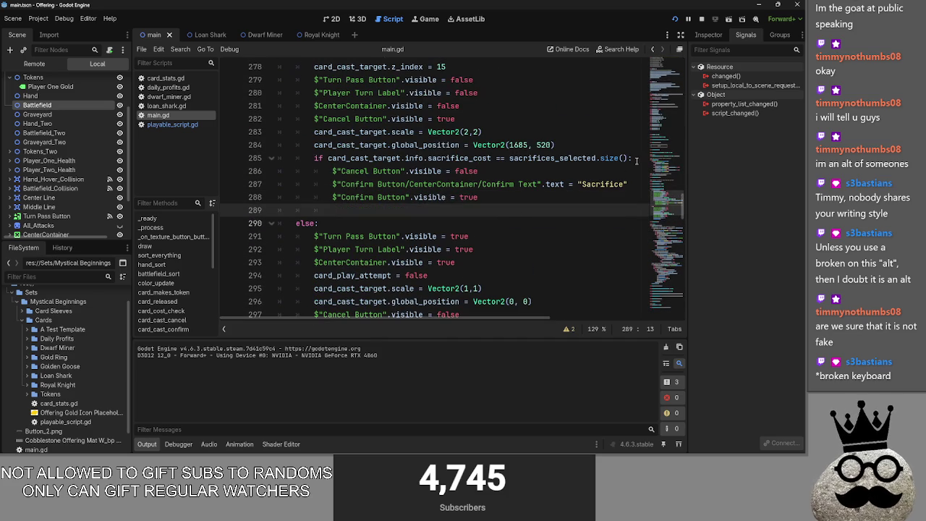
left_click(631, 157)
type(":")
left_click(492, 207)
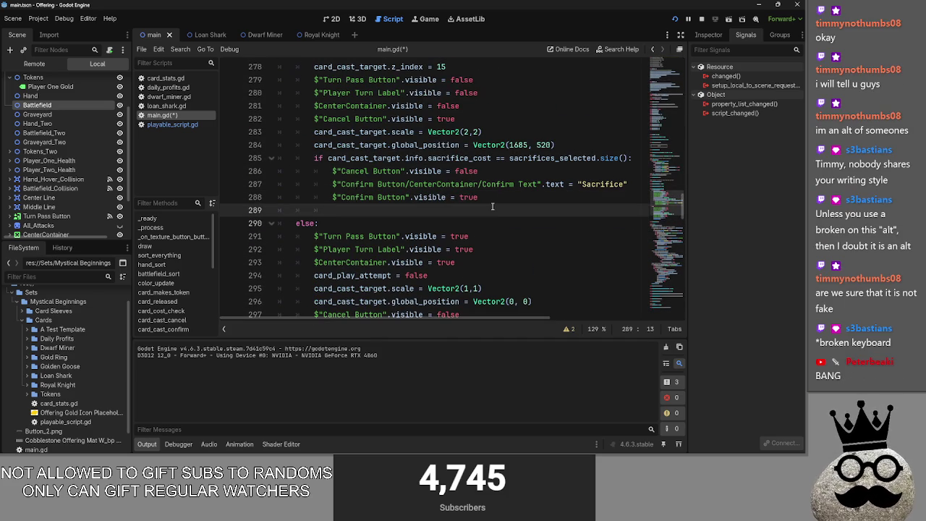
type("else:")
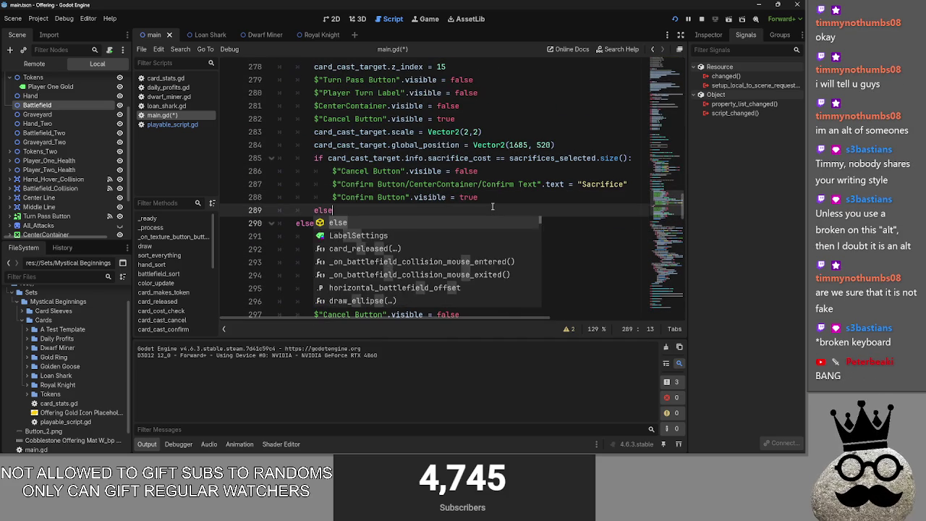
key("Return")
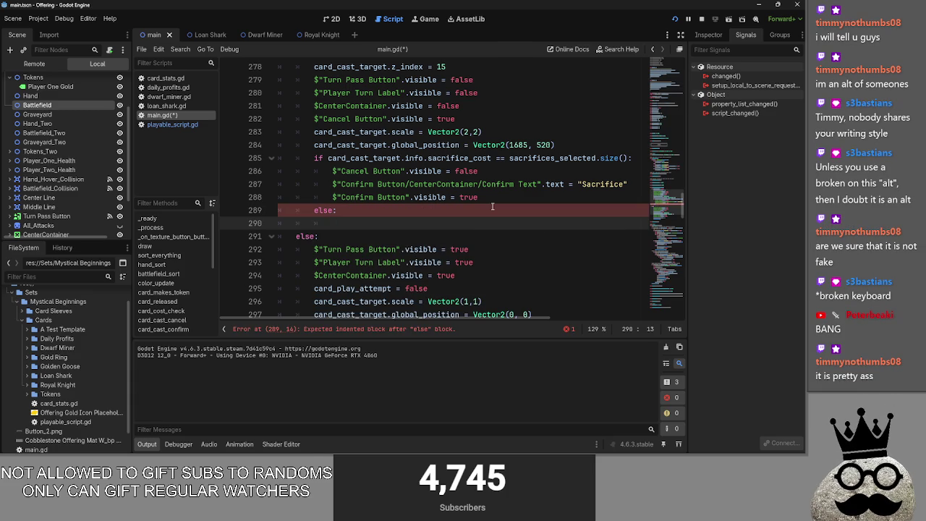
- Copy lines 286–288 (hide Cancel, 'Sacrifice' Confirm) into the new else block
key("super")
left_click(381, 224)
mouse_move(494, 197)
left_mouse_down()
mouse_move(421, 196)
mouse_move(333, 170)
left_mouse_up()
type("$\"Cancel Button\".visible = false \t\t\t$\"Confirm Button/CenterContainer/Confirm Text\".text = \"Sacrifice\" \t\t\t$\"Confirm Button\".visible = true")
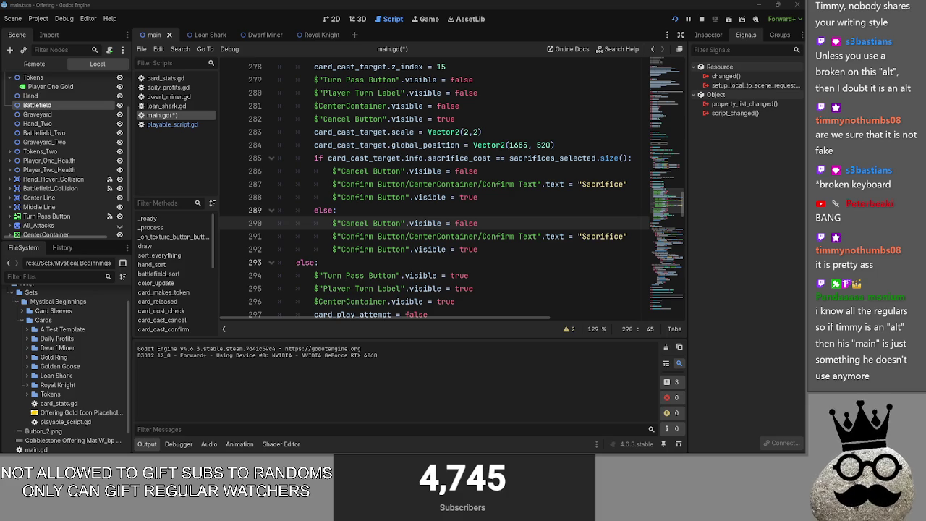
key("alt+Tab")
key("alt+Tab")
key("alt+Tab")
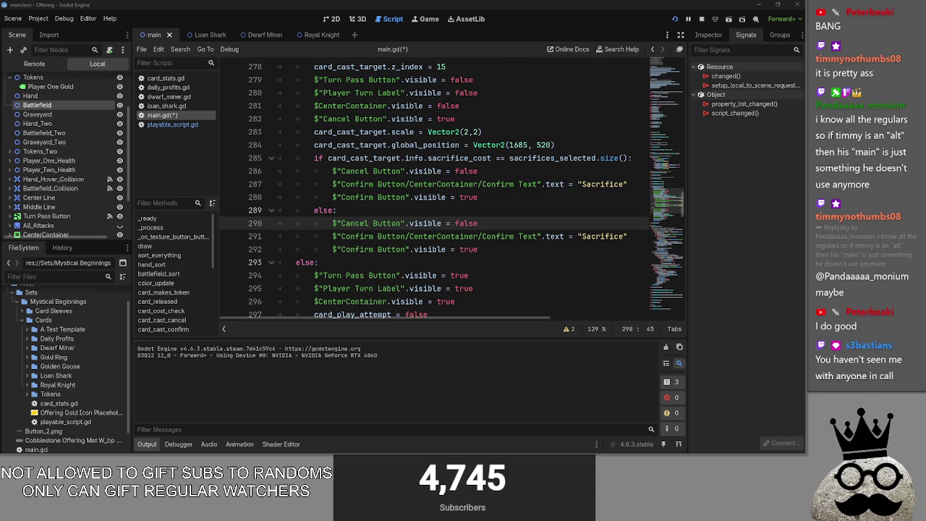
key("super")
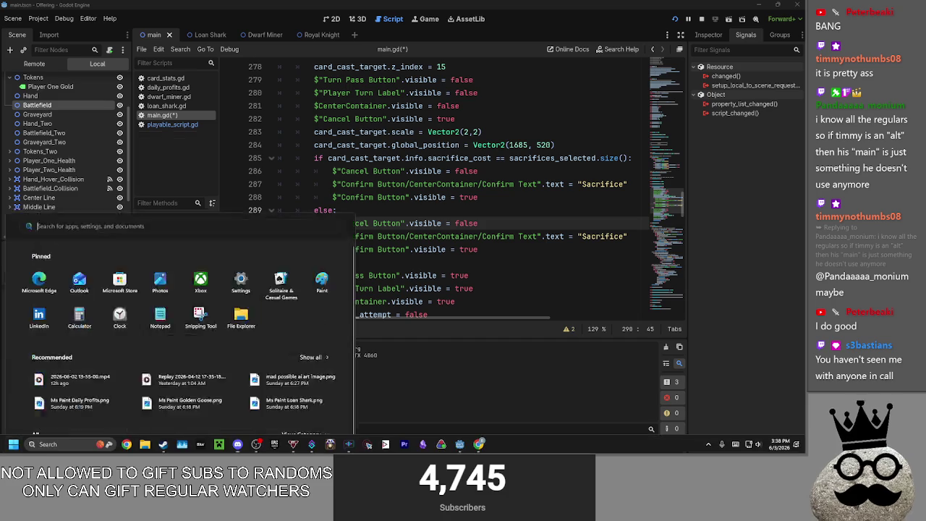
key("super")
key("super")
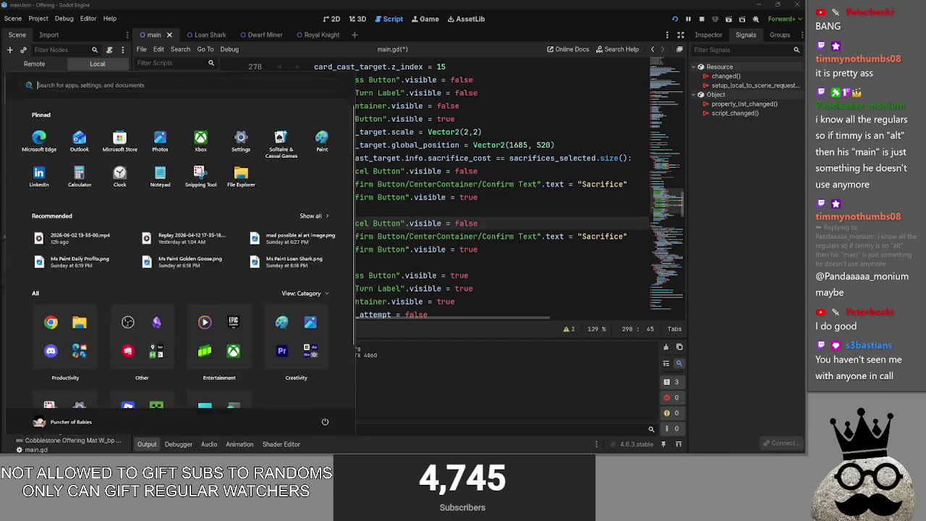
key("super")
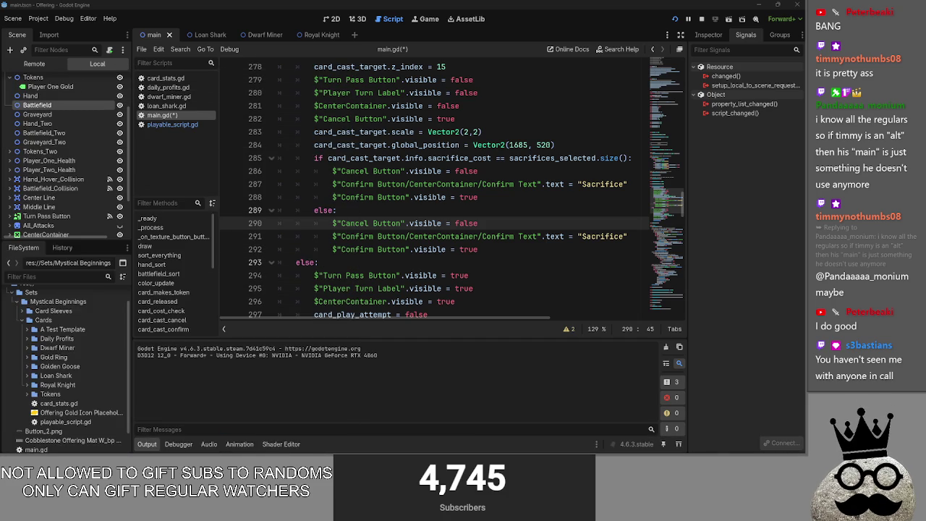
key("super")
key("super")
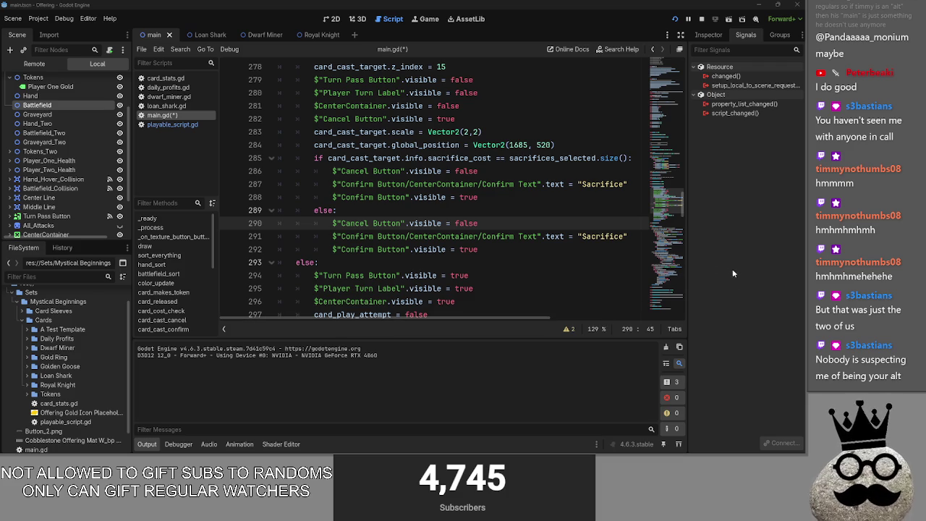
mouse_move(803, 275)
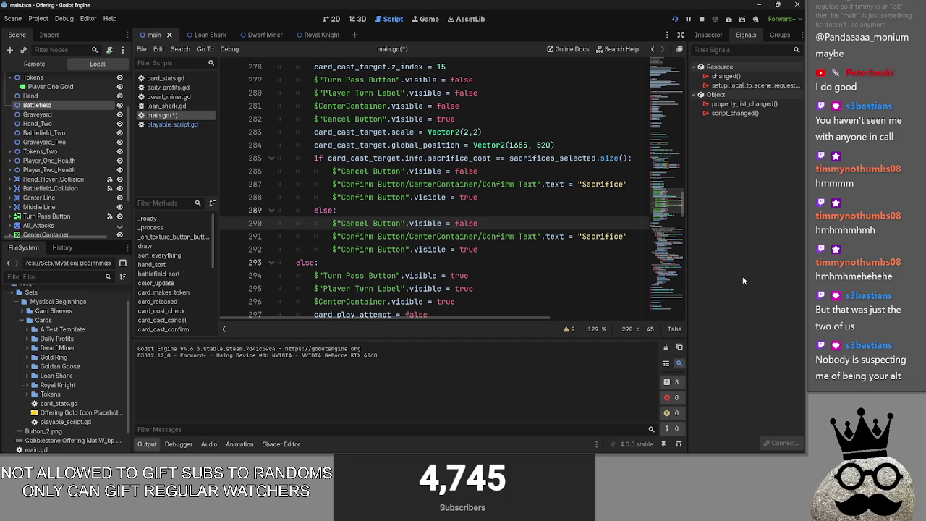
key("alt+Tab")
key("Escape")
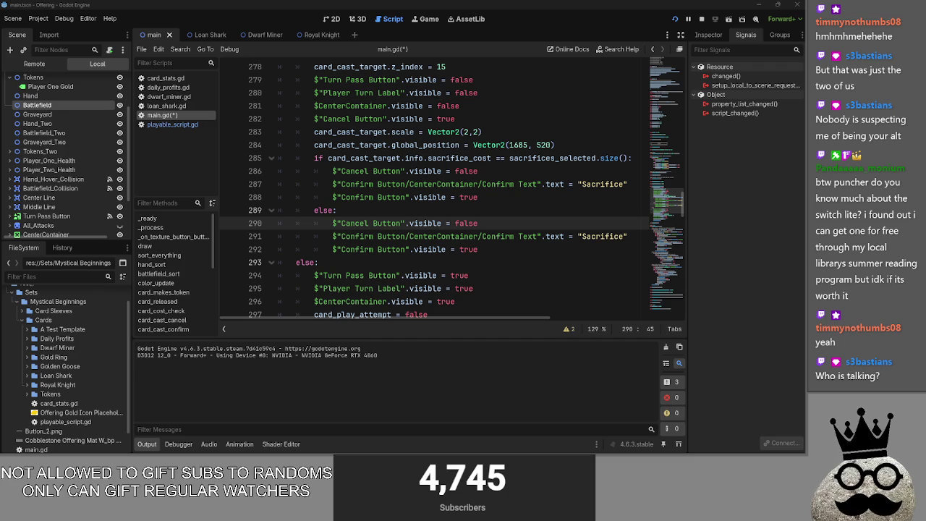
key("alt+Tab")
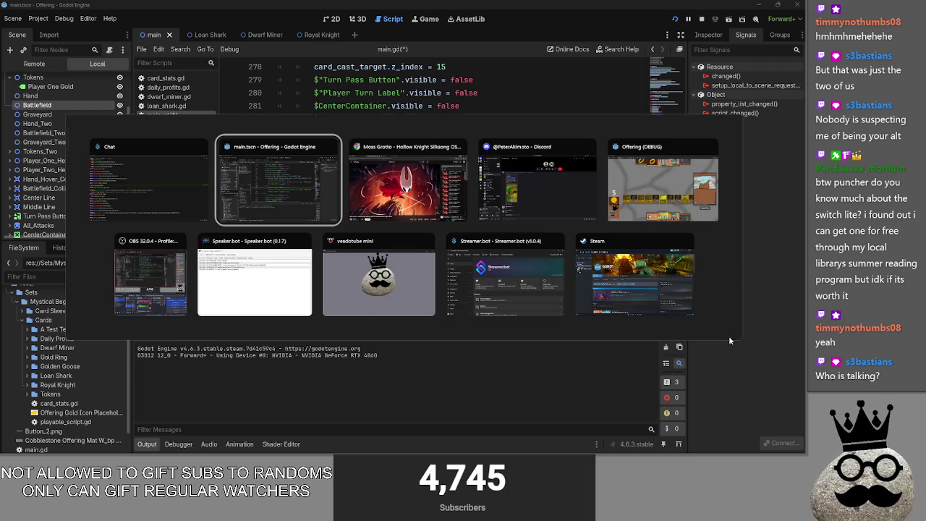
key("alt+Tab")
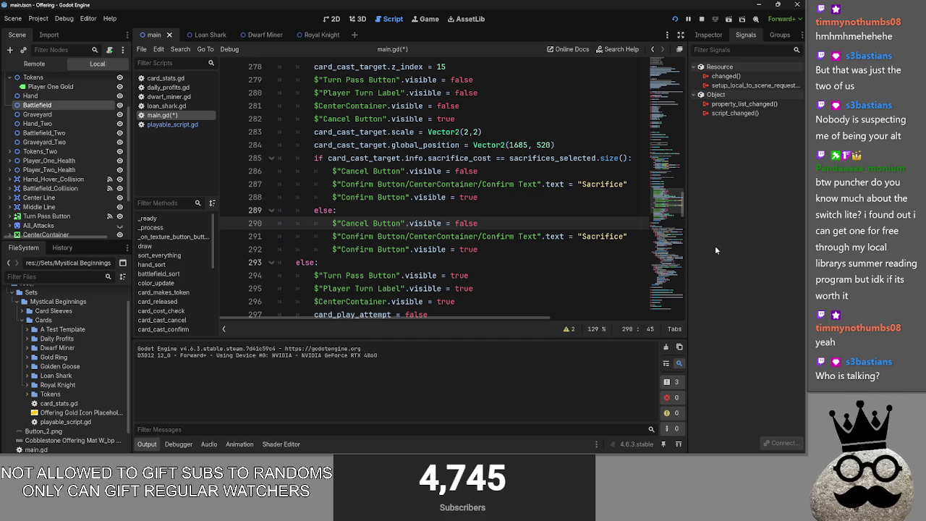
- In the else branch, change line 290's Cancel visibility to true and line 292's Confirm visibility to false
left_click(391, 208)
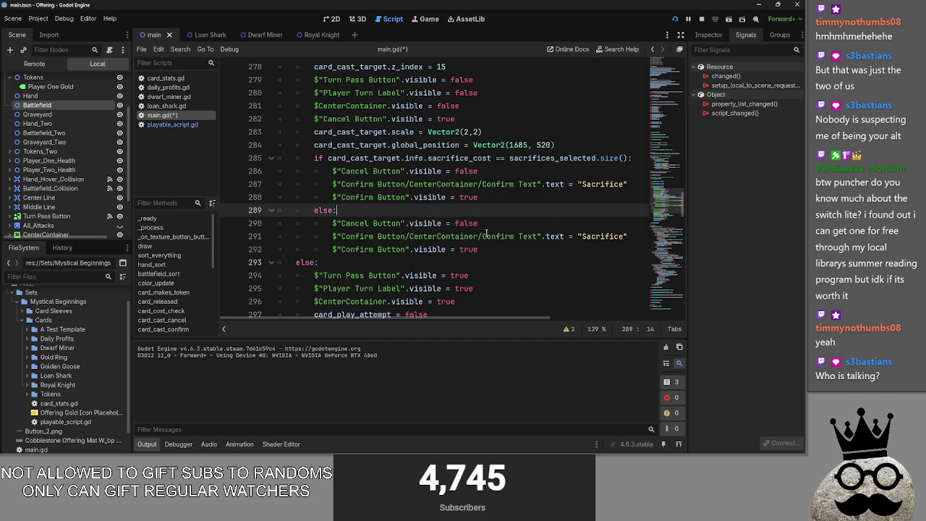
double_click(603, 236)
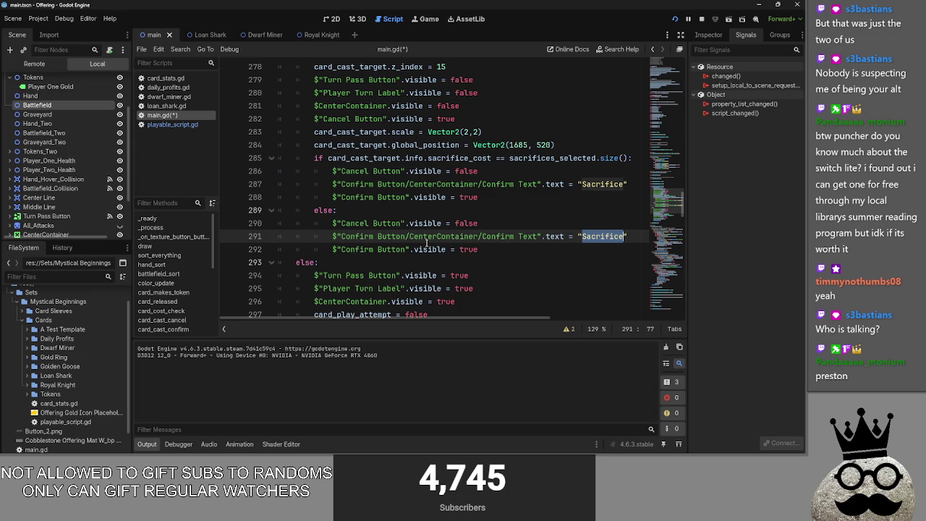
double_click(476, 223)
type("true")
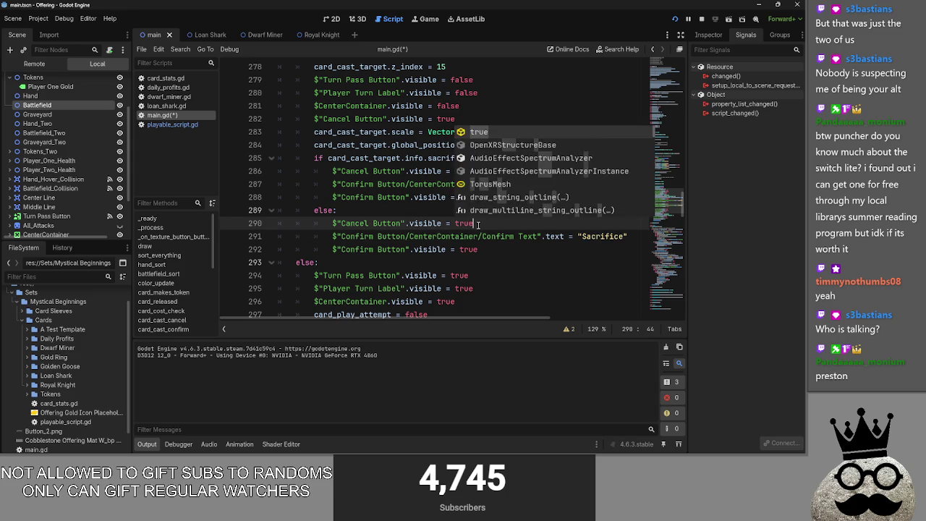
double_click(469, 249)
type("false")
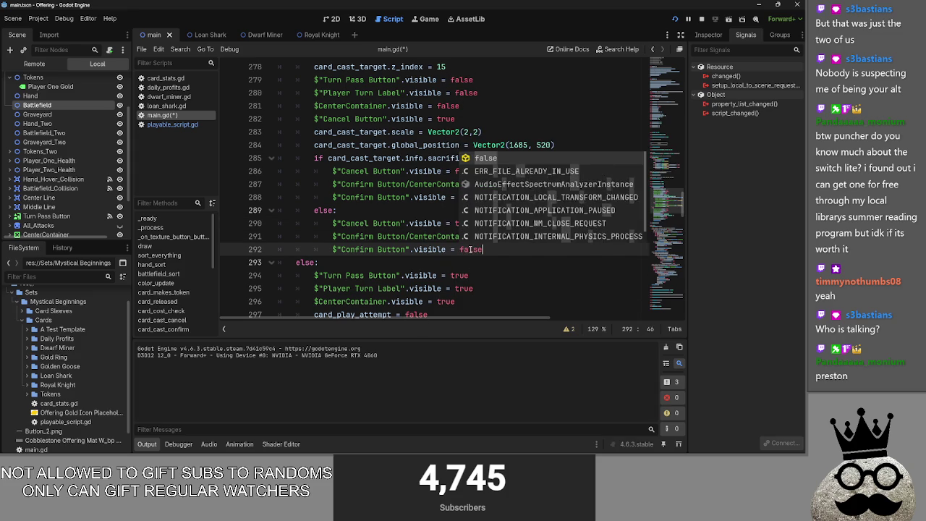
double_click(598, 239)
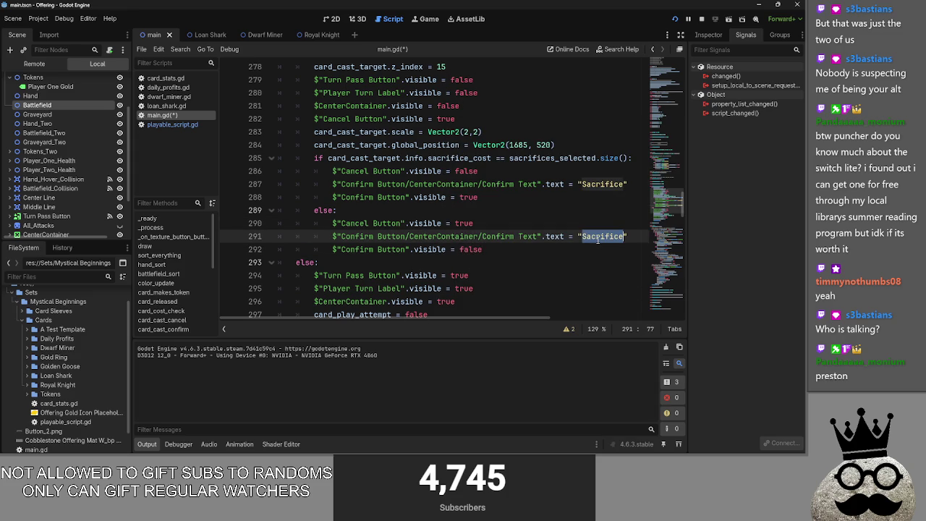
left_click(552, 222)
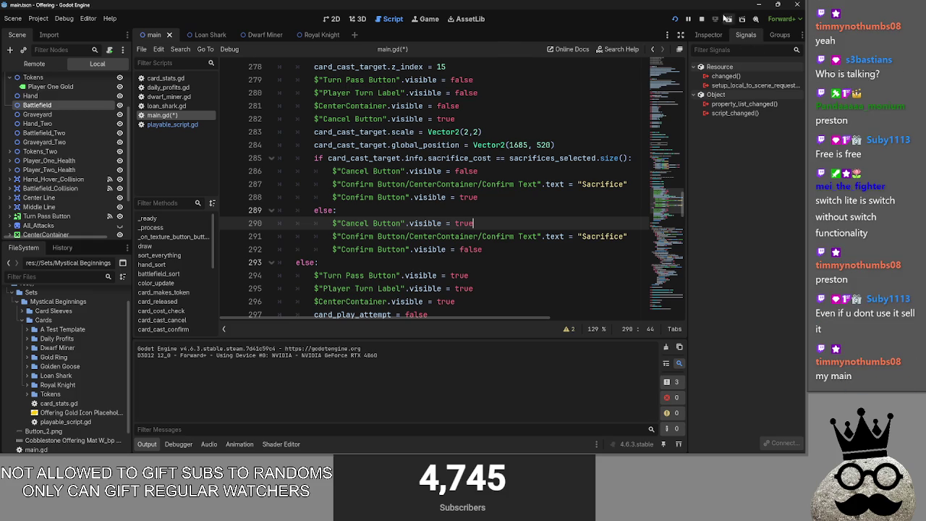
- Stop the running game, relaunch it with Run Project, and switch to its window
left_click(701, 19)
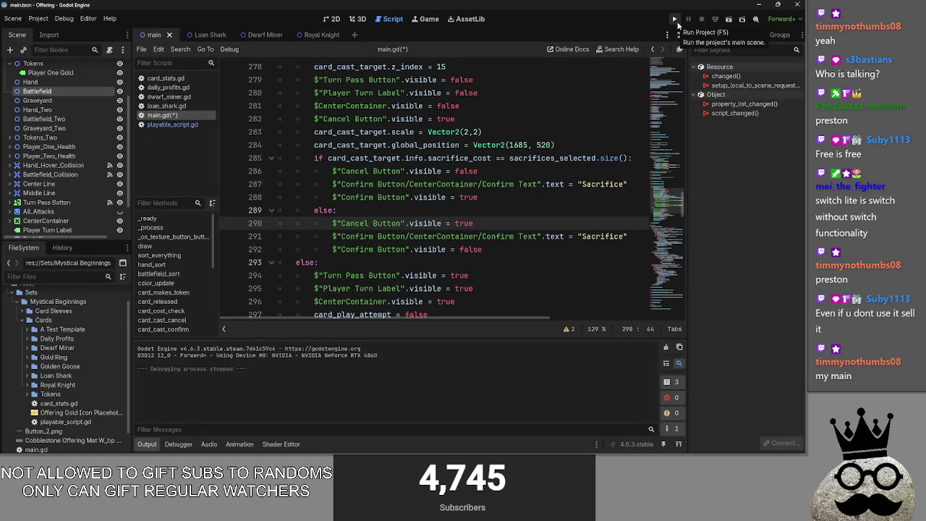
left_click(677, 23)
key("alt+Tab")
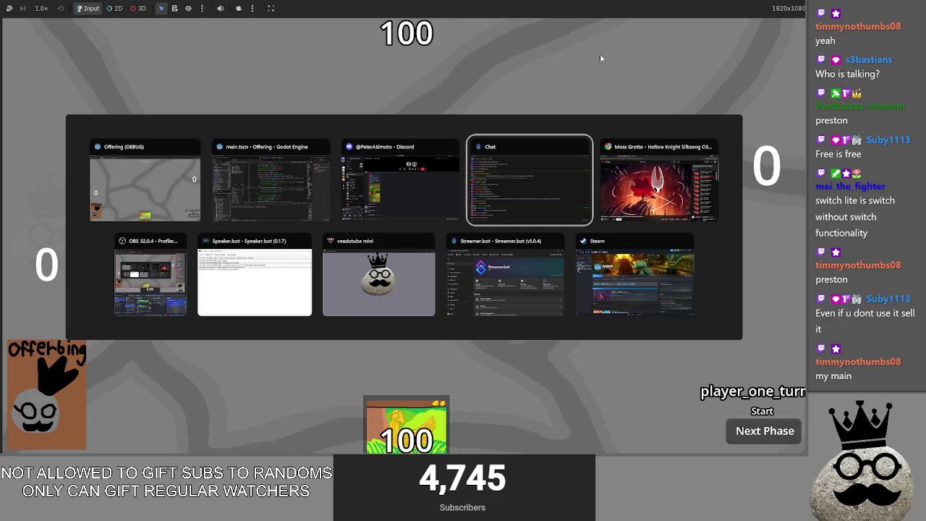
key("alt+Tab")
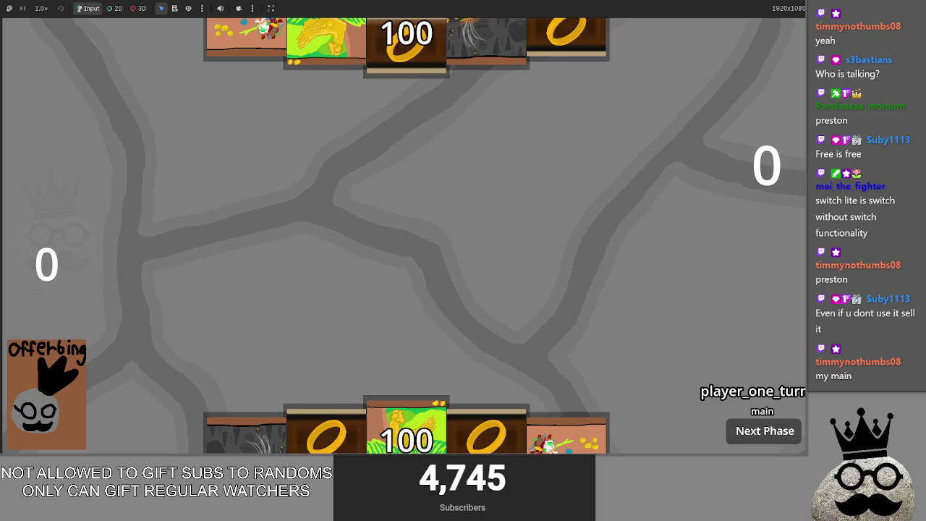
key("alt+Tab")
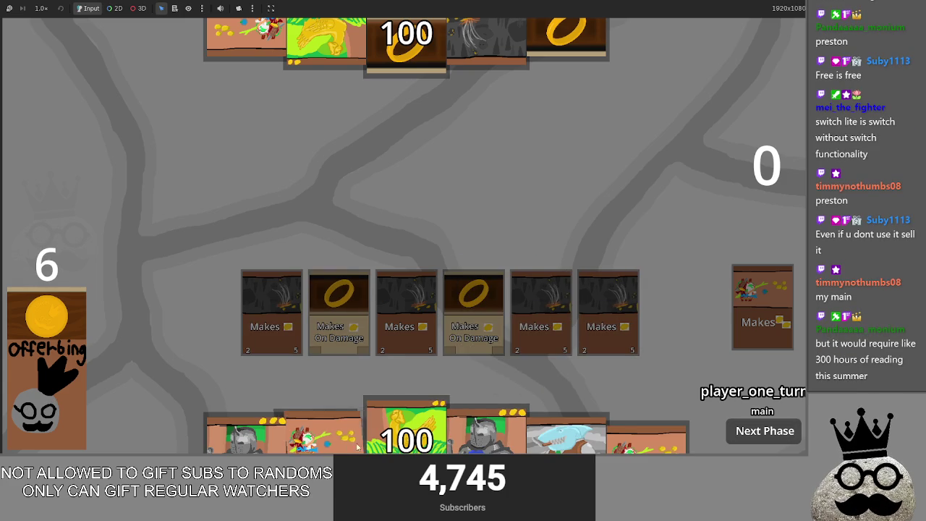
- Cast the shark card by sacrificing a marked board card, then play another card onto the board
left_click(564, 435)
left_click(526, 326)
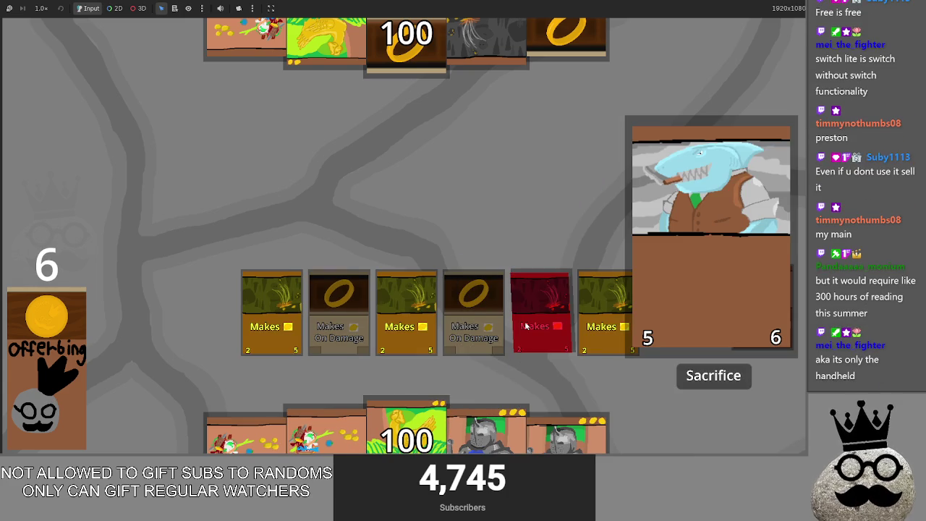
left_click(526, 326)
left_click(526, 326)
left_click(526, 327)
left_click(526, 326)
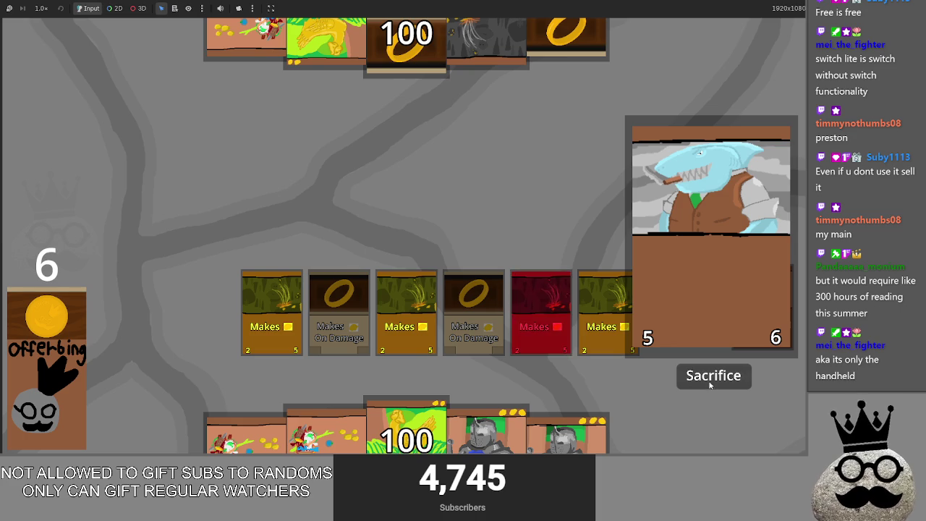
left_click(710, 386)
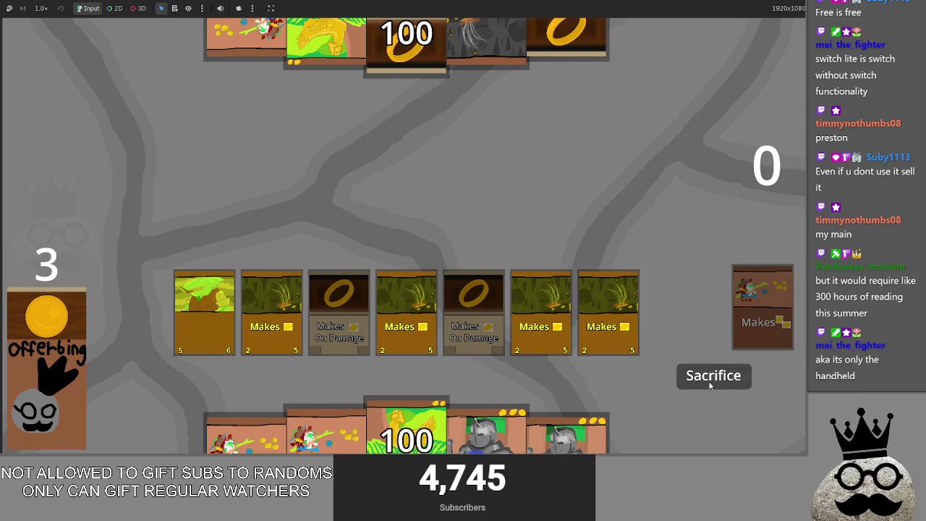
left_click(327, 434)
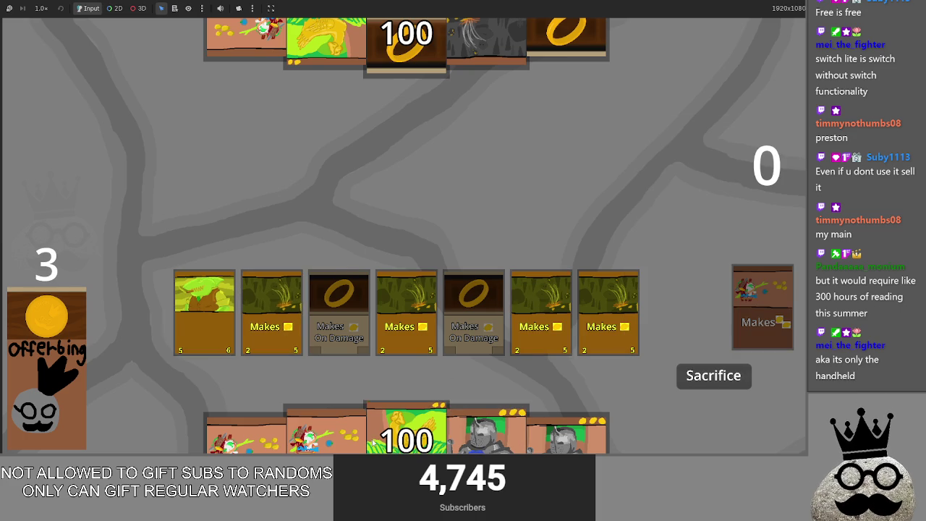
left_click(361, 231)
key("alt+Tab")
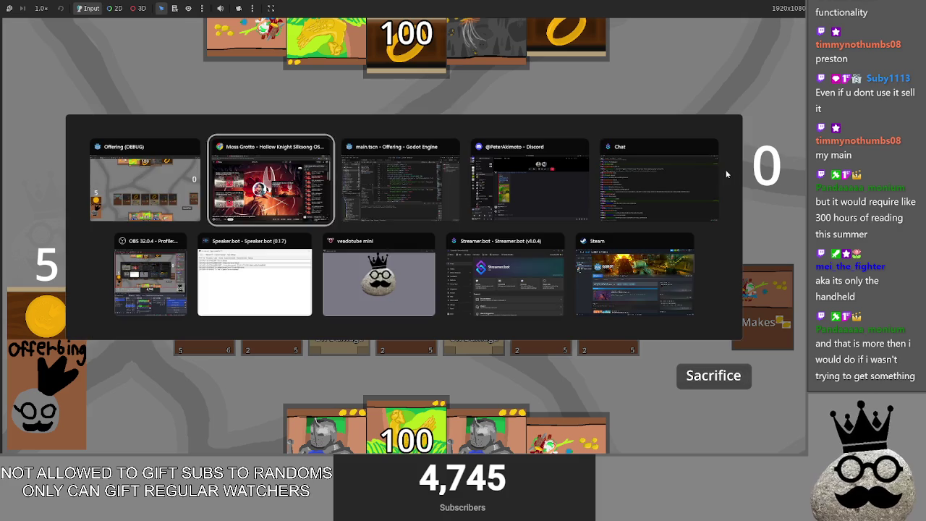
- Back in the editor, toggle the card_cast fold a few times, leaving it collapsed
left_click(400, 181)
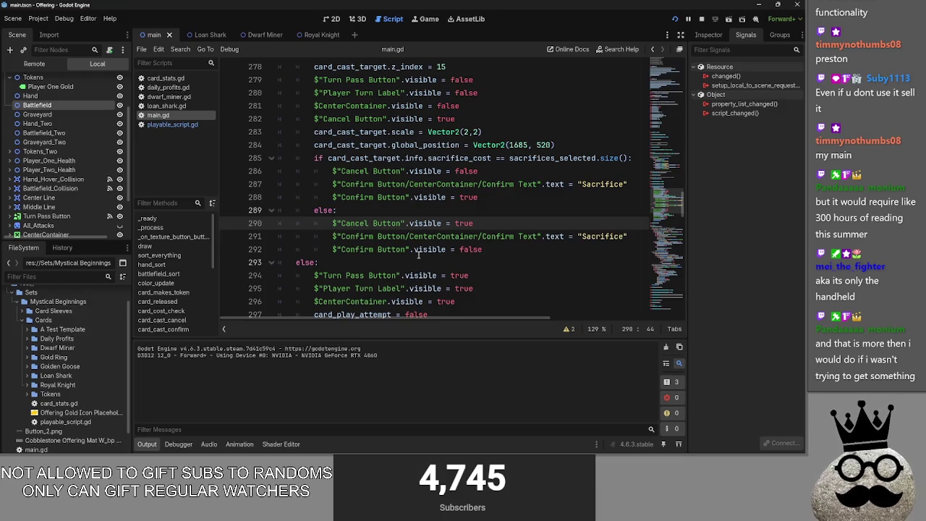
left_click(418, 256)
scroll(404, 257, "down", 7)
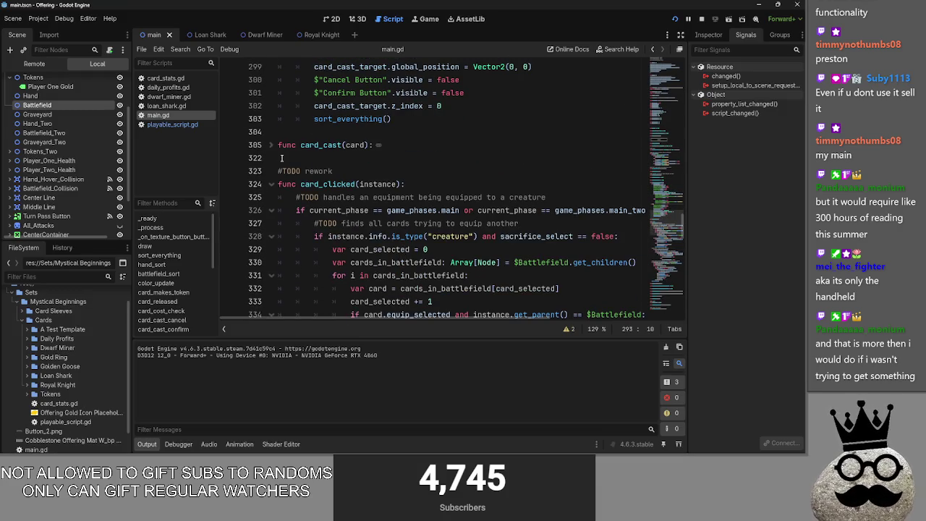
left_click(272, 145)
left_click(271, 145)
left_click(281, 158)
left_click(272, 146)
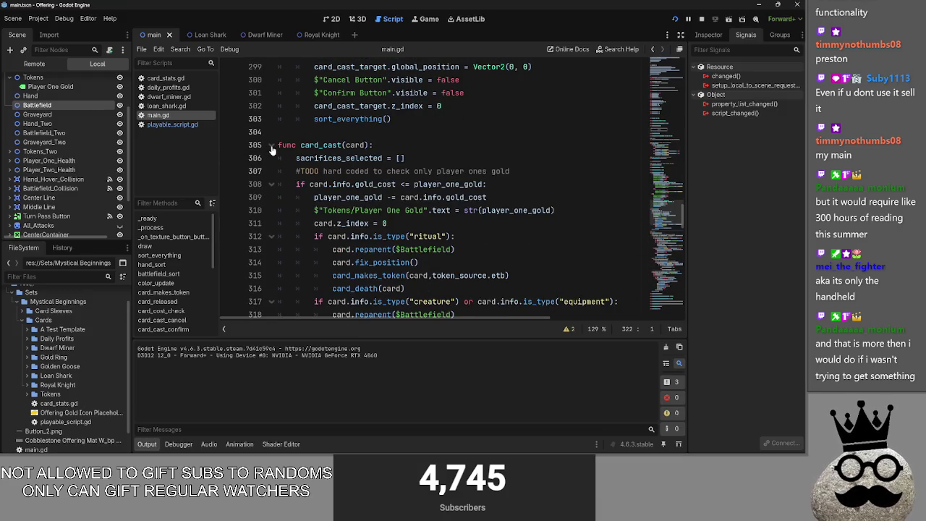
left_click(272, 146)
- Run the game and test a sacrifice, taking the counter from 11 to 8
key("F5")
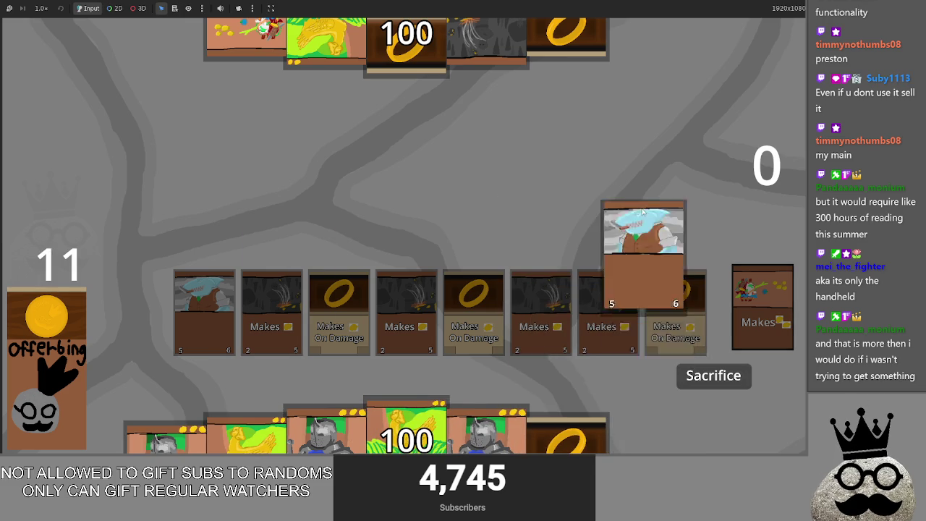
left_click(539, 333)
left_click(705, 380)
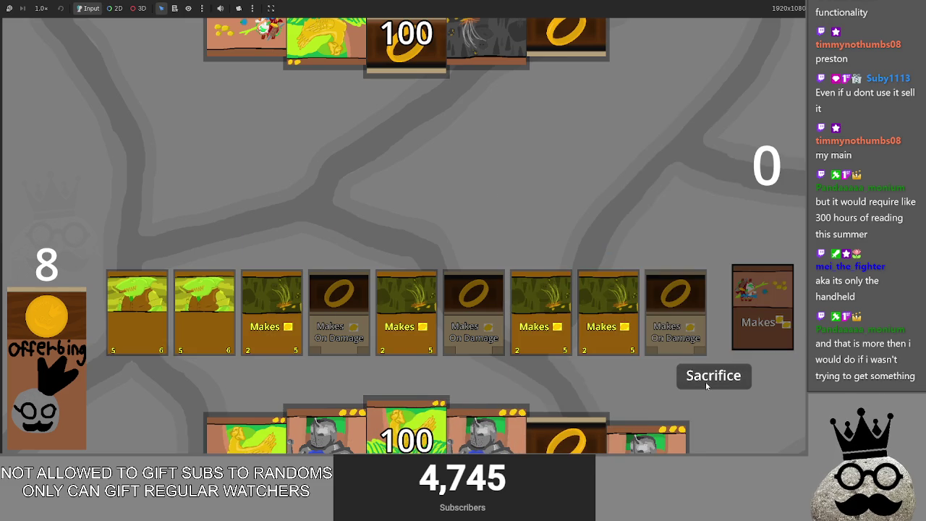
key("alt+Tab")
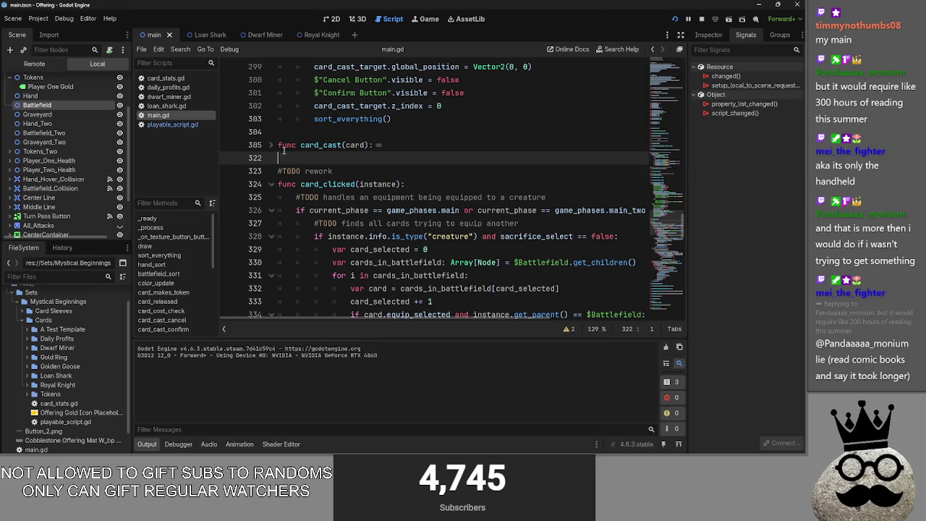
- Expand card_cast to show its full body, with another brief game run
scroll(278, 186, "up", 2)
scroll(278, 186, "up", 2)
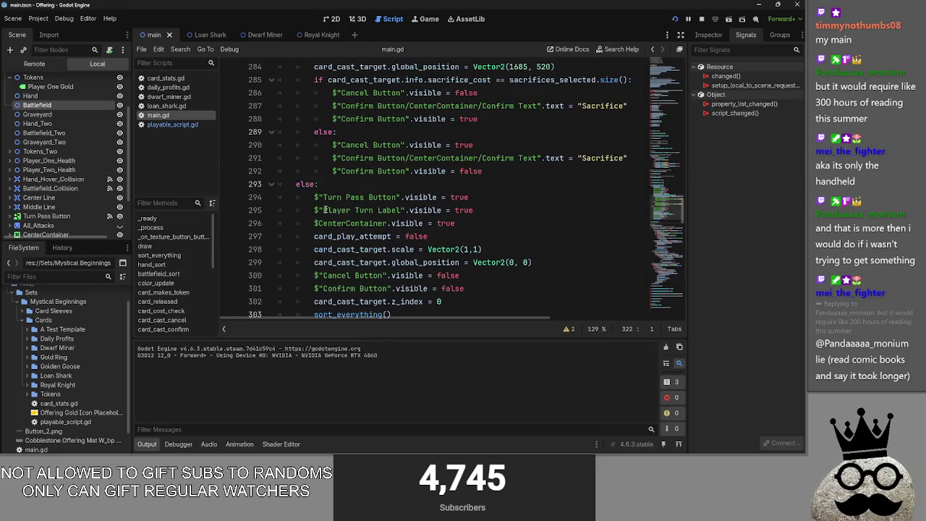
scroll(277, 144, "down", 6)
left_click(271, 66)
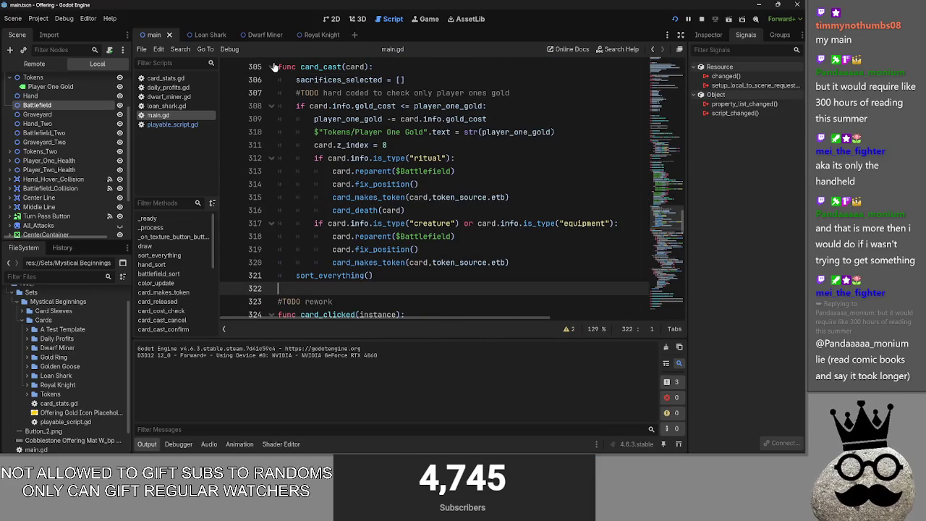
scroll(289, 109, "up", 2)
left_click(435, 159)
scroll(413, 239, "up", 6)
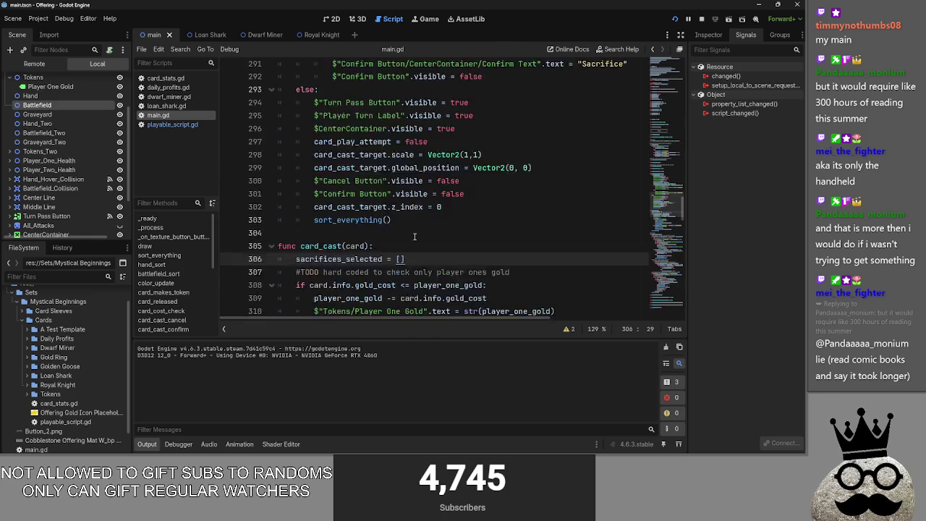
key("F5")
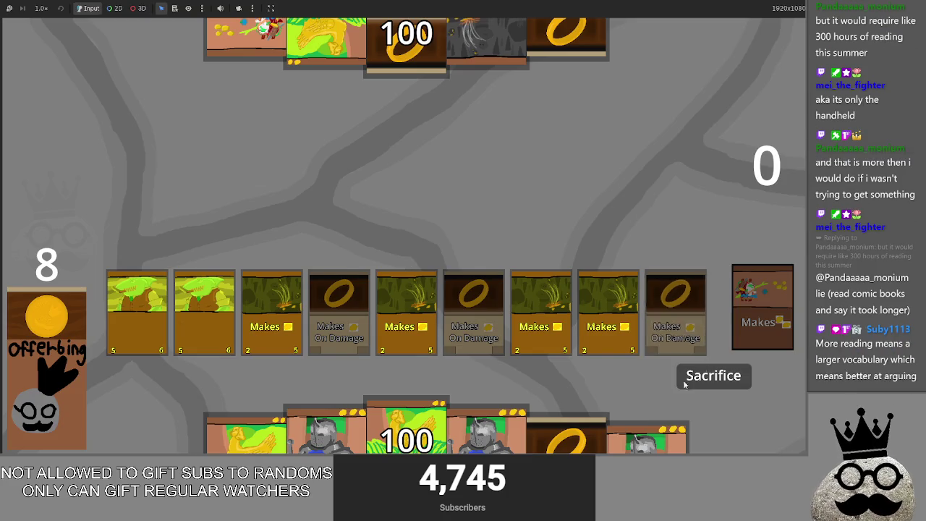
key("F8")
- Fold card_cast_graphics_update so card_cast stays in view
scroll(391, 235, "down", 10)
scroll(391, 235, "up", 5)
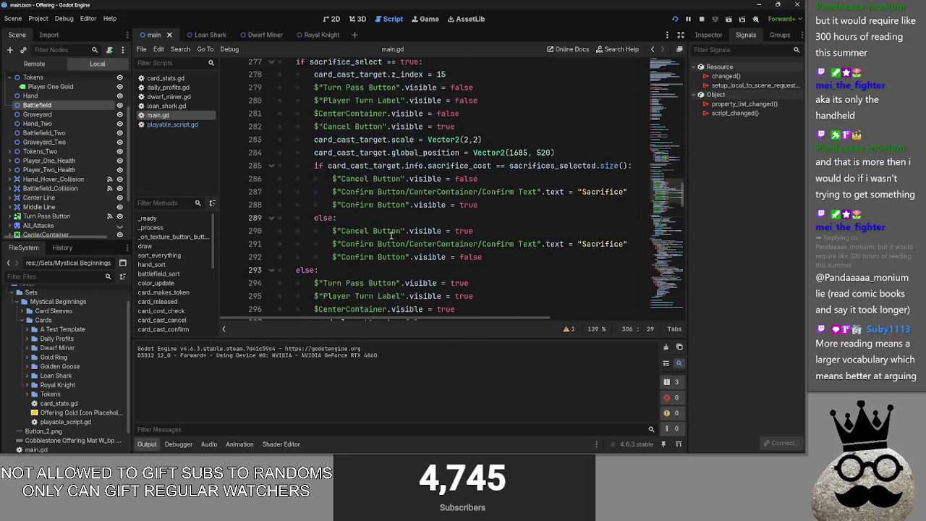
scroll(392, 235, "up", 5)
left_click(274, 238)
left_click(273, 239)
scroll(358, 249, "down", 6)
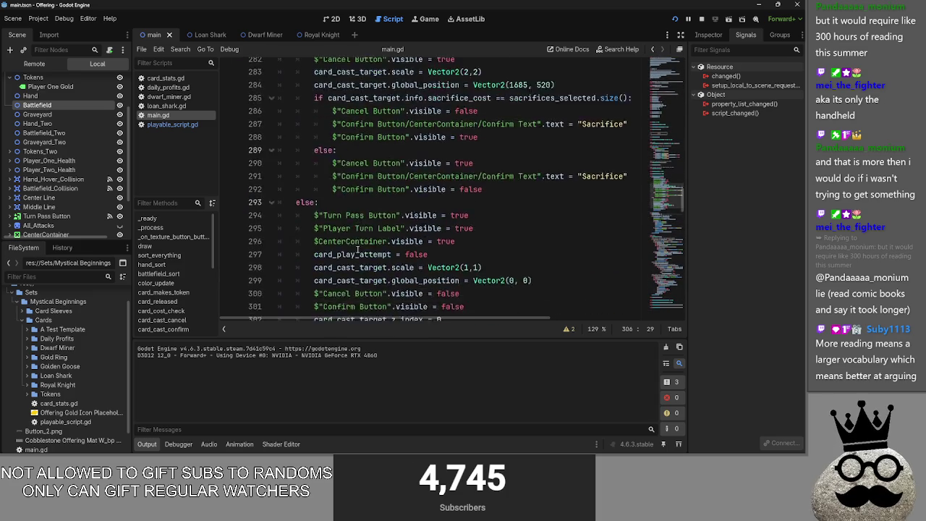
scroll(357, 250, "up", 5)
left_click(271, 200)
scroll(379, 238, "down", 2)
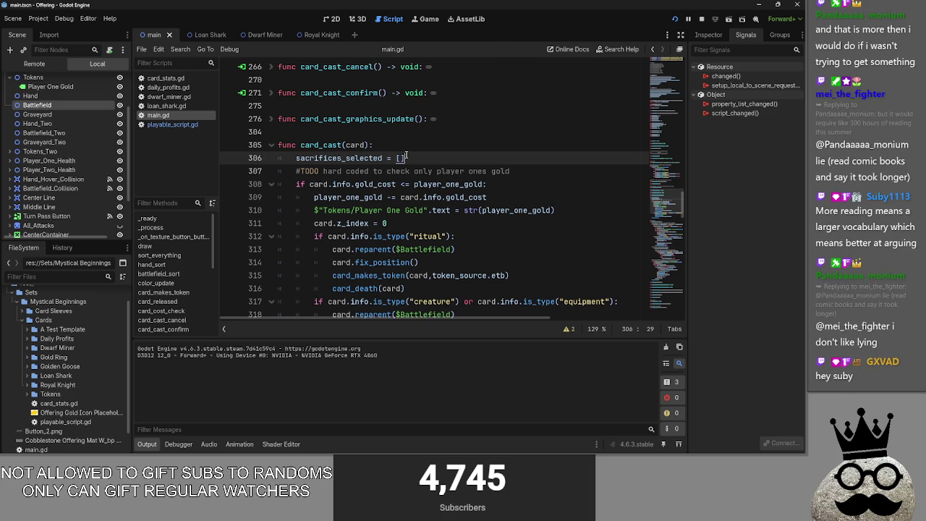
left_click(511, 186)
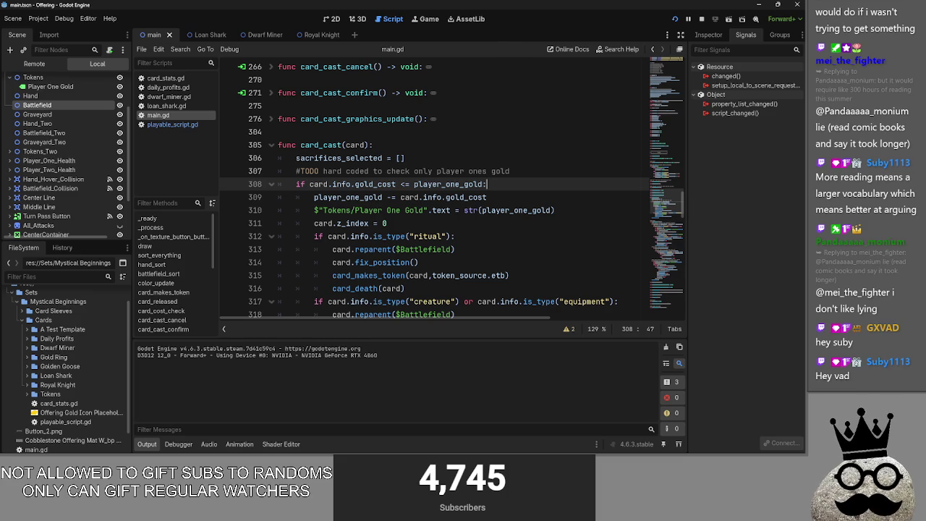
left_click(529, 197)
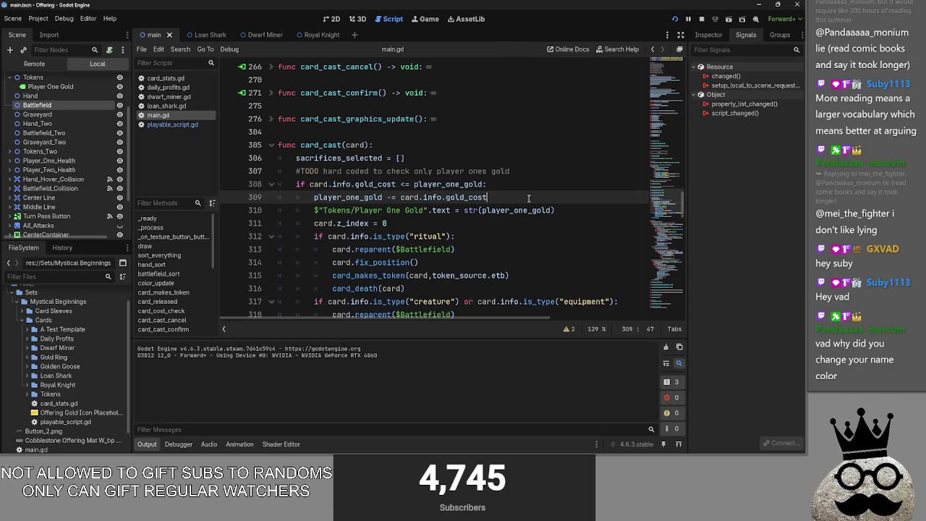
left_click(521, 185)
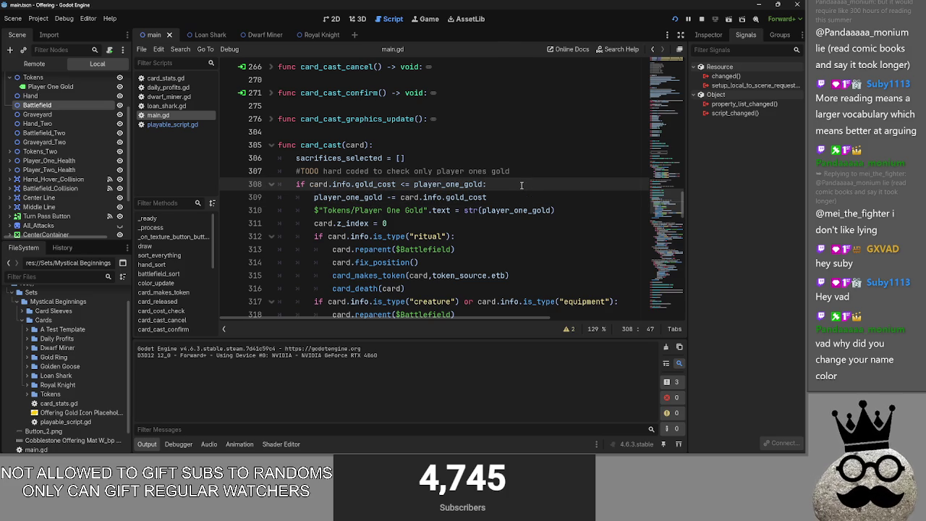
key("alt+Tab")
key("alt+Tab")
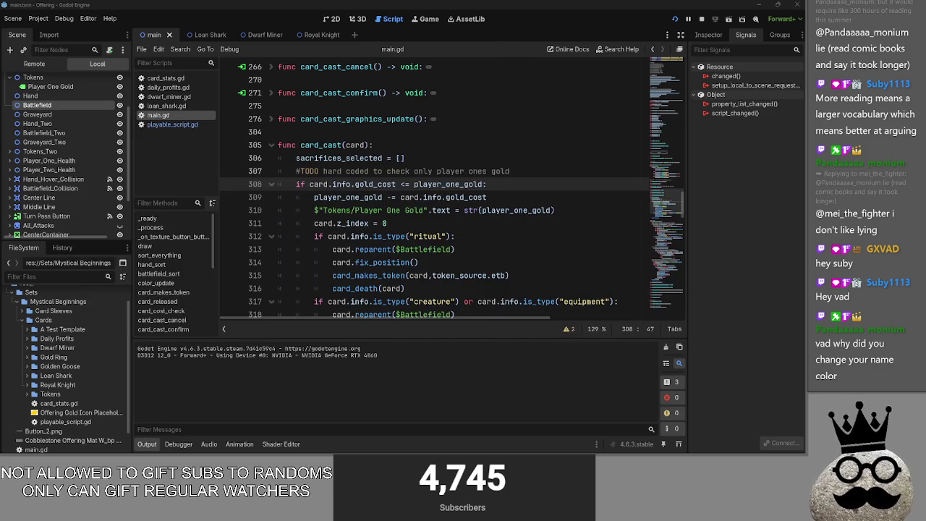
key("alt+Tab")
key("alt+Tab")
key("alt+Tab")
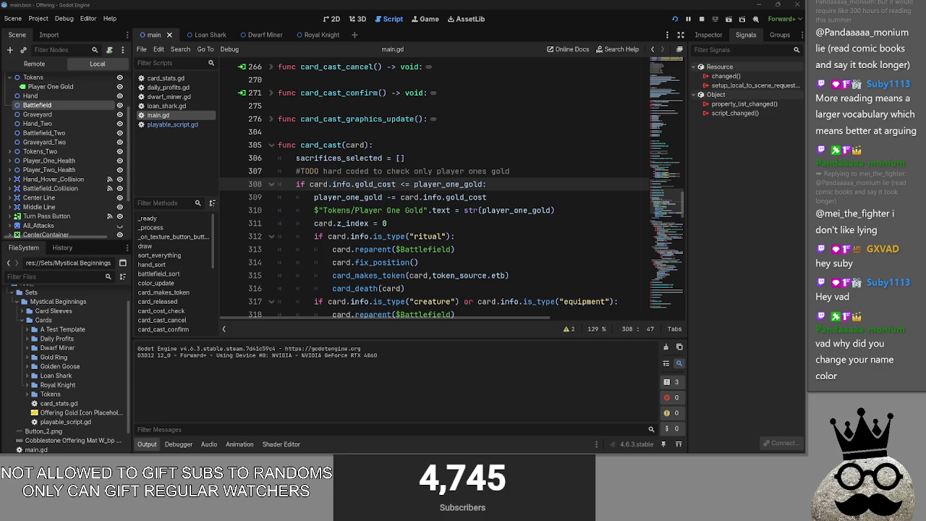
key("alt+Tab")
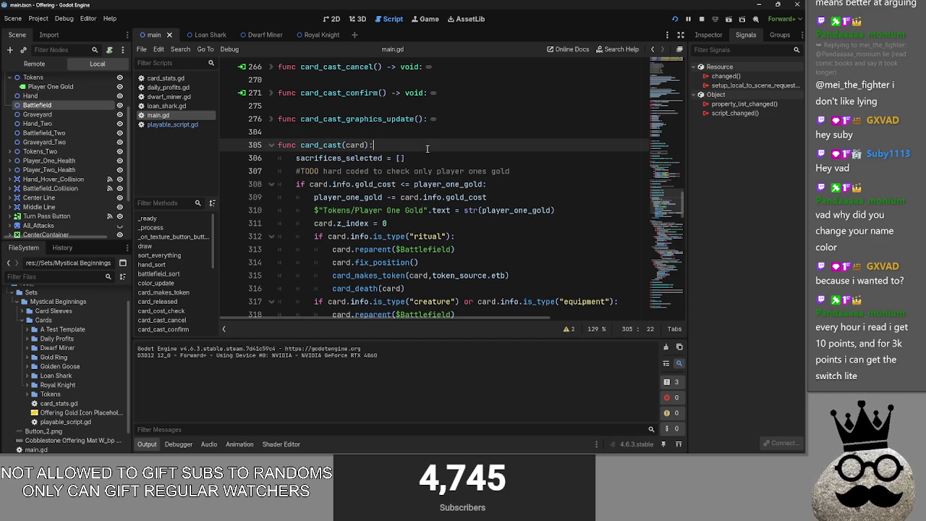
- Insert a blank line after the card.z_index = 0 reset in card_cast
left_click(458, 171)
key("Up")
key("Down")
key("Down")
key("Down")
scroll(468, 194, "down", 3)
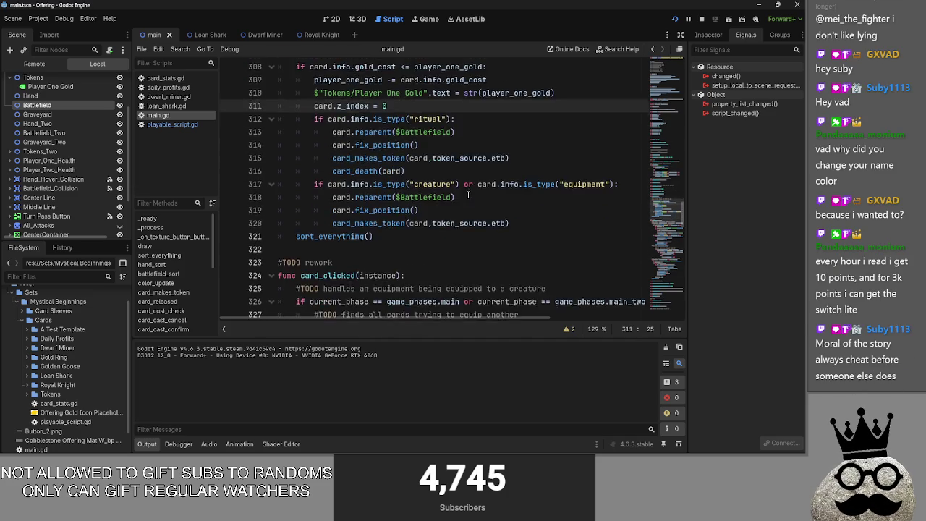
scroll(468, 194, "up", 2)
key("Return")
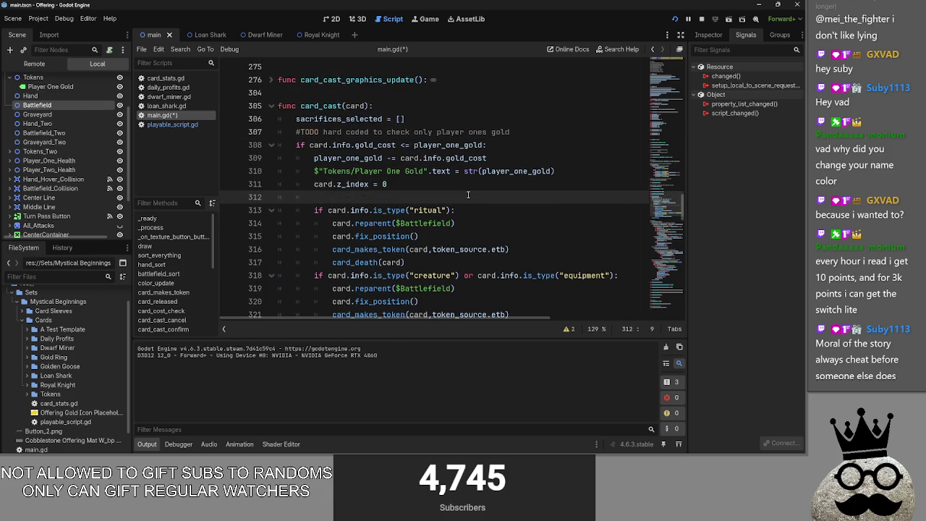
key("BackSpace")
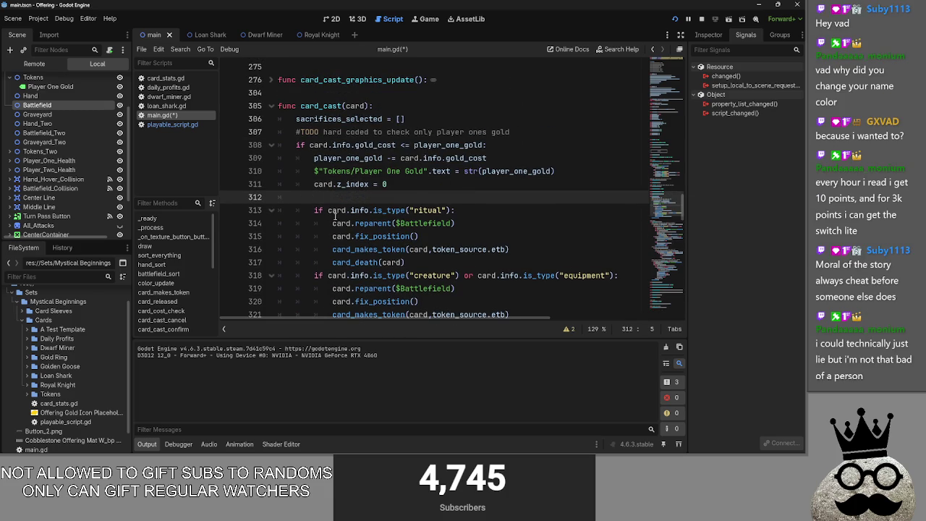
- Select the ritual and creature/equipment if-blocks and dedent them out of the gold-cost check
left_click(311, 212)
scroll(307, 210, "down", 1)
mouse_move(304, 172)
left_mouse_down()
mouse_move(382, 262)
mouse_move(510, 279)
left_mouse_up()
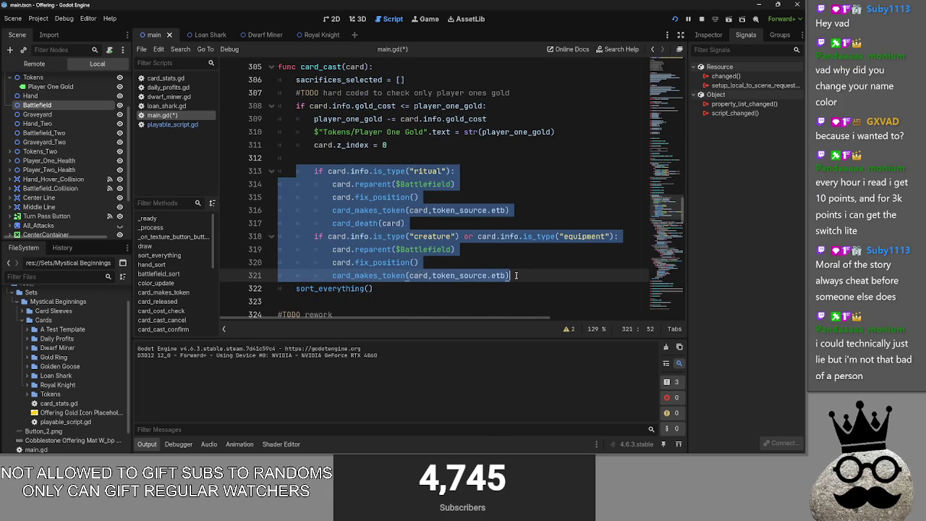
key("BackSpace")
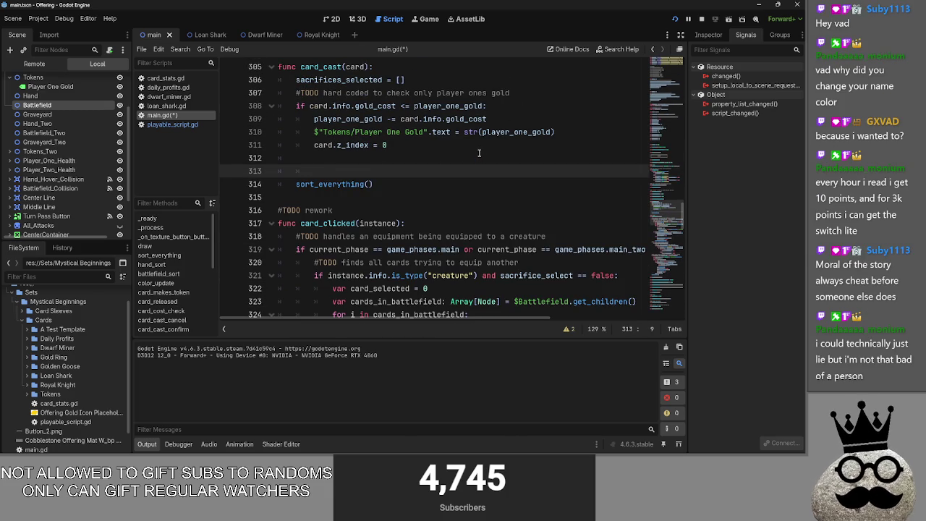
key("ctrl+z")
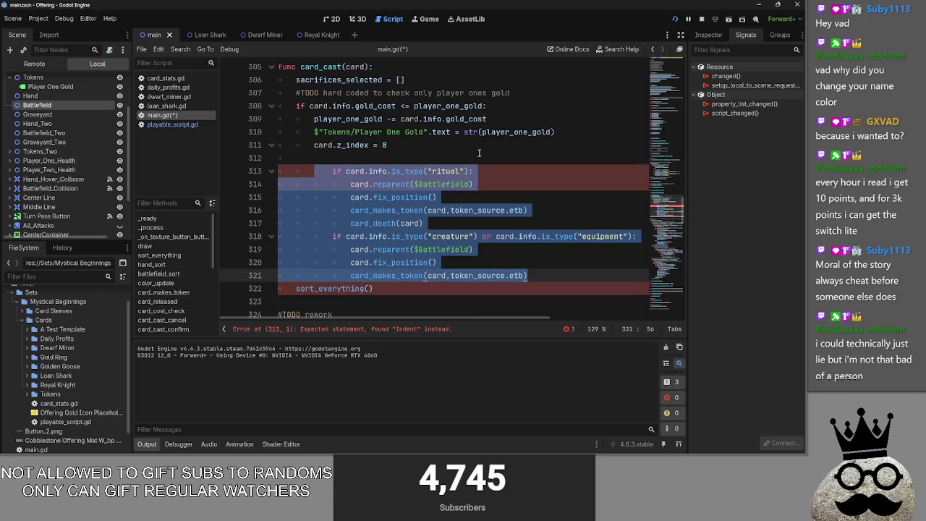
key("ctrl+Tab")
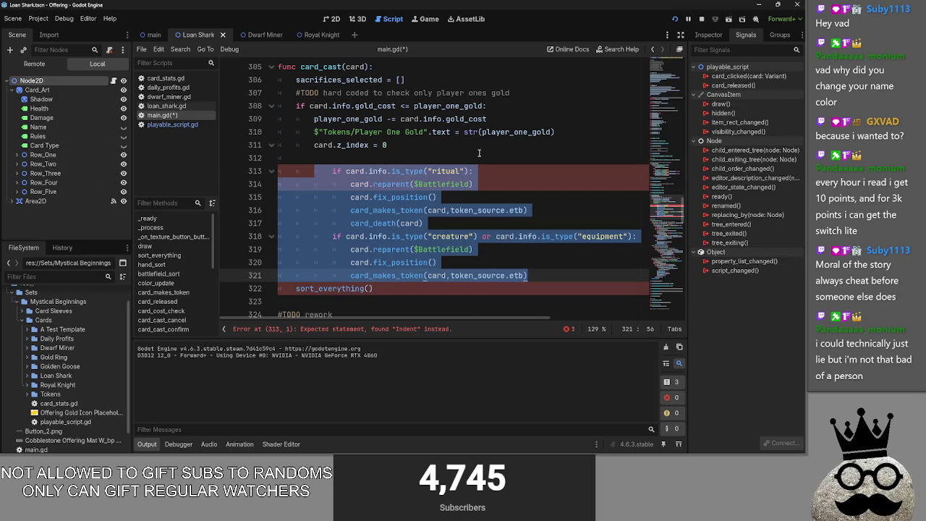
key("ctrl+Tab")
key("ctrl+Tab")
key("ctrl+Tab")
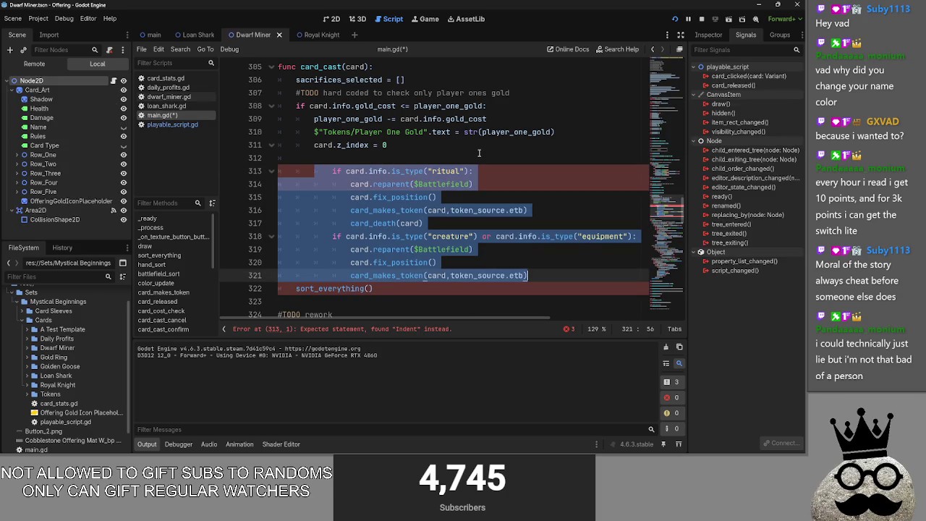
key("shift+Tab")
key("shift+Tab")
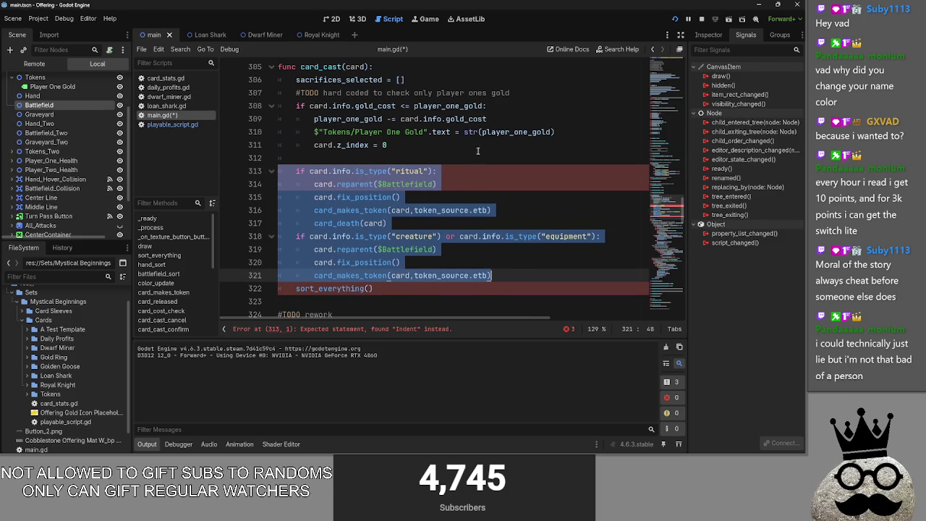
- Type and erase a #TODO and partial 'if card.info.sac' on line 312, then select the gold-cost line
left_click(478, 153)
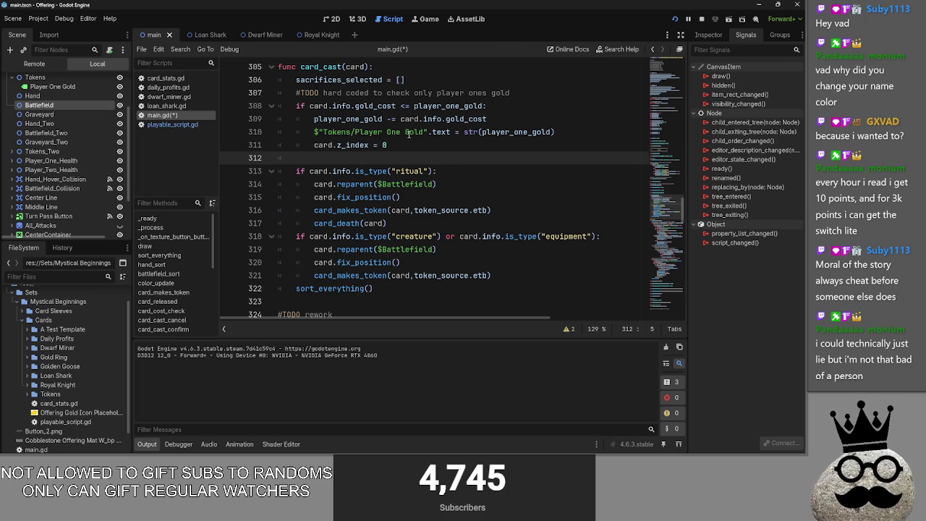
type("#TODO")
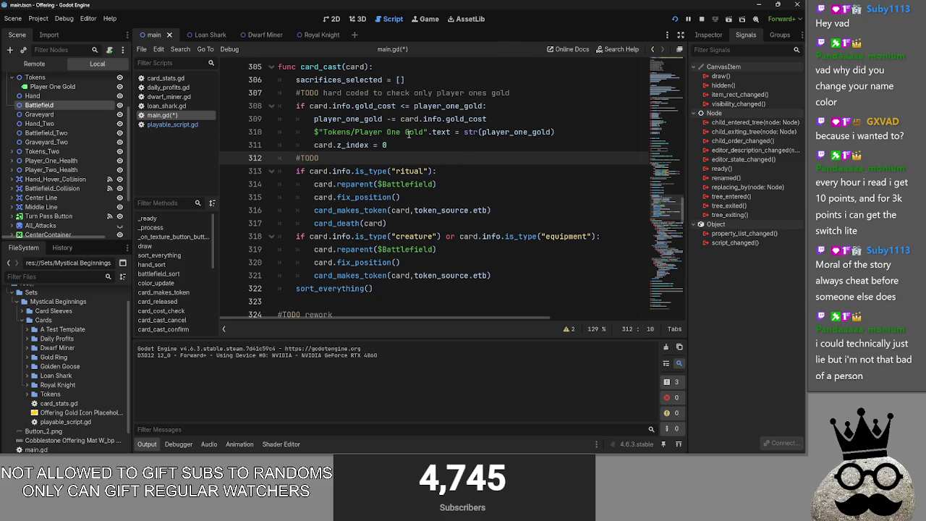
key("BackSpace")
key("BackSpace")
key("BackSpace")
type("if c")
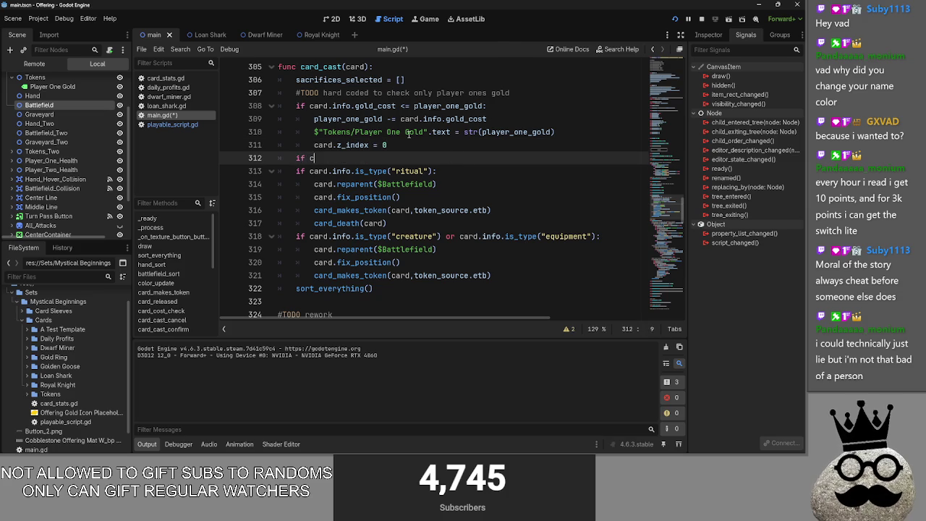
type("ard.in")
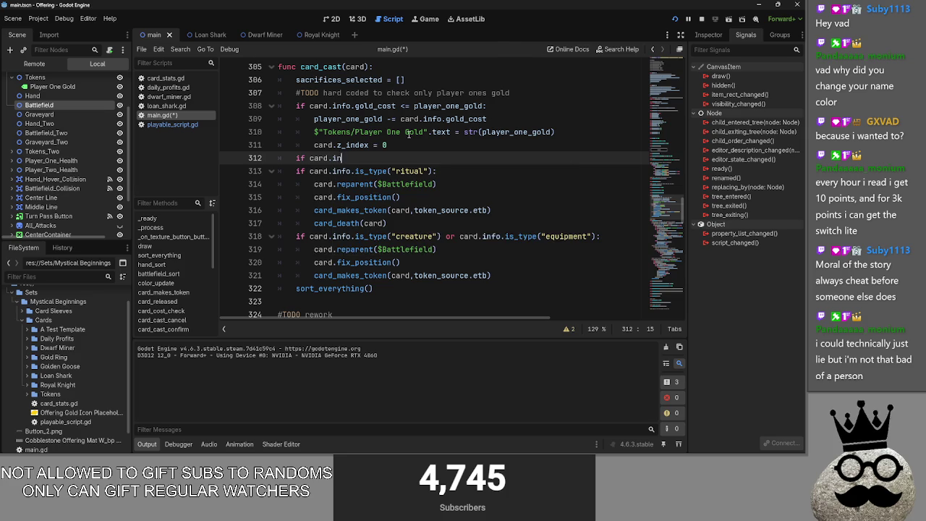
type("fo.")
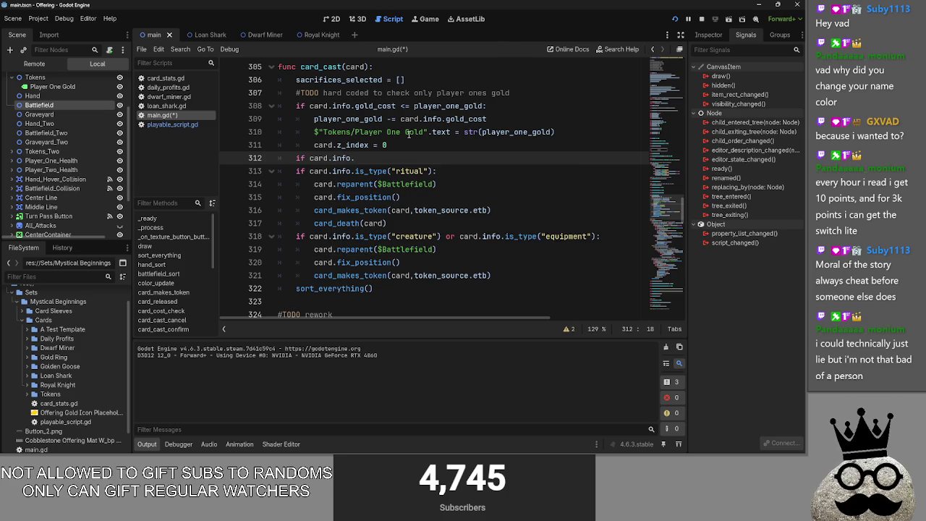
type("sac")
key("BackSpace")
key("BackSpace")
key("BackSpace")
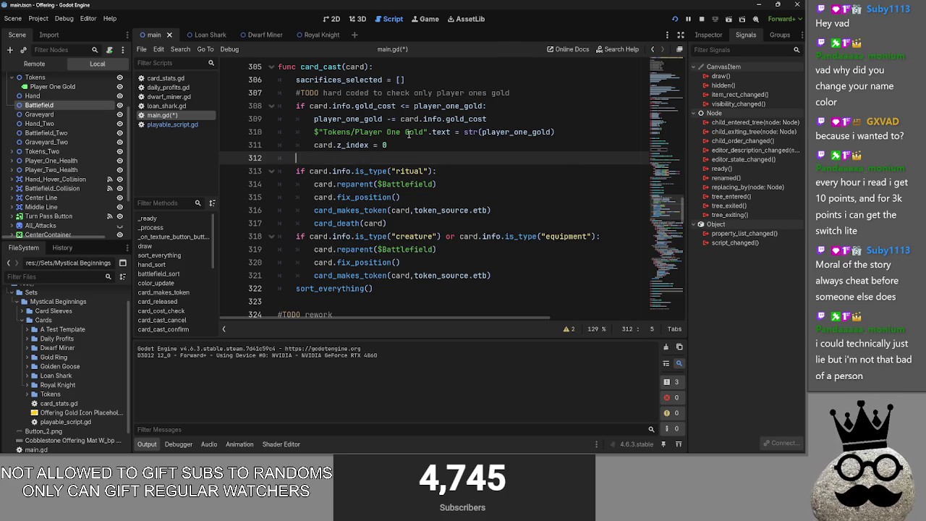
left_click_drag(490, 106, 275, 109)
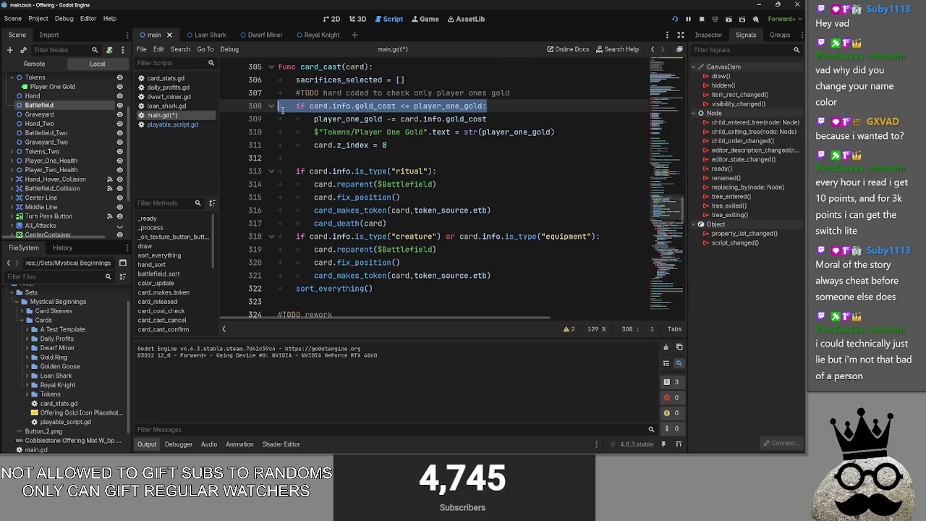
- Delete the 'if card.info.gold_cost <= player_one_gold:' line and dedent the gold deduction, label update and z_index lines
key("BackSpace")
key("BackSpace")
key("Down")
key("shift+Tab")
key("Down")
key("shift+Tab")
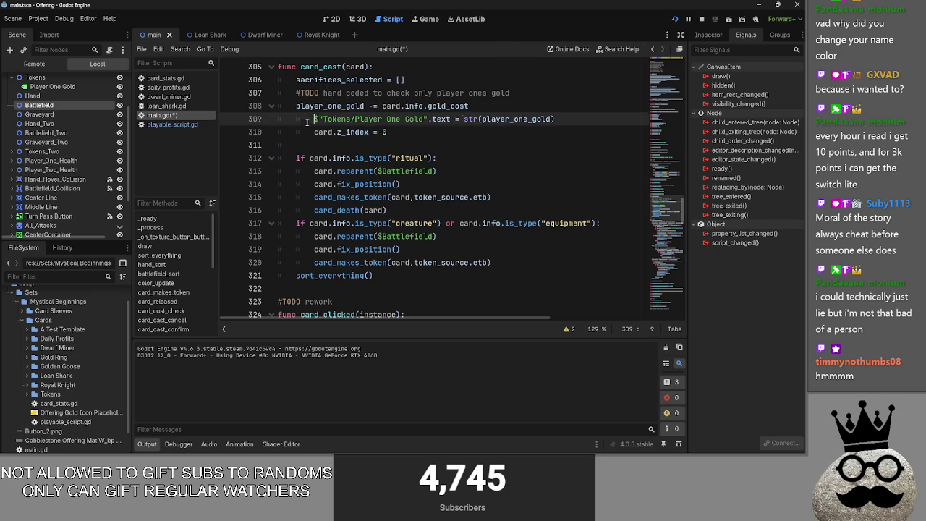
key("Down")
key("shift+Tab")
key("Down")
scroll(407, 165, "up", 2)
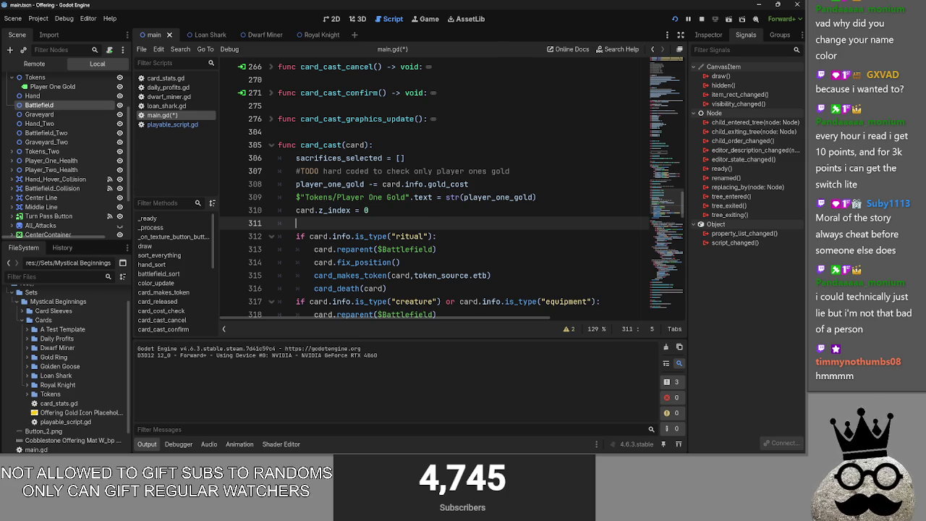
key("alt+Tab")
left_click(619, 329)
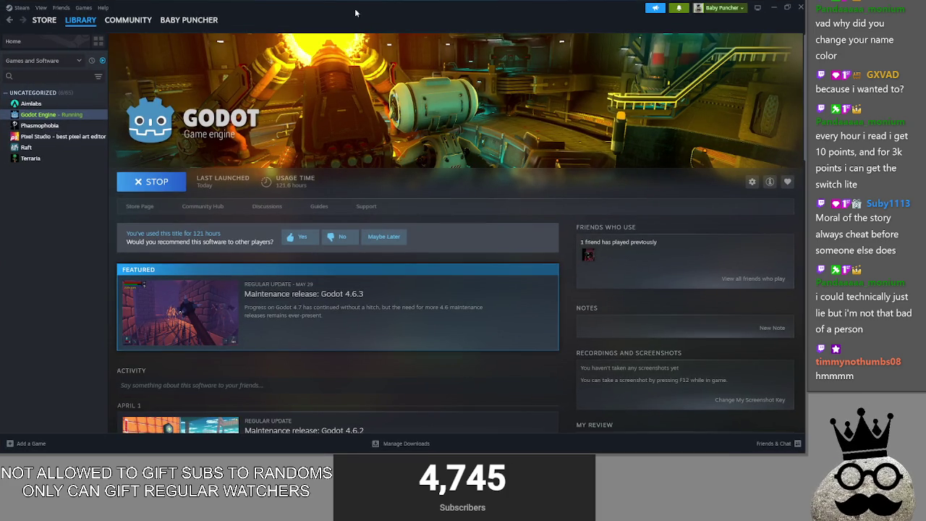
left_click(773, 7)
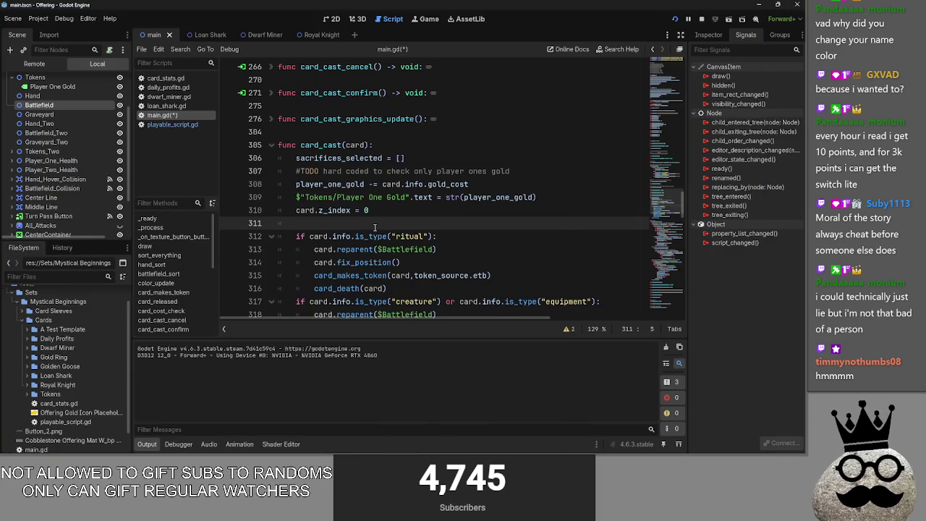
key("alt+Tab")
key("alt+Tab")
key("alt+Tab")
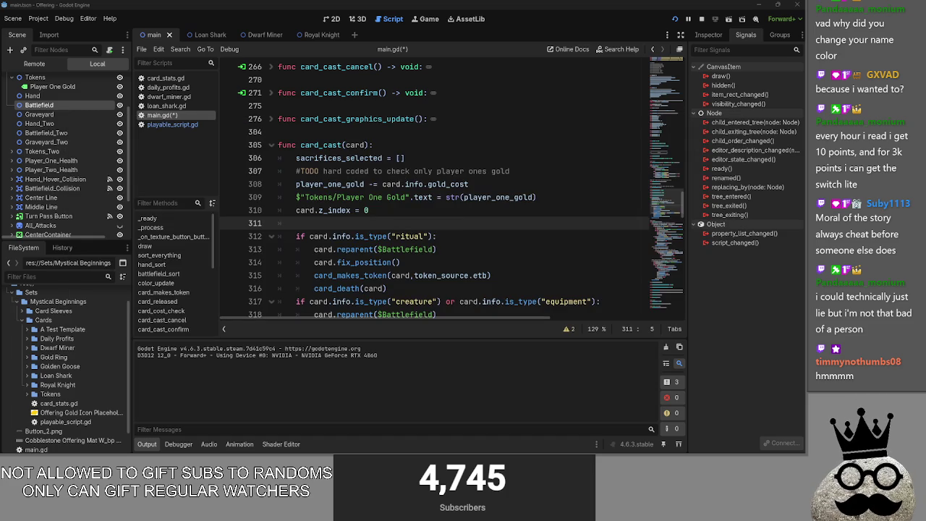
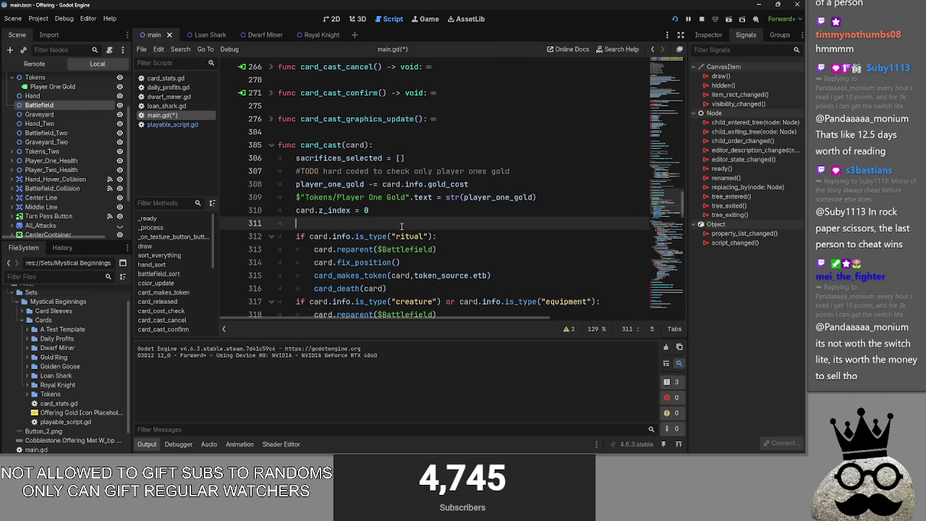
- Add a new line 311 after card.z_index = 0 in card_cast reading 'if sacrifices_selected'
scroll(398, 229, "down", 2)
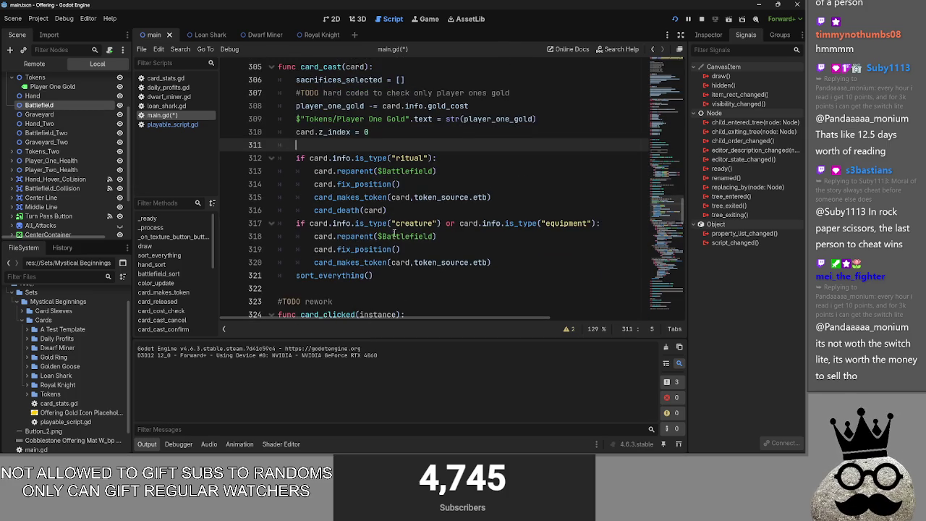
scroll(394, 233, "up", 2)
scroll(434, 277, "down", 2)
left_click(427, 249)
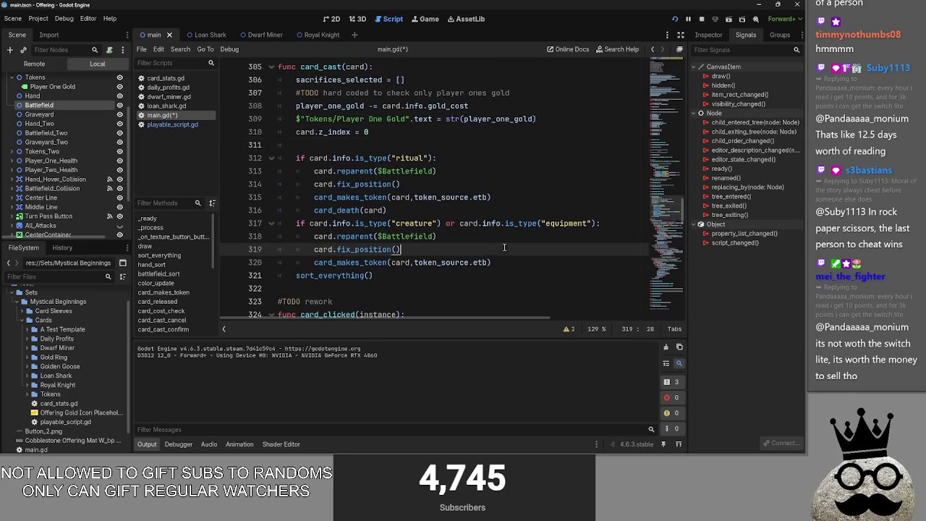
left_click(358, 206)
left_click(337, 147)
scroll(386, 204, "up", 2)
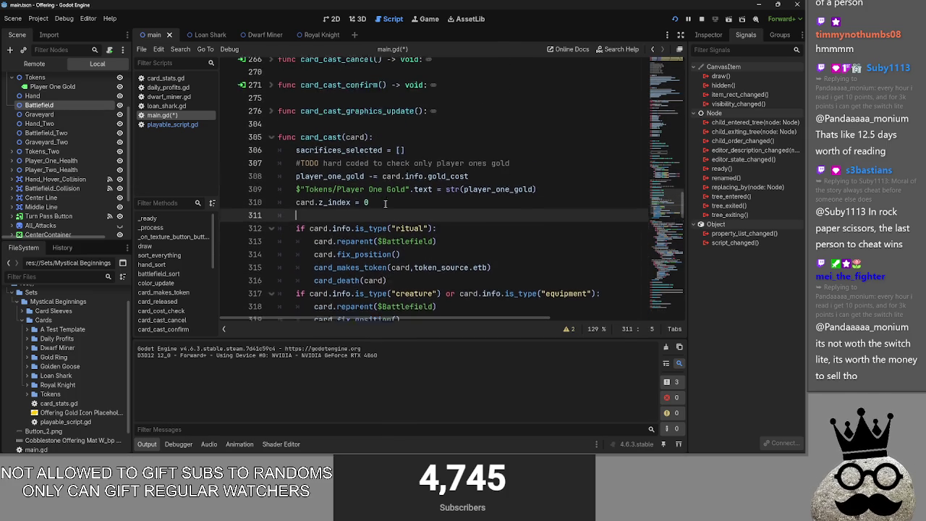
scroll(386, 204, "down", 2)
key("Return")
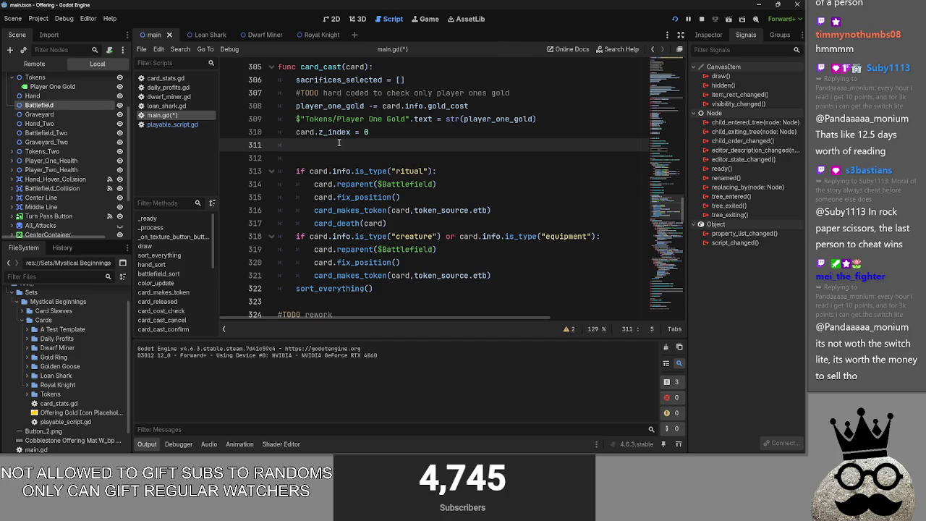
type("if s")
key("Return")
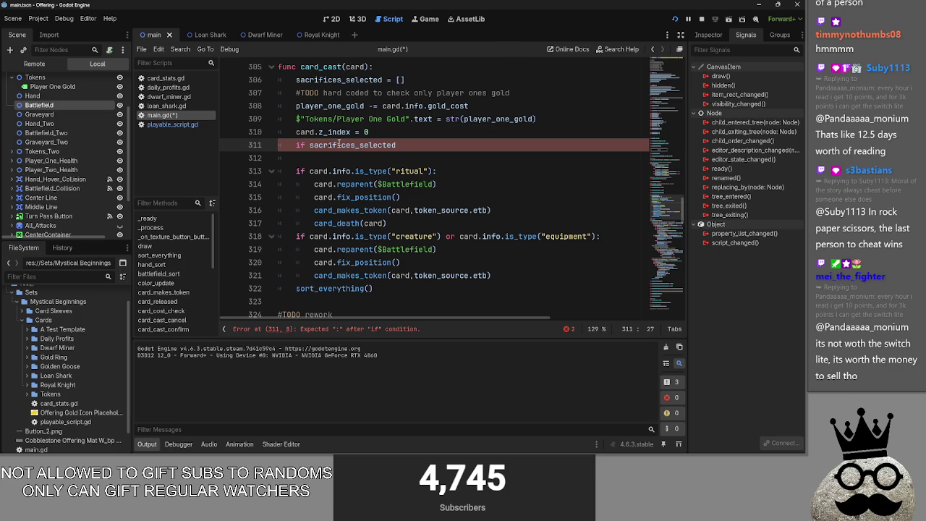
- Change the condition to 'if not sacrifices_selected.is_empty()'
left_click(310, 145)
type("not")
left_click(451, 141)
type(".is_em")
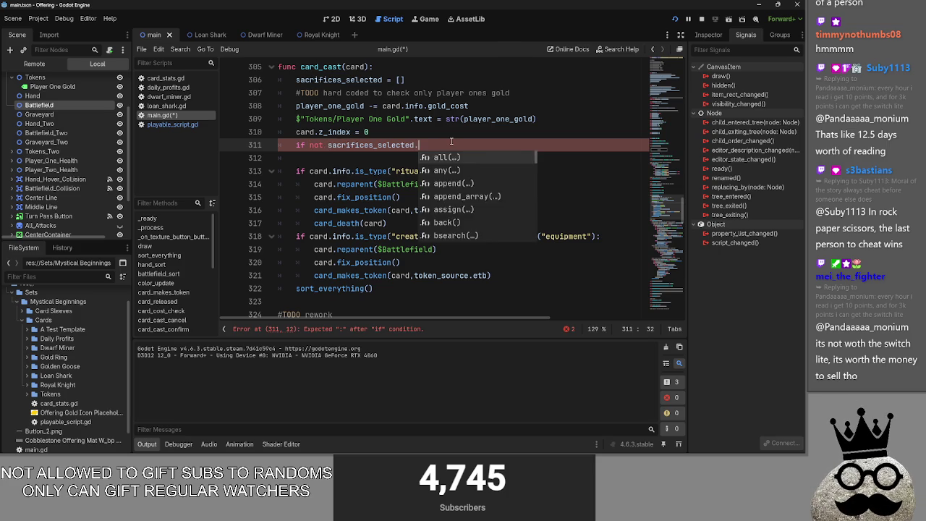
key("Return")
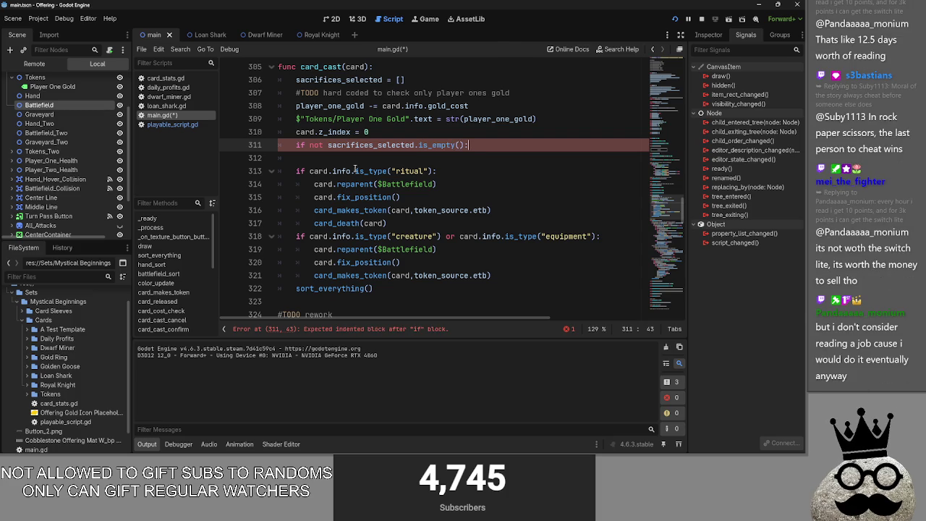
- Paste card_death(card) into the block under a new 'for card in sacrifices_selected' line
key("Return")
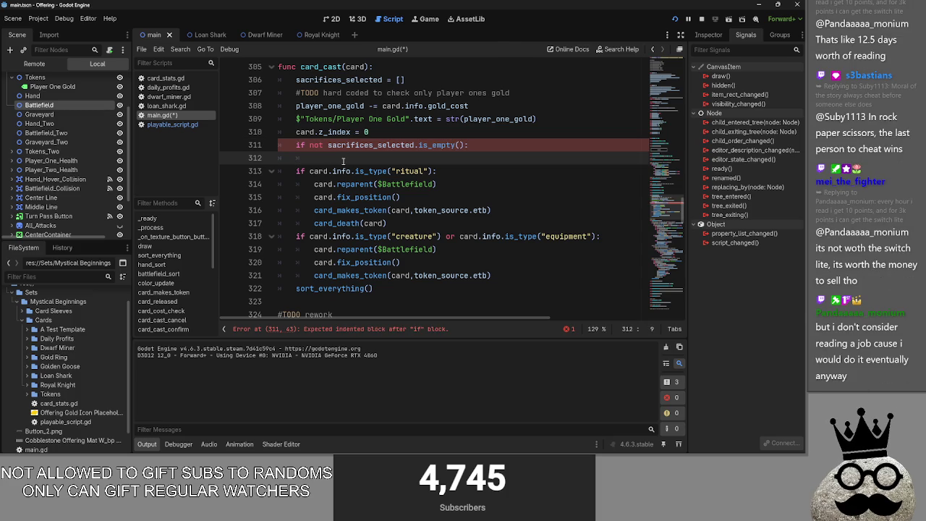
type("card_death(card)")
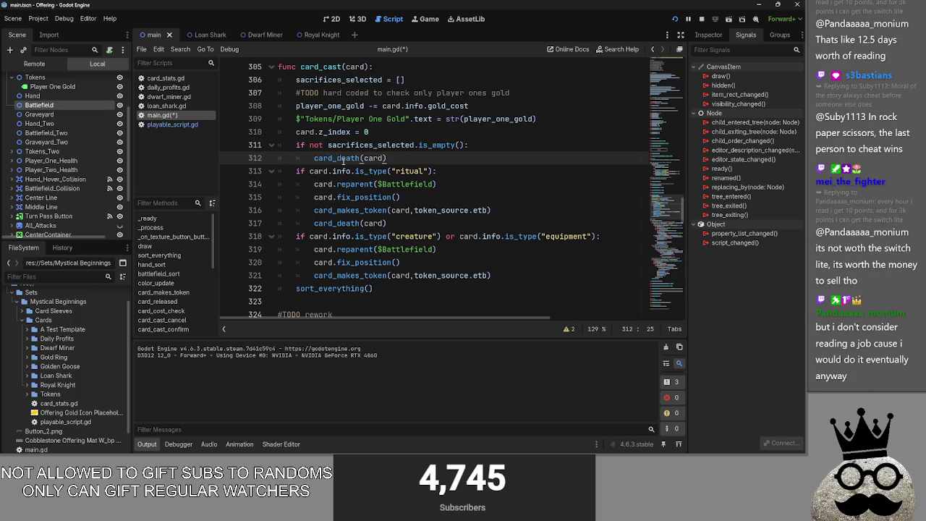
key("BackSpace")
key("Home")
key("Return")
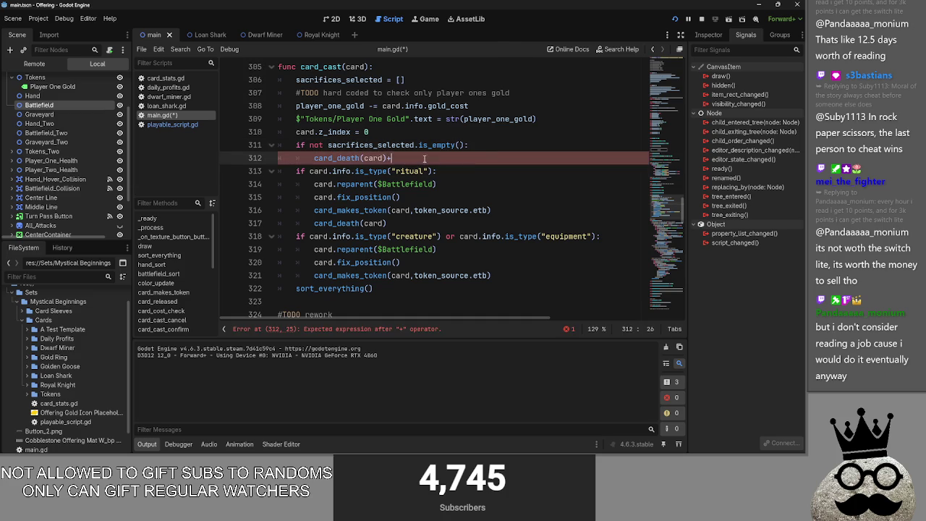
key("Up")
type("for ")
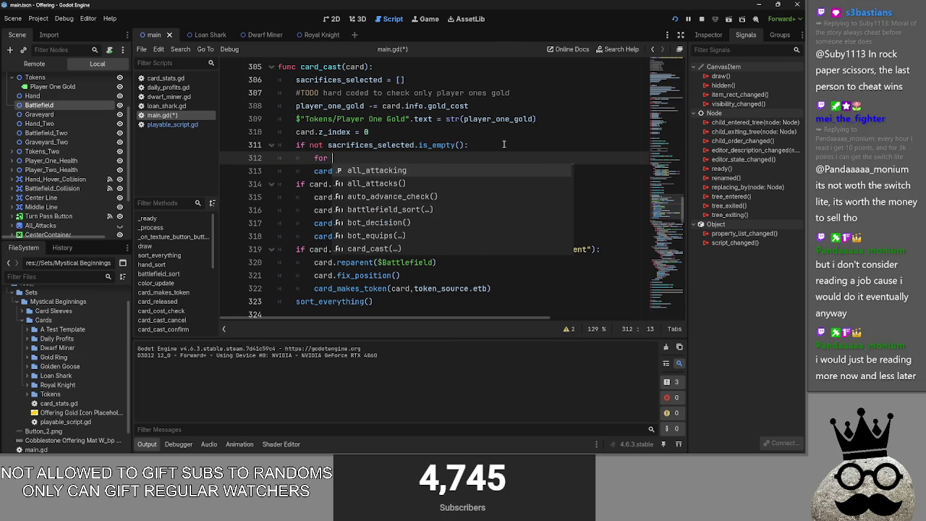
type("card in sacrifices_selected")
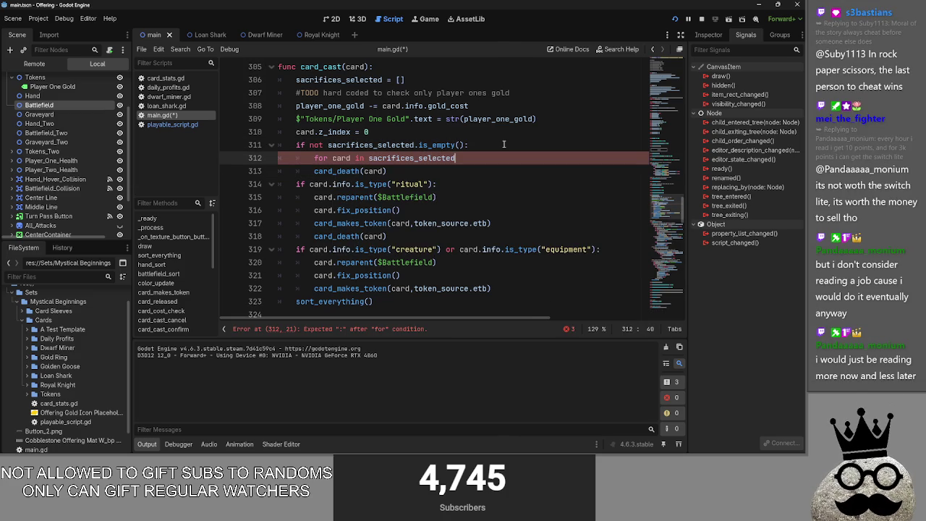
- Move the 'sacrifices_selected = []' reset line into the if block after card_death
key("Down")
key("Return")
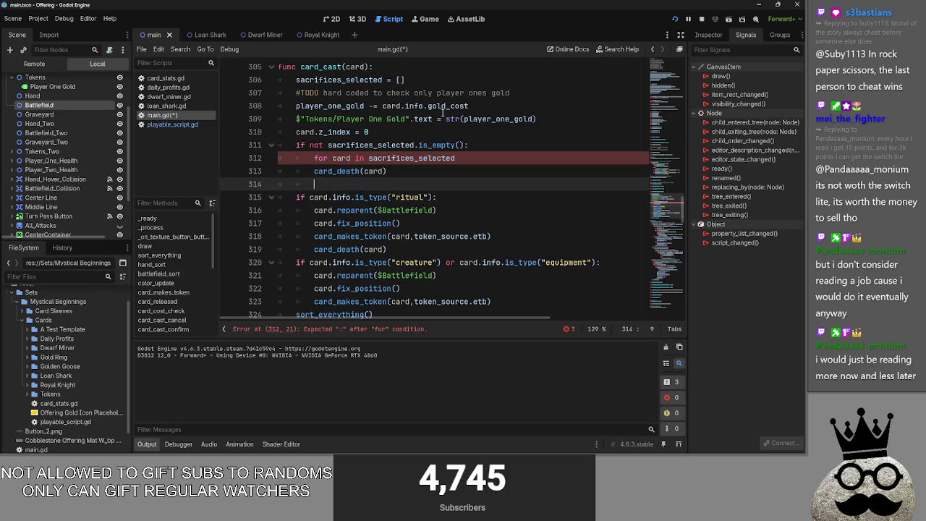
mouse_move(405, 80)
left_mouse_down()
mouse_move(293, 80)
mouse_move(315, 109)
mouse_move(314, 183)
left_mouse_up()
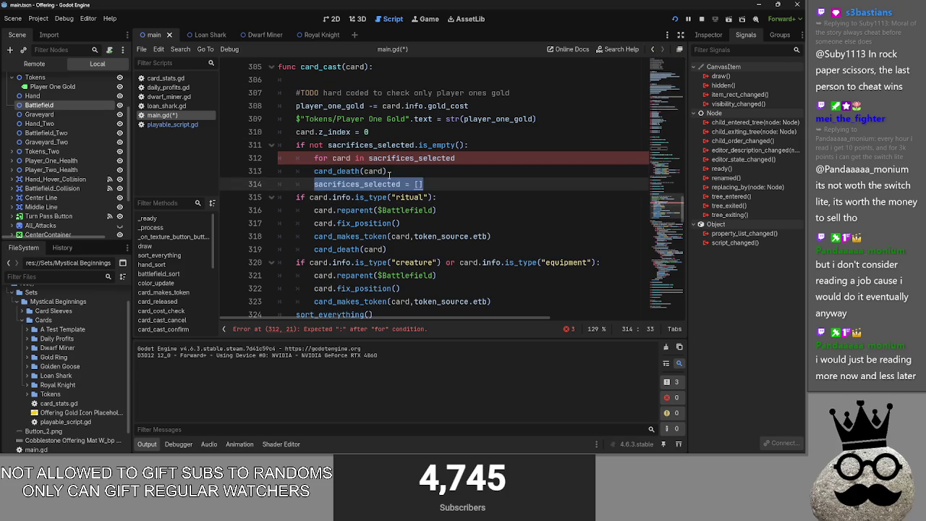
left_click(314, 171)
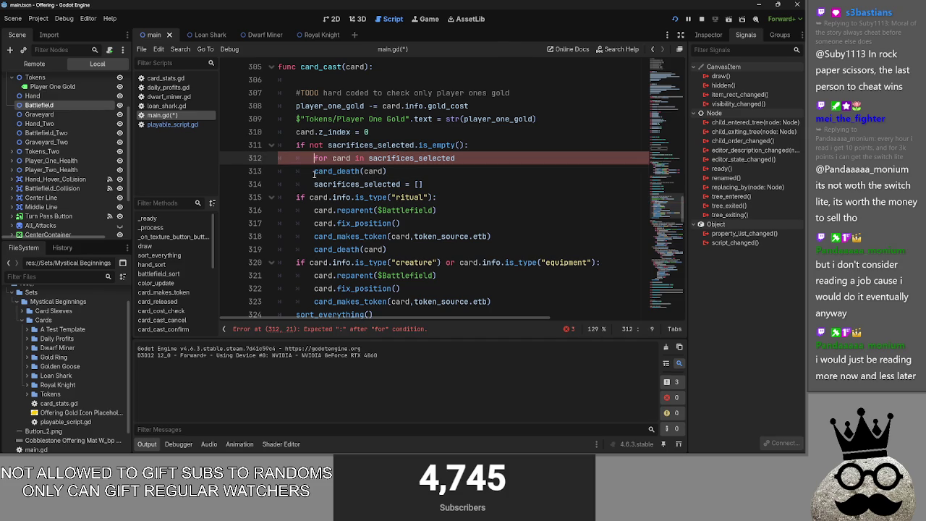
- Indent the card_death line so it is nested under the for loop
mouse_move(423, 183)
left_mouse_down()
mouse_move(282, 171)
mouse_move(321, 184)
mouse_move(285, 170)
left_mouse_up()
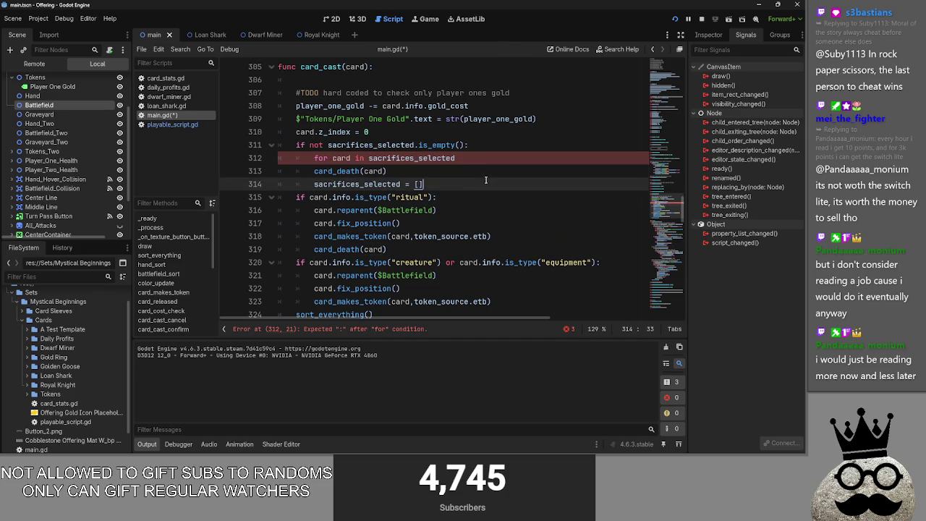
left_click(458, 186)
key("shift+Up")
key("shift+Home")
key("shift+Home")
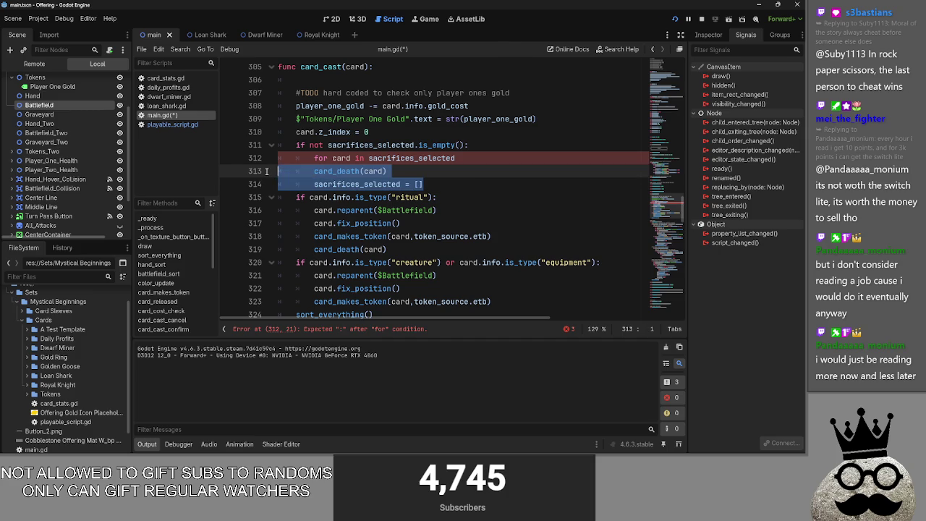
key("Tab")
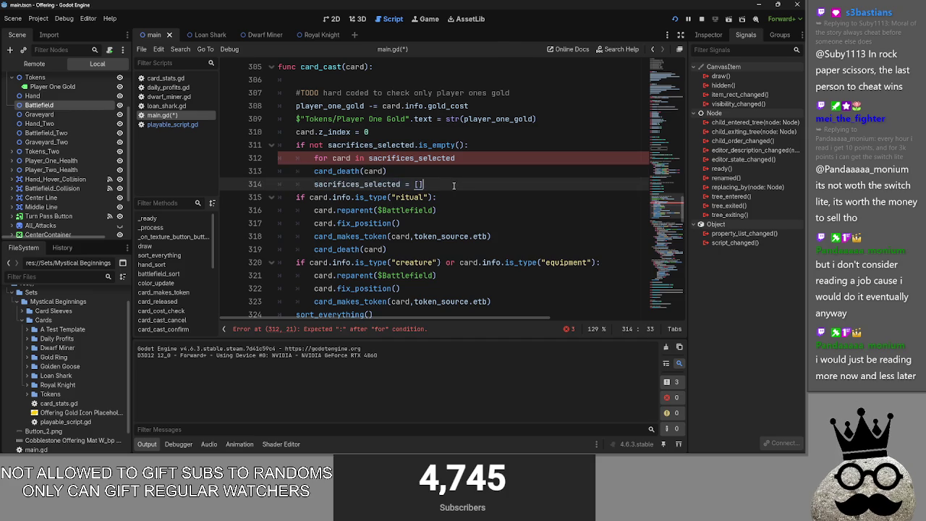
key("shift+Tab")
key("Tab")
key("shift+Tab")
left_click_drag(464, 171, 296, 171)
key("Tab")
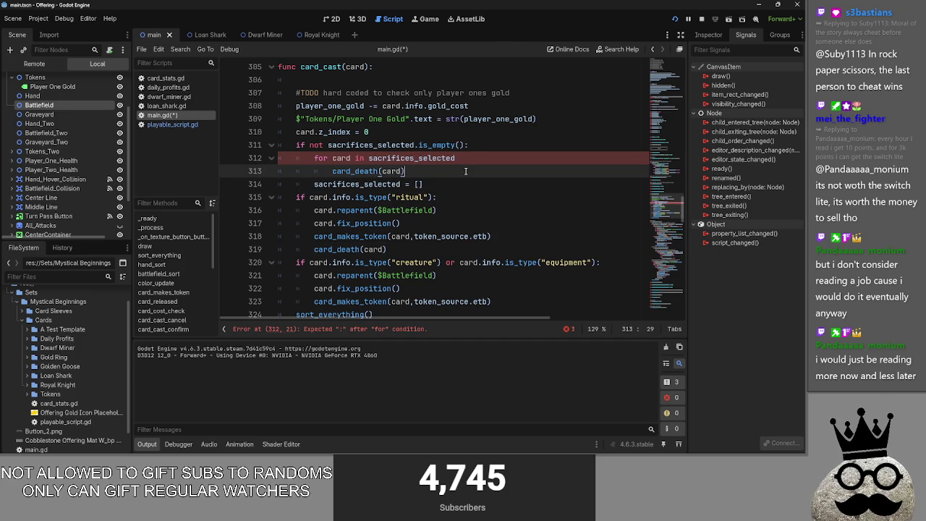
- Add the missing colon to the end of the for loop header
left_click(472, 158)
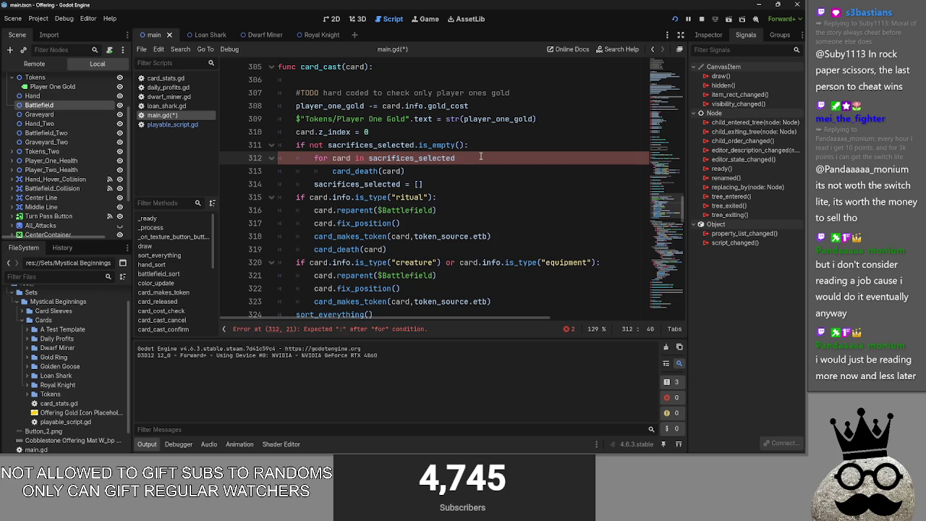
type(":")
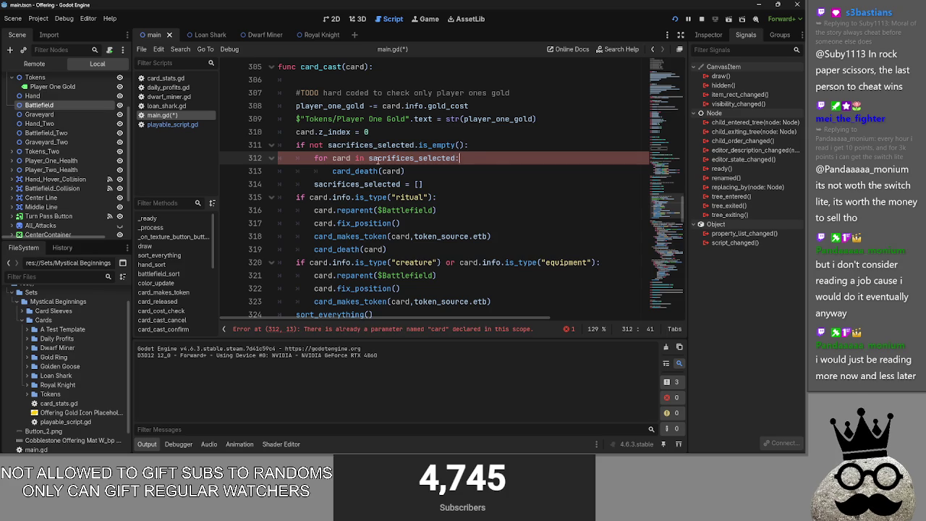
left_click(453, 159)
left_click(451, 172)
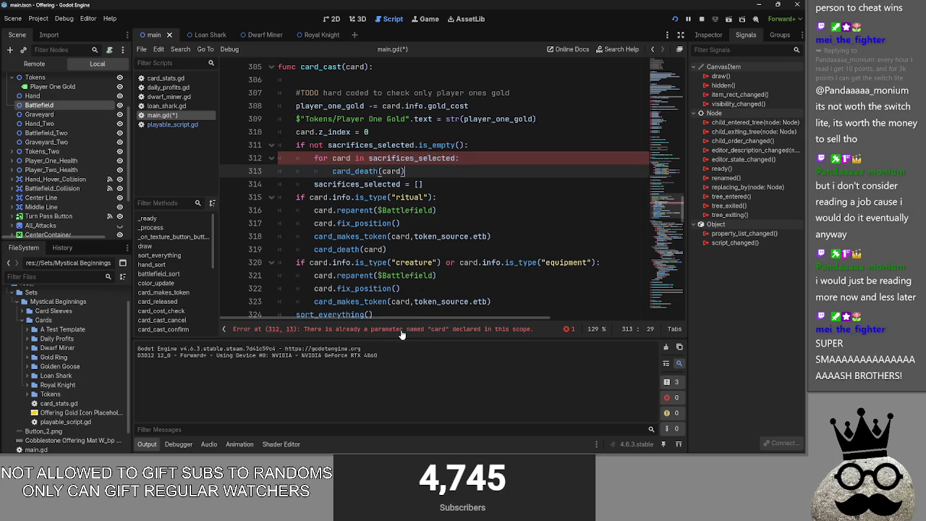
- Rename the loop variable and the card_death argument from card to sacrifice
scroll(401, 318, "up", 1)
double_click(341, 184)
type("sa")
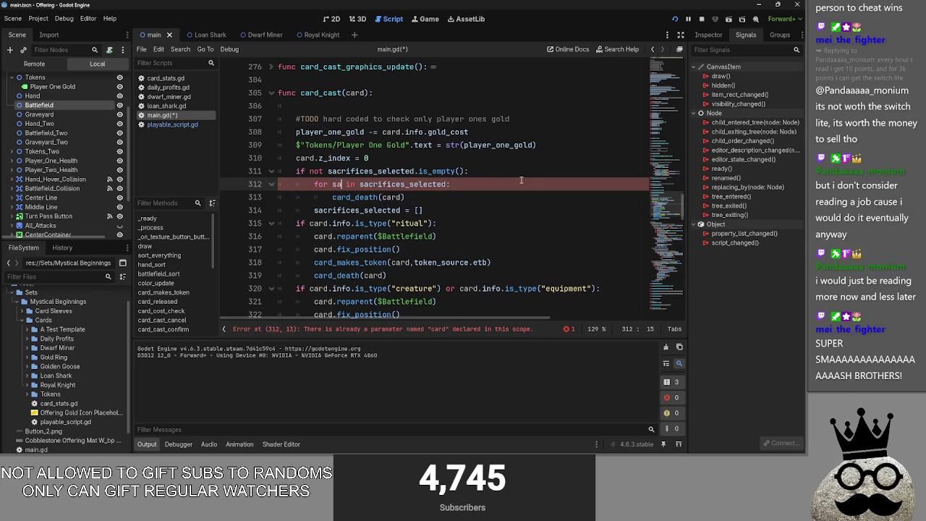
type("crifice")
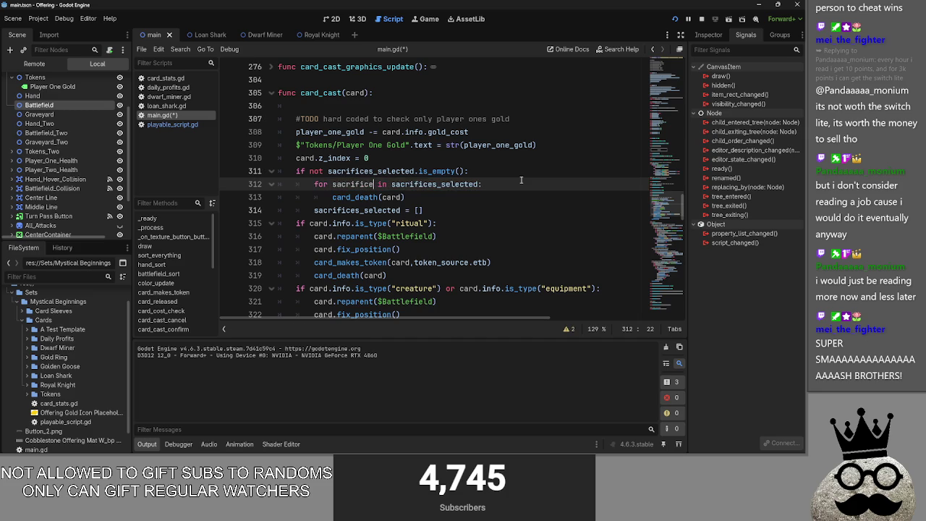
double_click(391, 197)
type("sacrifice")
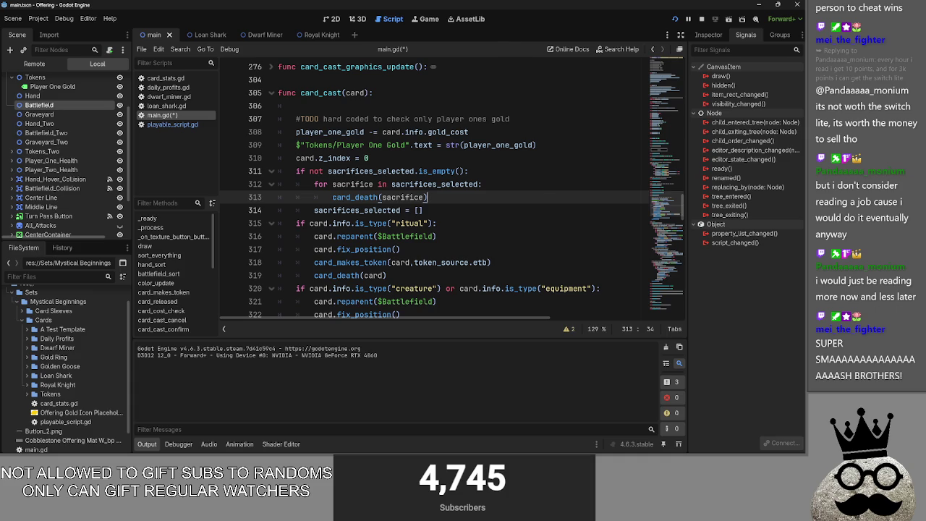
- Bring Steam forward, browse its library home page, and filter to ready-to-play games
key("alt+Tab")
left_click(487, 213)
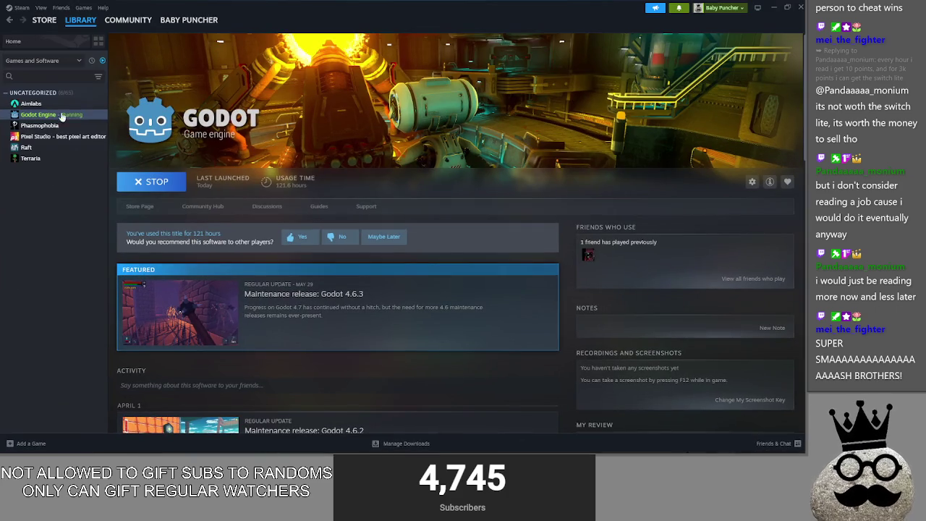
left_click(70, 25)
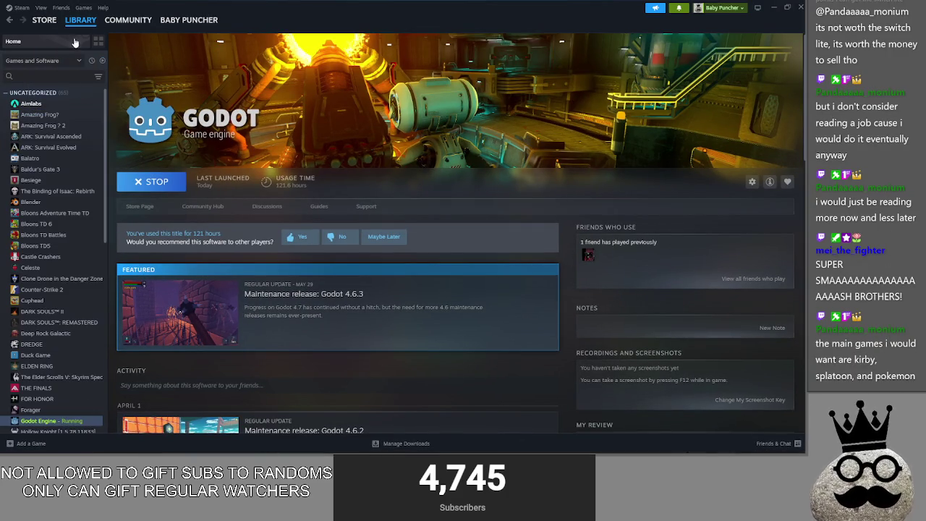
scroll(423, 187, "down", 5)
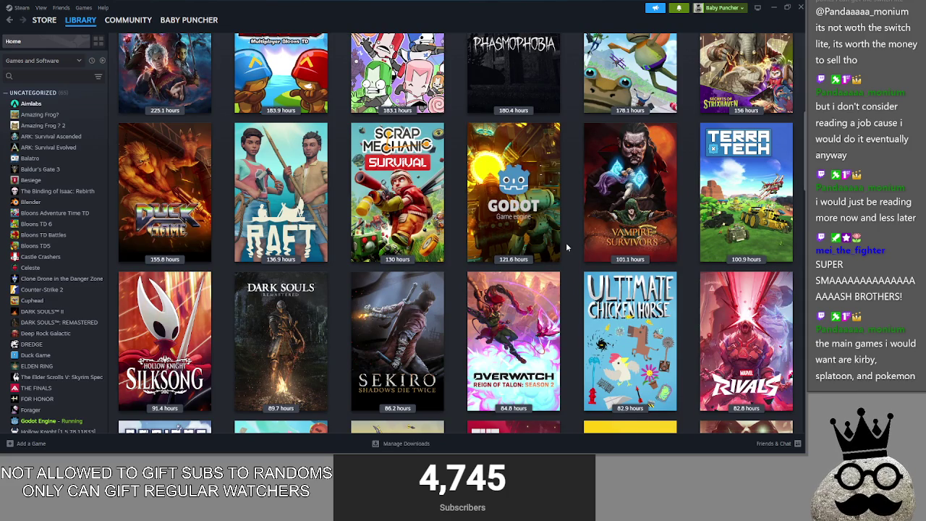
scroll(566, 247, "down", 3)
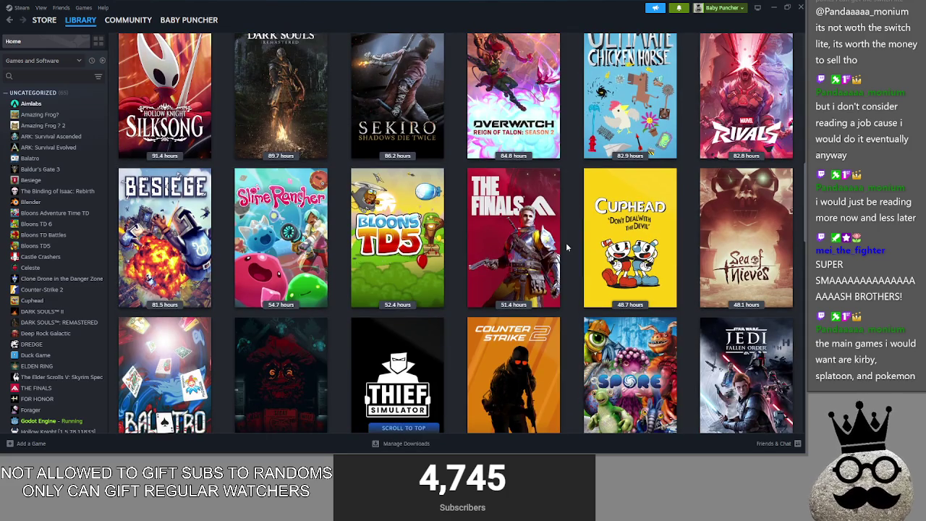
scroll(567, 247, "up", 2)
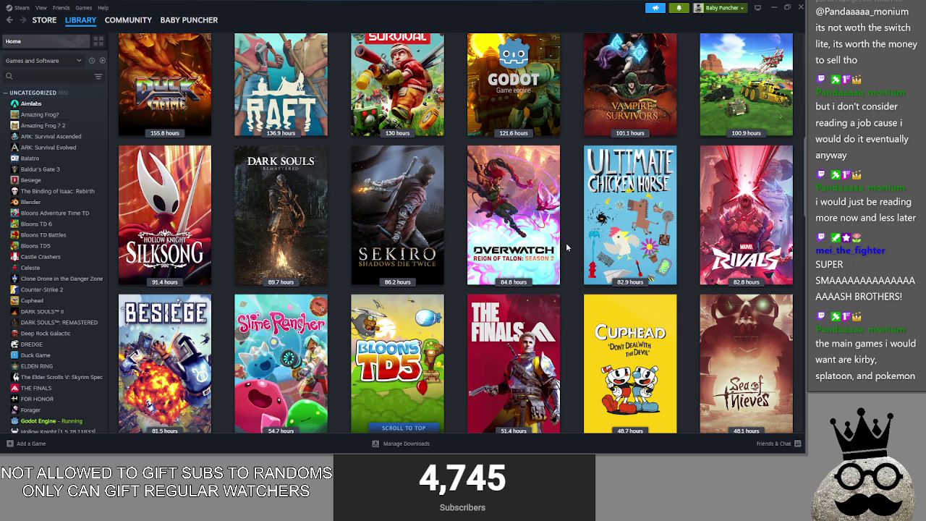
scroll(566, 247, "up", 3)
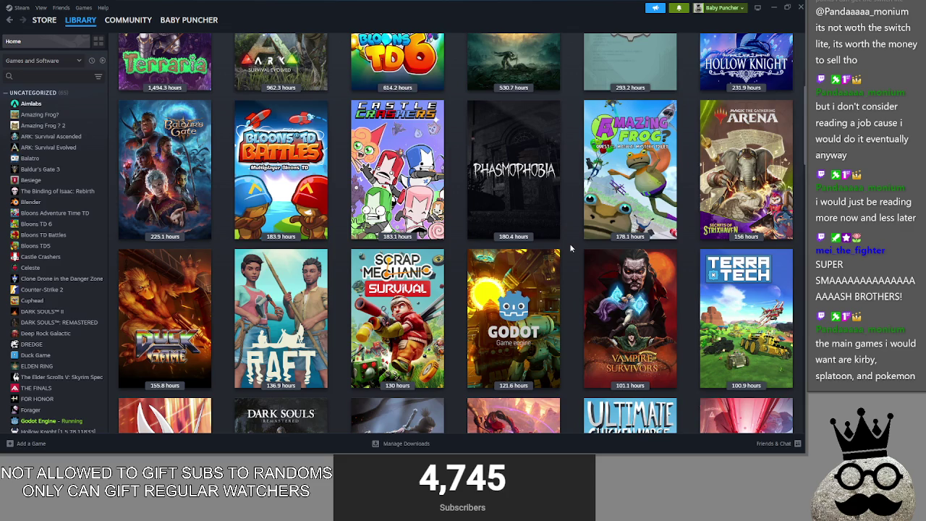
scroll(570, 248, "up", 5)
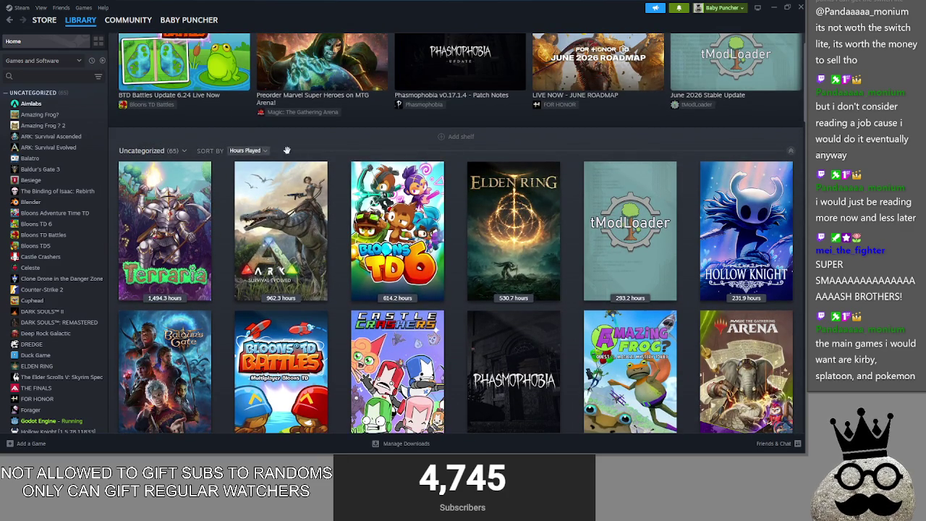
scroll(318, 155, "up", 2)
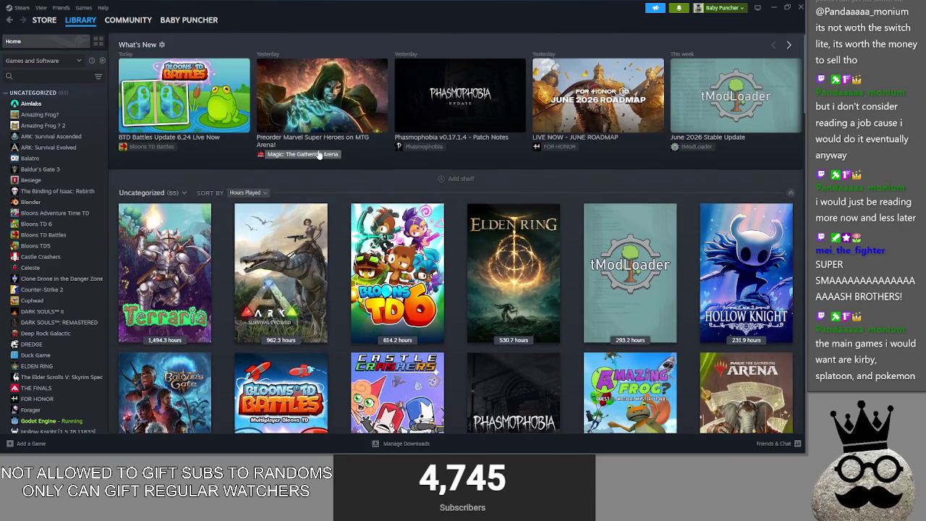
left_click(102, 60)
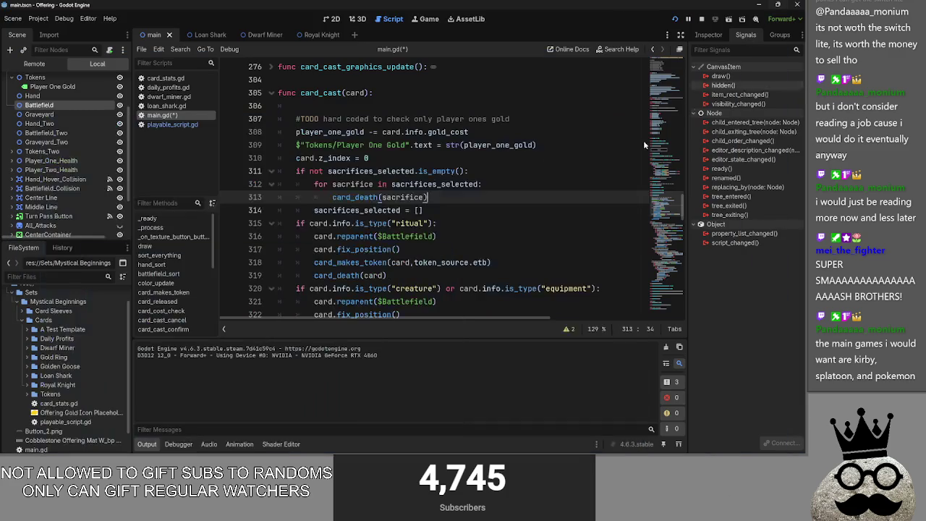
- Minimize Steam to check the card_death(sacrifice) call on line 313, then return to Steam
left_click(772, 7)
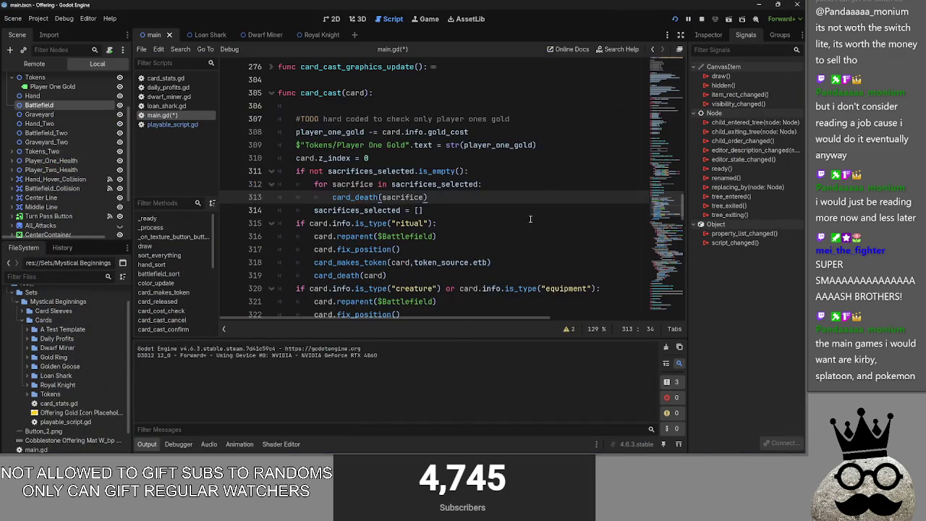
double_click(394, 198)
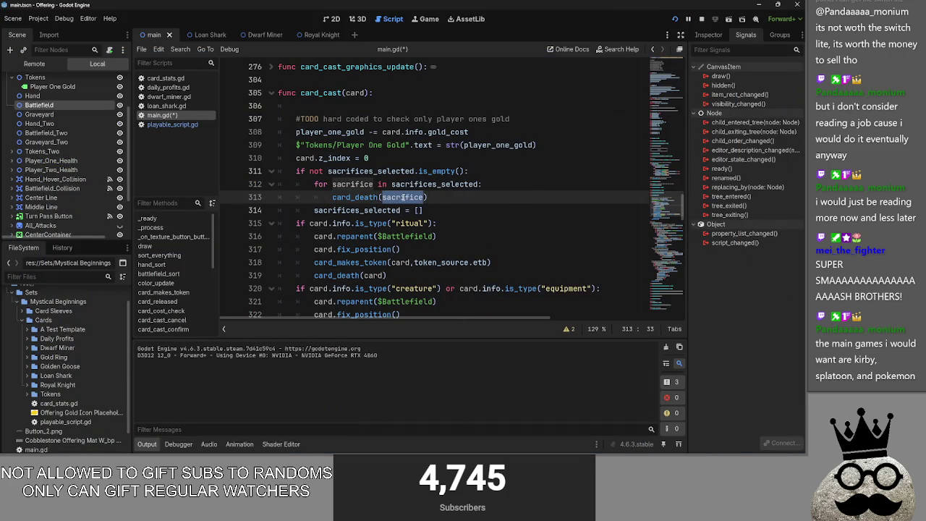
double_click(348, 198)
key("alt+Tab")
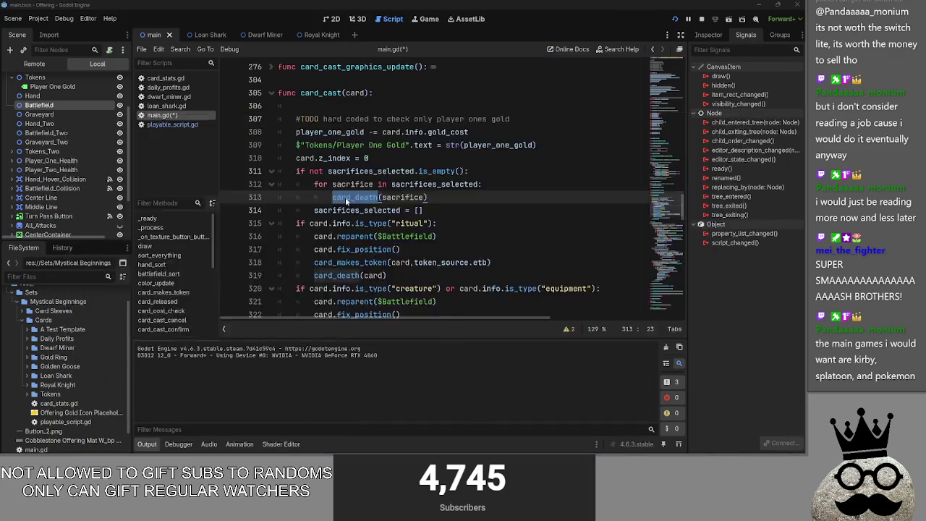
key("alt+Tab")
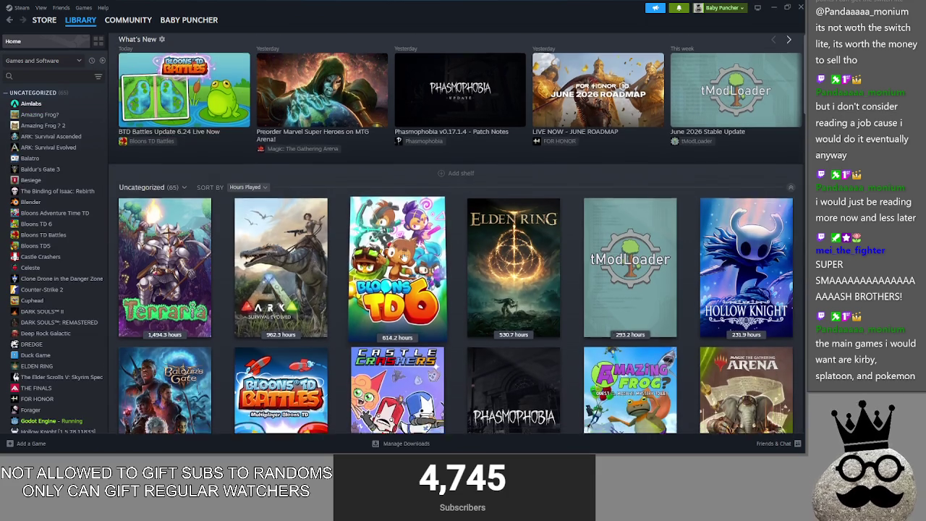
scroll(402, 255, "down", 2)
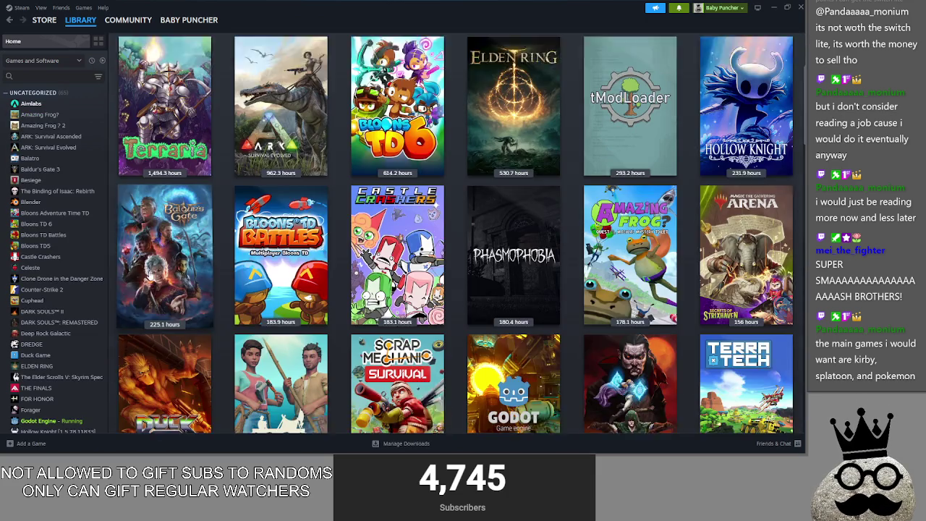
left_click(165, 87)
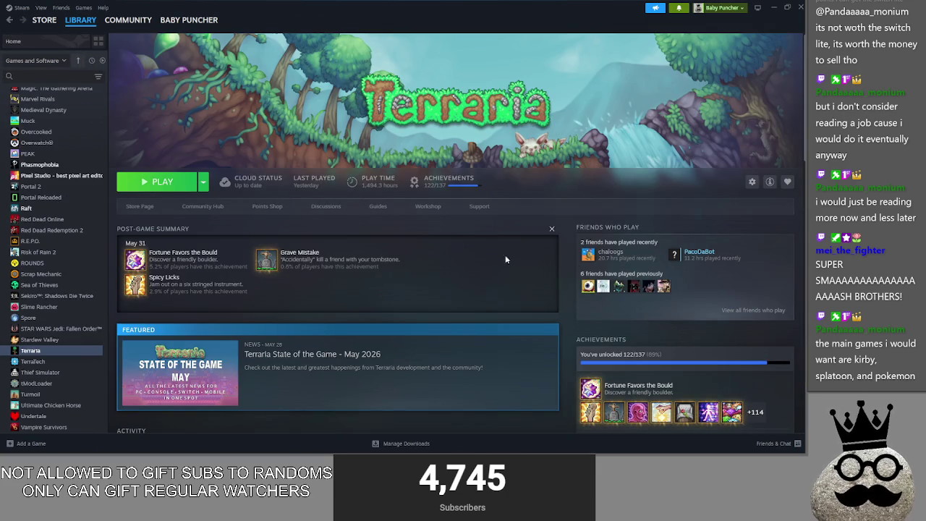
left_click(13, 41)
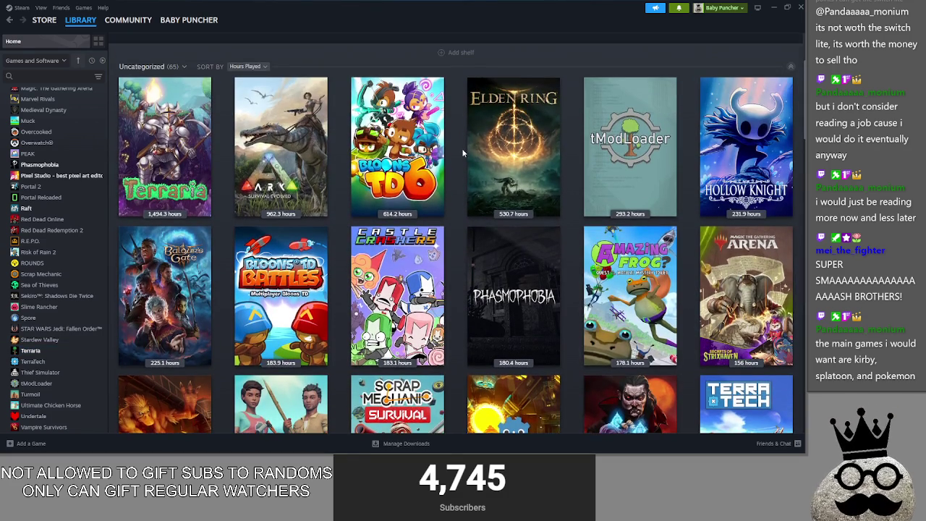
scroll(461, 152, "down", 1)
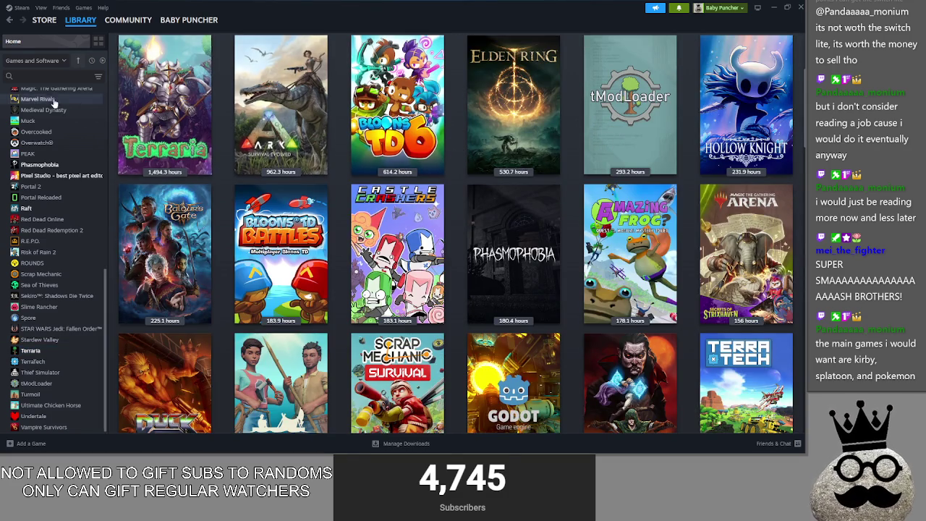
mouse_move(184, 125)
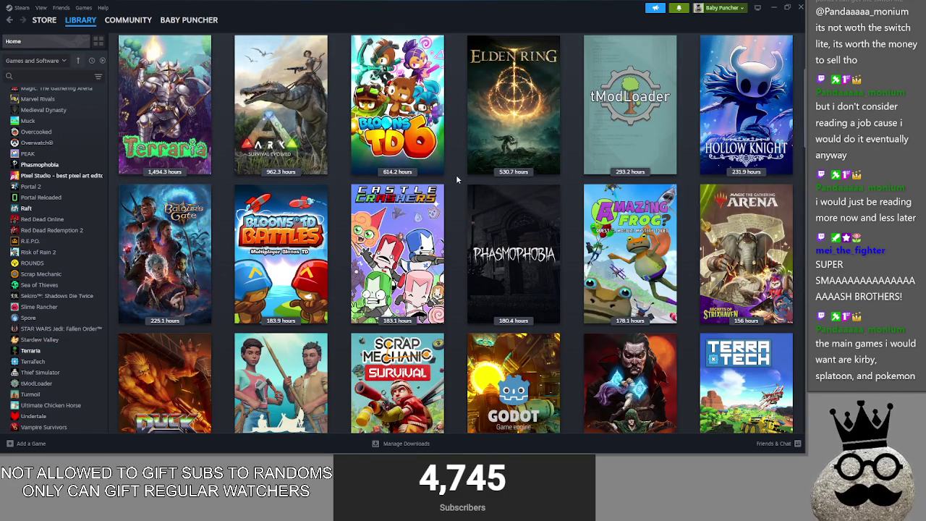
left_click(164, 108)
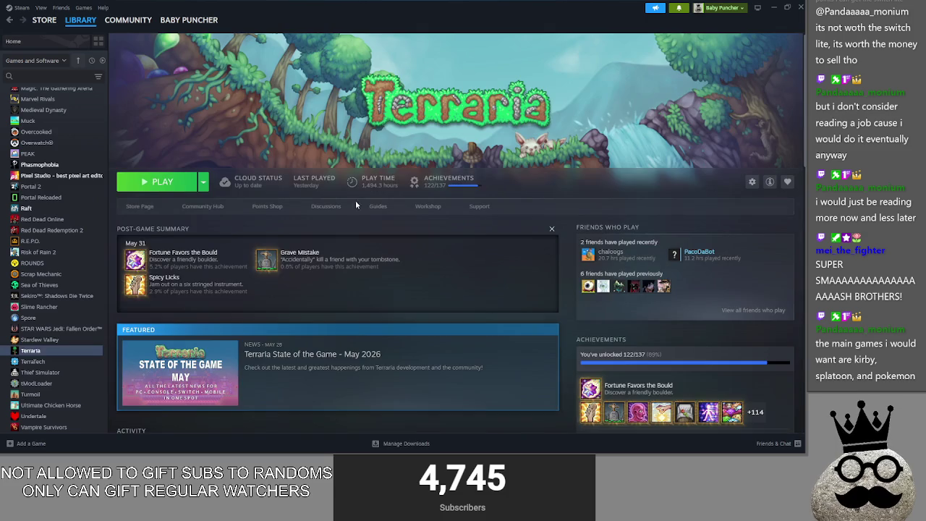
left_click(76, 41)
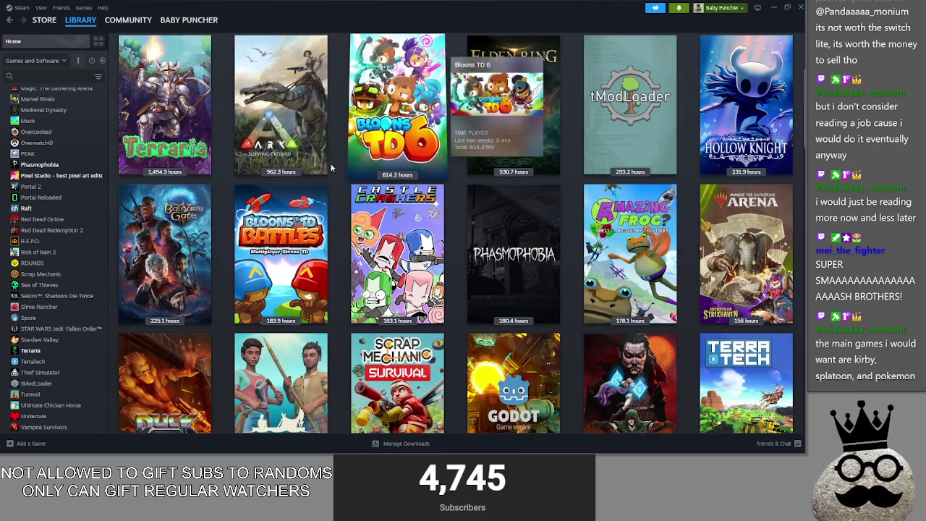
key("alt+Tab")
key("alt+Tab")
key("alt+Tab")
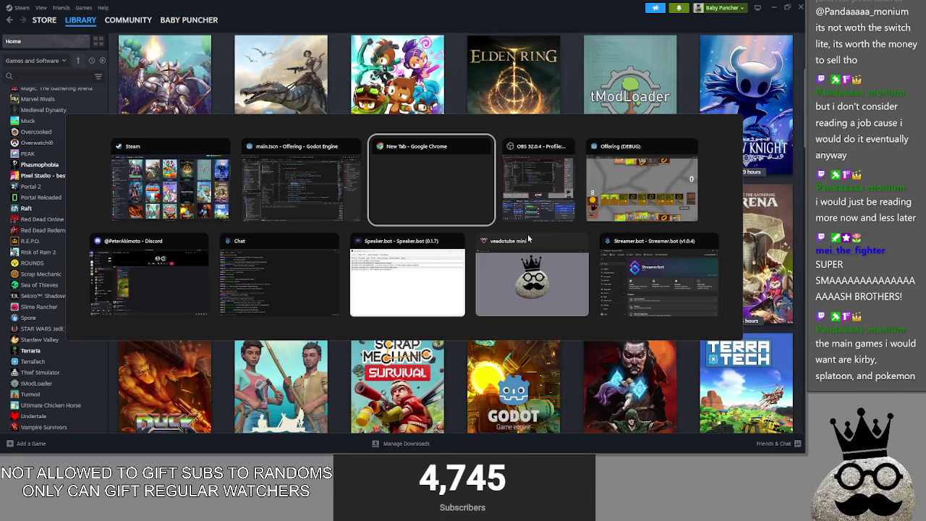
key("alt+Tab")
key("alt+Tab")
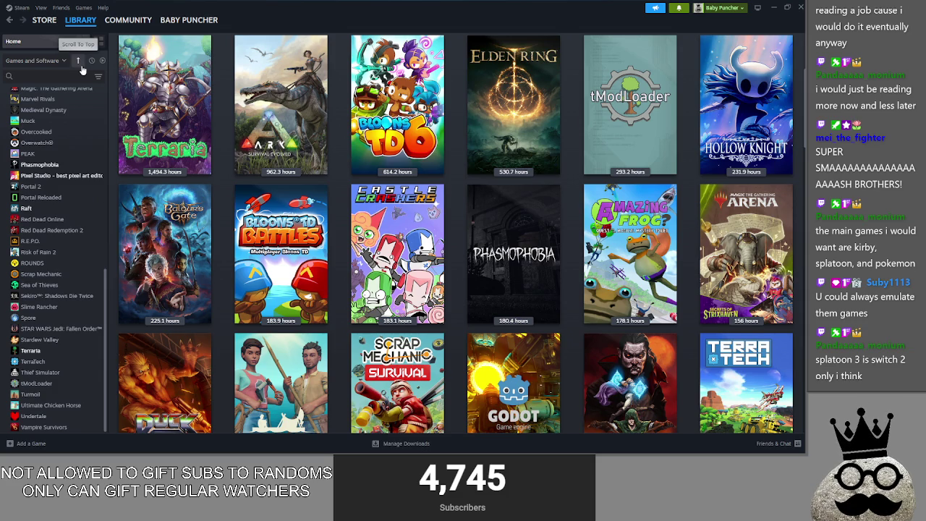
scroll(173, 134, "down", 2)
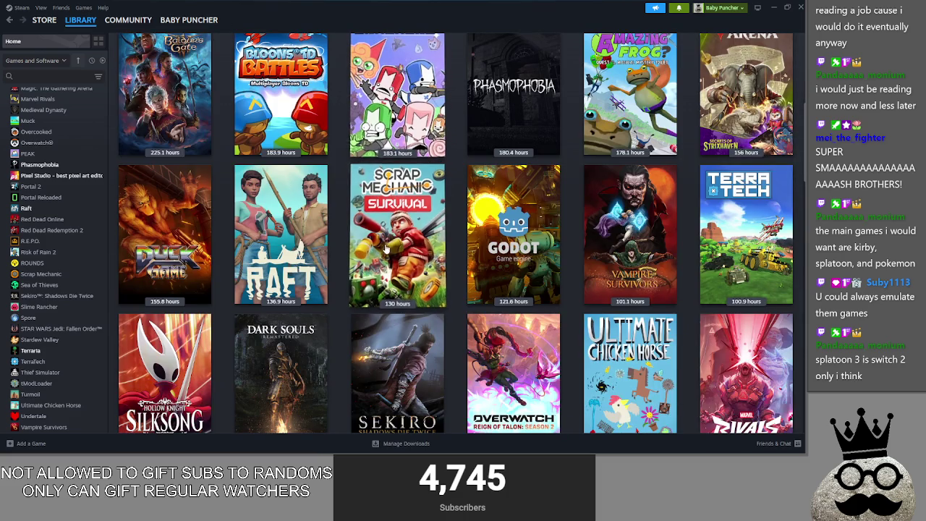
left_click(172, 135)
left_click(13, 41)
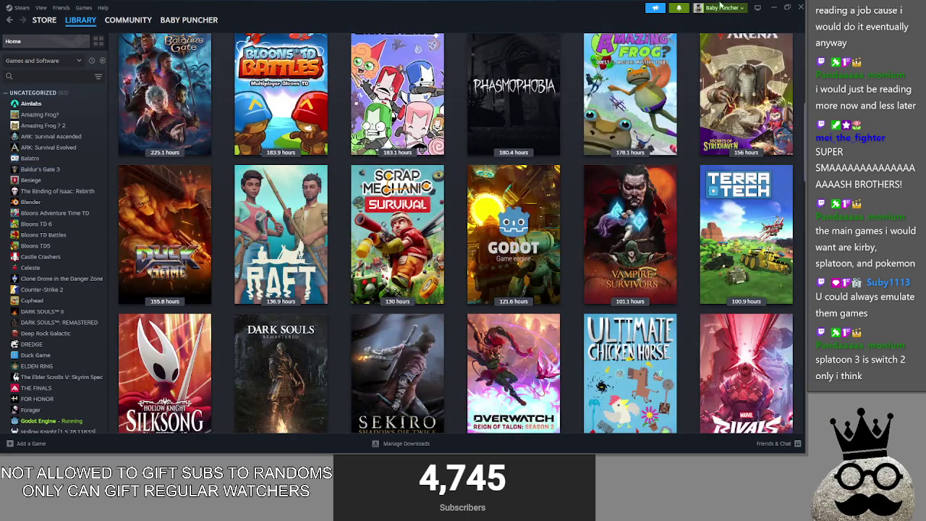
scroll(455, 232, "up", 7)
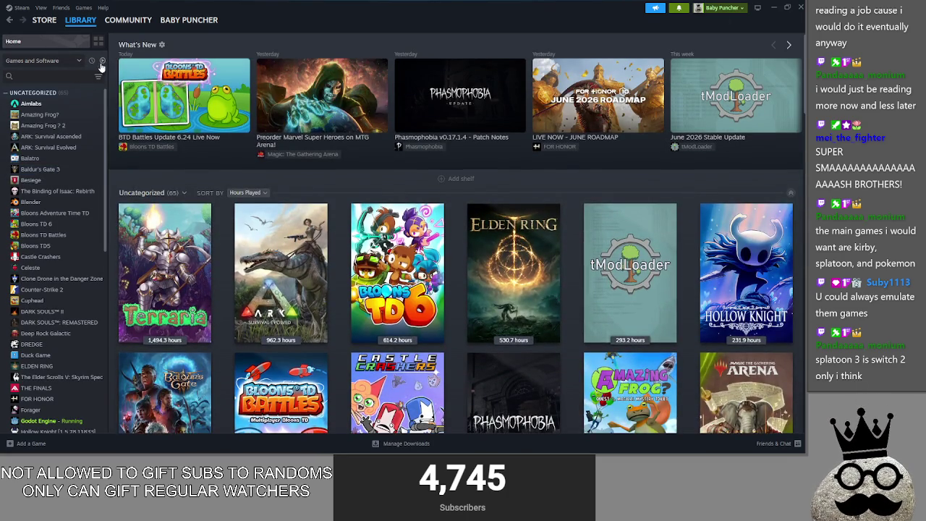
left_click(102, 63)
- Comment out the 'if not sacrifices_selected.is_empty():' check on line 311 with Ctrl+K
key("alt+Tab")
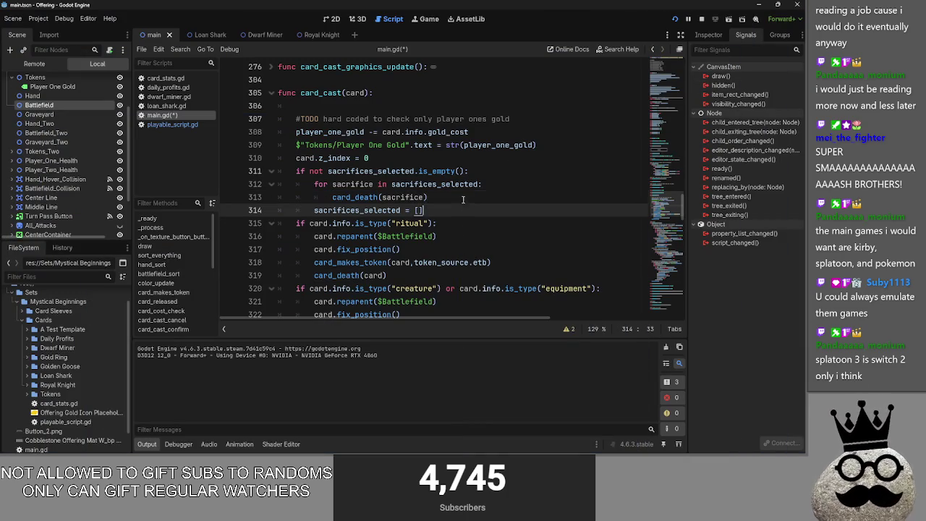
left_click(434, 184)
double_click(434, 184)
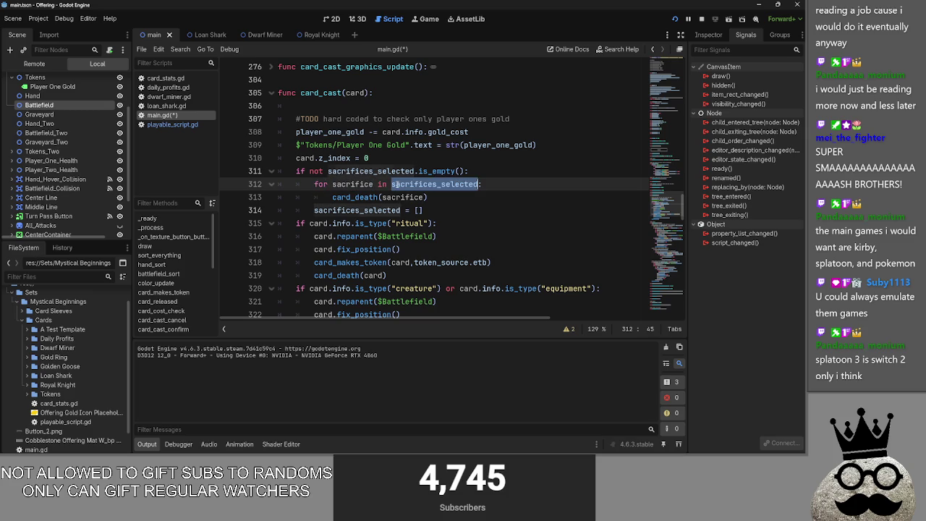
left_click(333, 210)
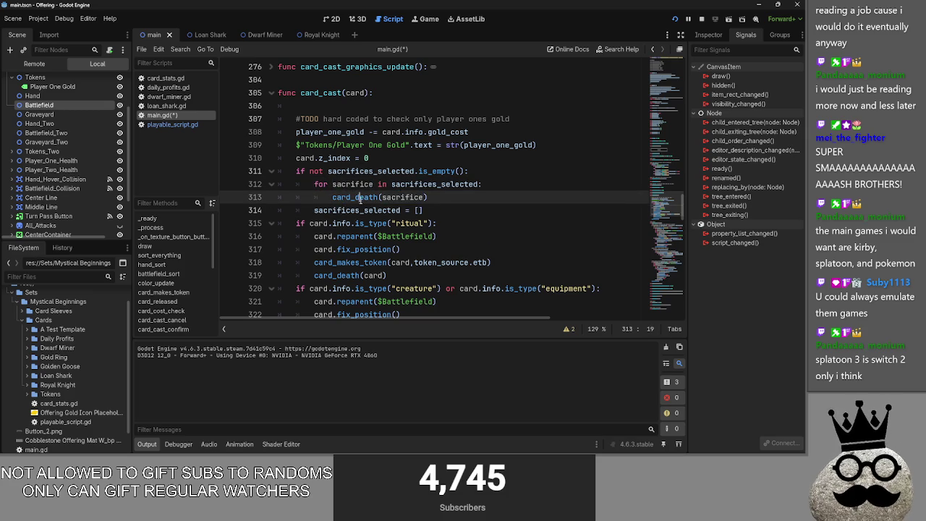
double_click(403, 197)
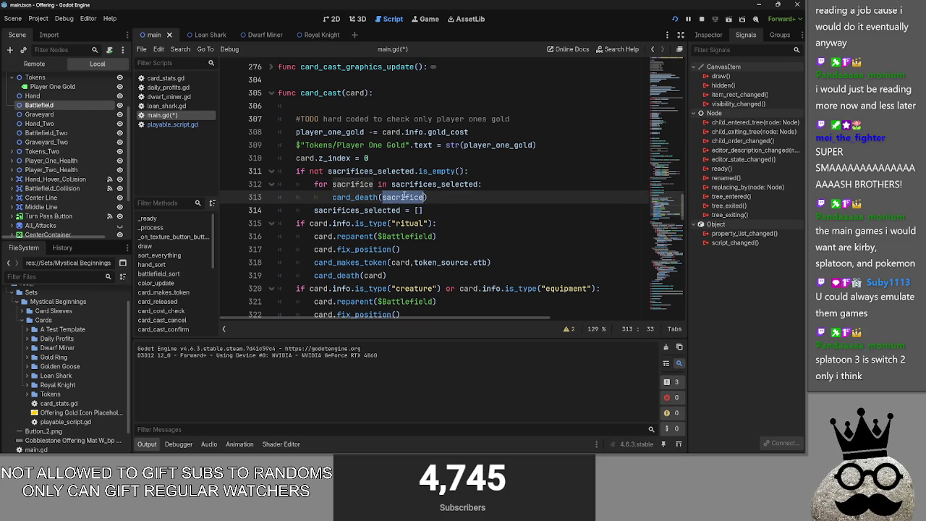
double_click(316, 171)
double_click(377, 172)
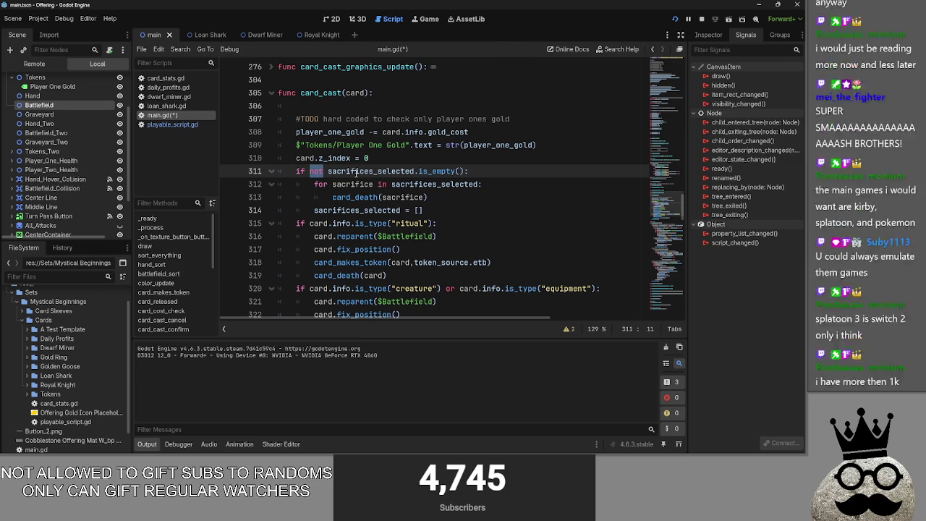
left_click_drag(468, 172, 246, 172)
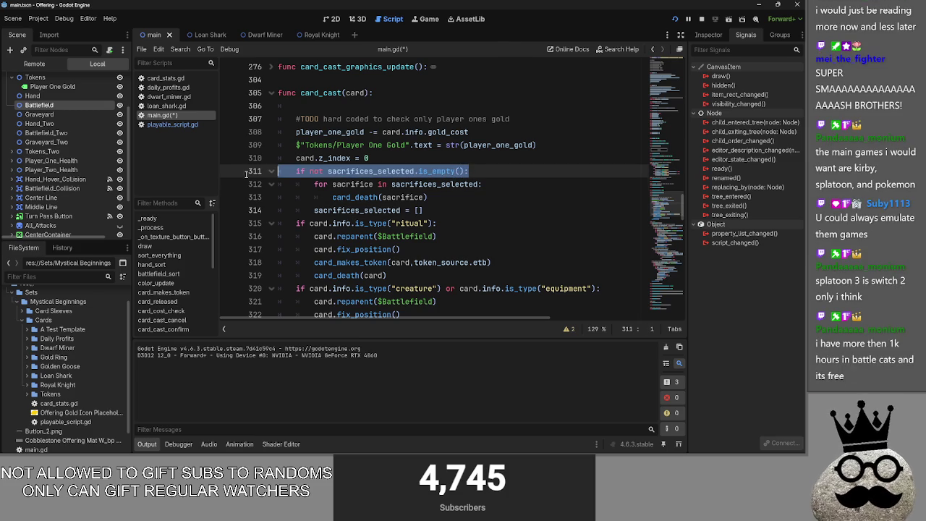
key("ctrl+k")
- Unindent the sacrifice loop, the card_death call and the sacrifices_selected reset
left_click(316, 185)
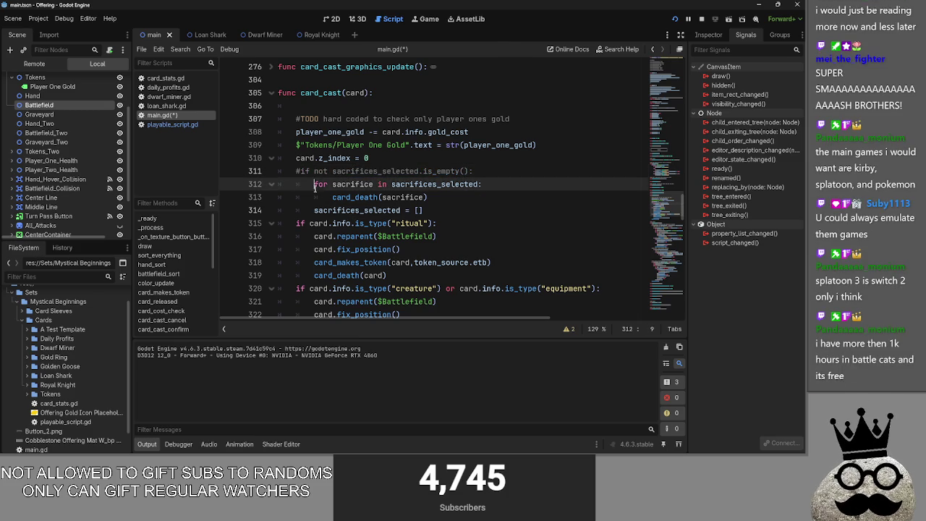
key("shift+Tab")
left_click(332, 197)
key("shift+Tab")
left_click(427, 210)
key("shift+Tab")
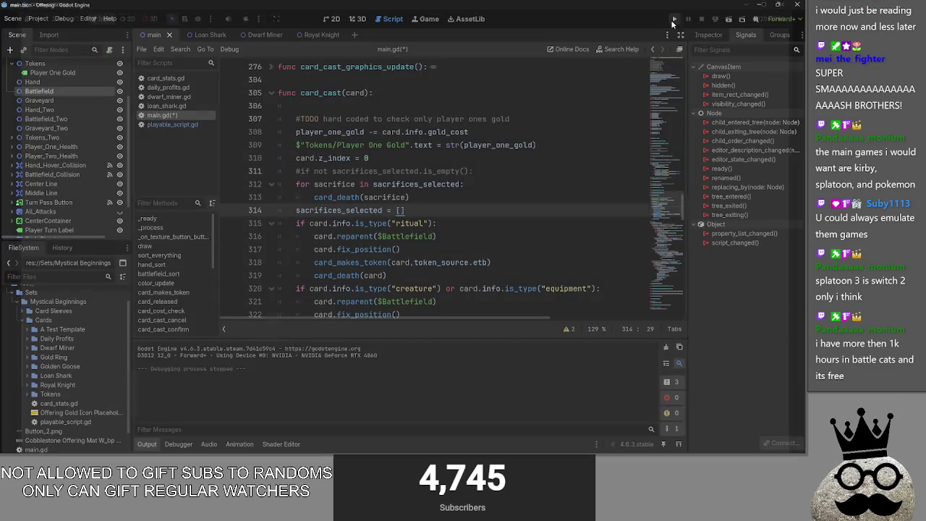
- Relaunch the game, confirm a sacrifice to cast the shark card, and drag another card from the hand
left_click(675, 19)
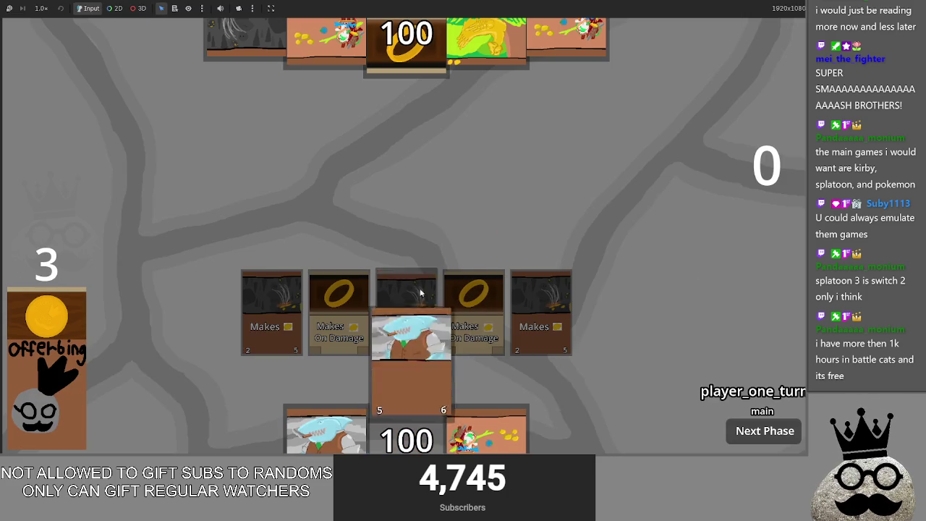
left_click(693, 386)
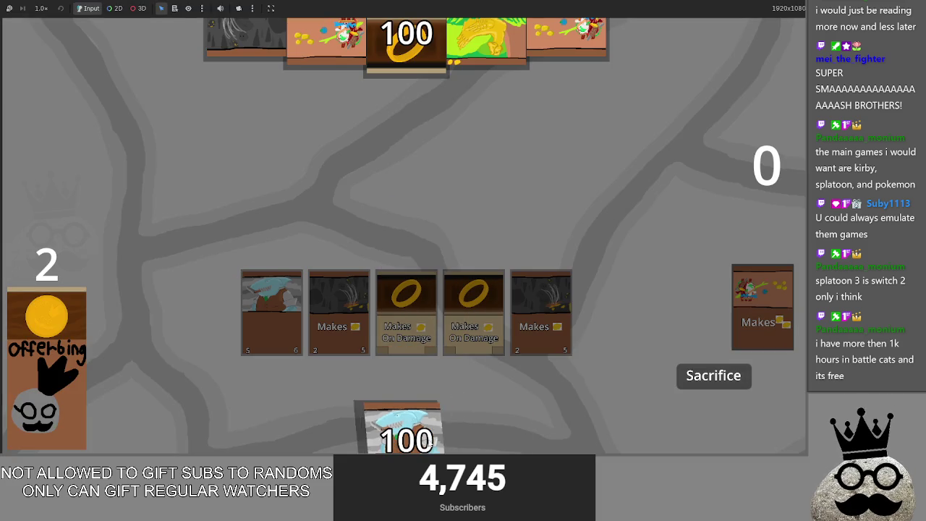
mouse_move(427, 432)
left_mouse_down()
mouse_move(461, 254)
mouse_move(446, 376)
left_mouse_up()
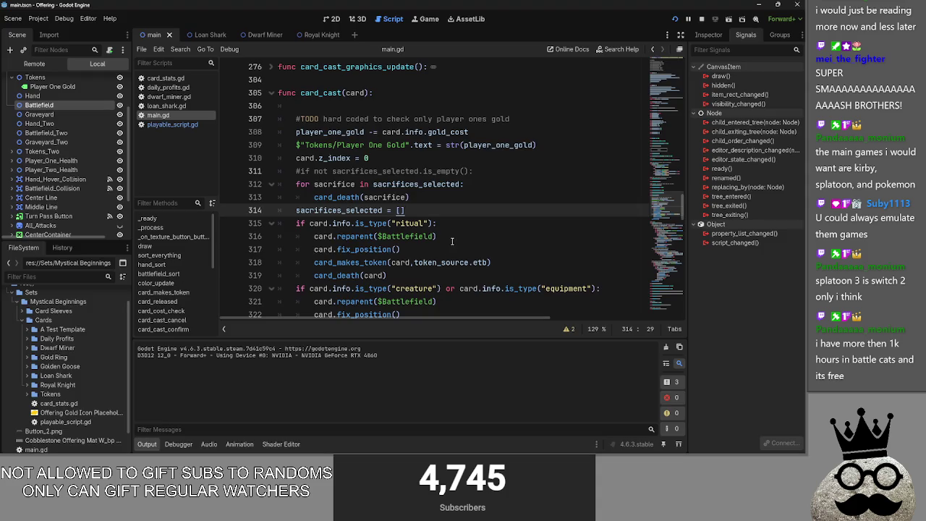
- Check how sacrifice_select is used in the color_update sacrifice colour checks
scroll(452, 240, "down", 3)
scroll(452, 241, "up", 5)
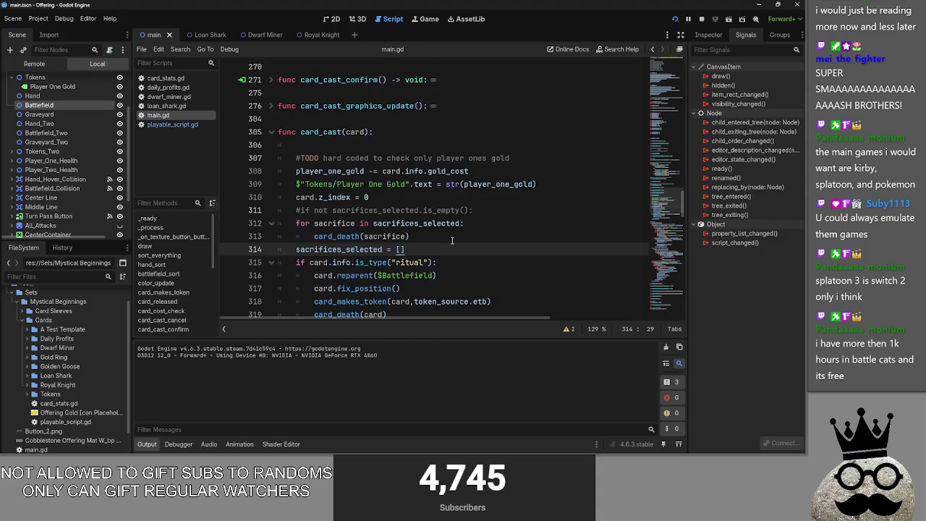
scroll(436, 269, "up", 10)
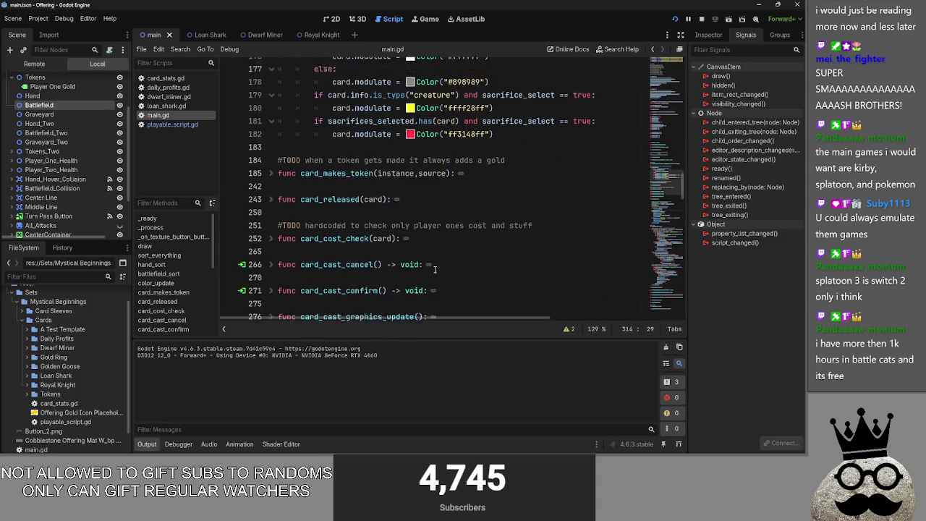
left_click(528, 276)
double_click(518, 262)
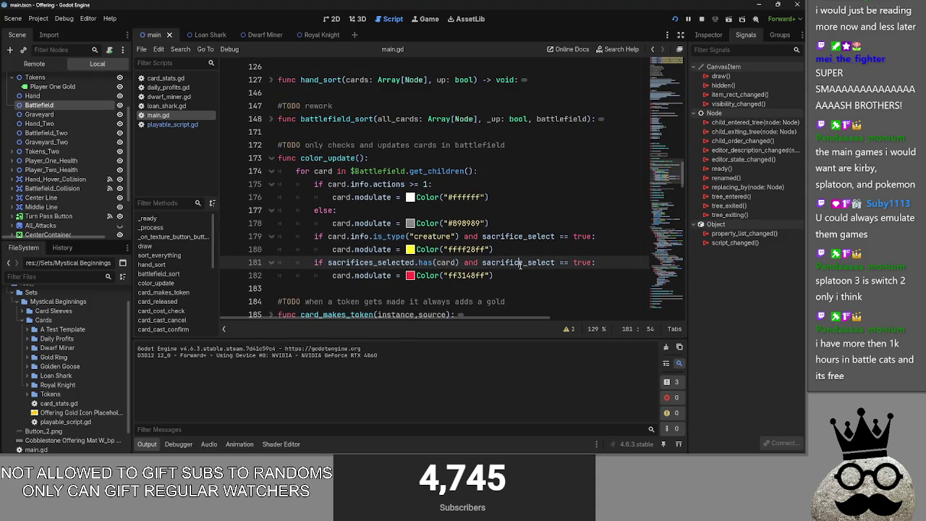
scroll(543, 273, "down", 1)
scroll(543, 274, "down", 6)
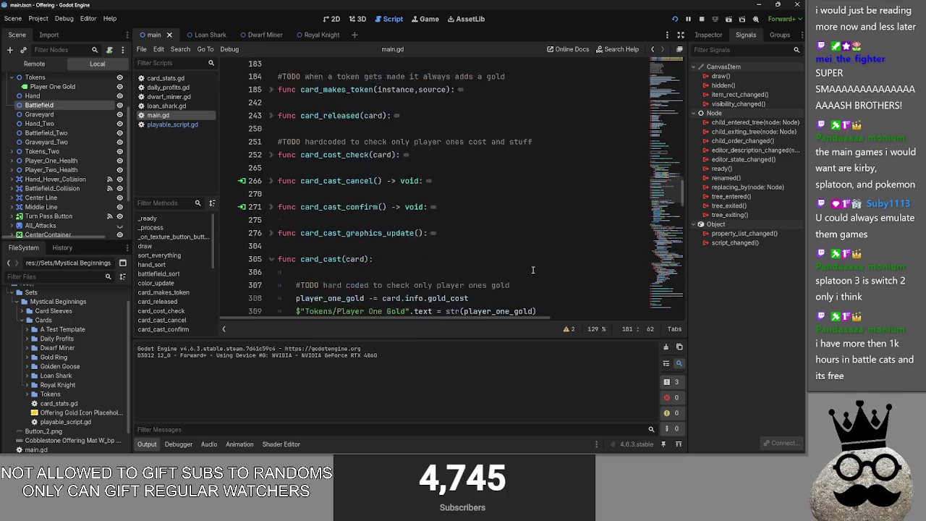
- After reviewing the card_cast helper functions, start card_cast with 'sacrifice_select = false'
left_click(323, 263)
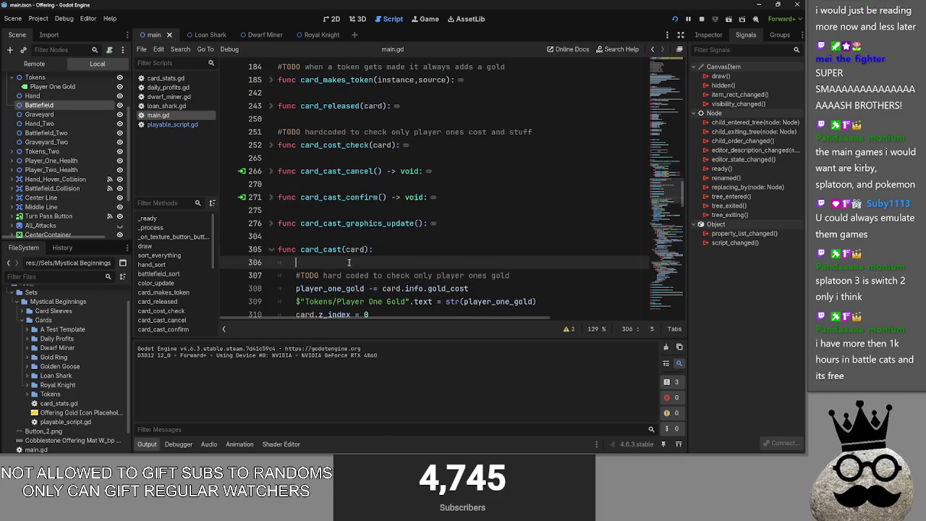
scroll(346, 243, "down", 1)
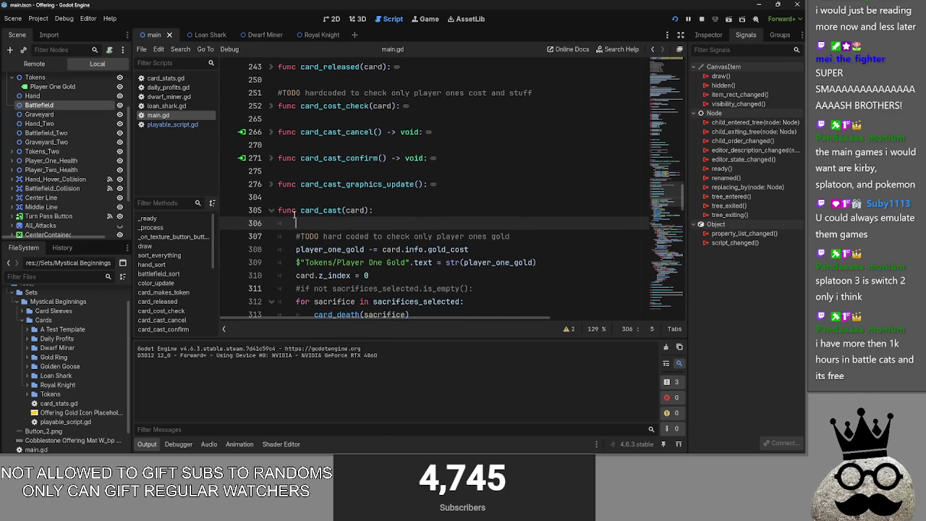
left_click(272, 133)
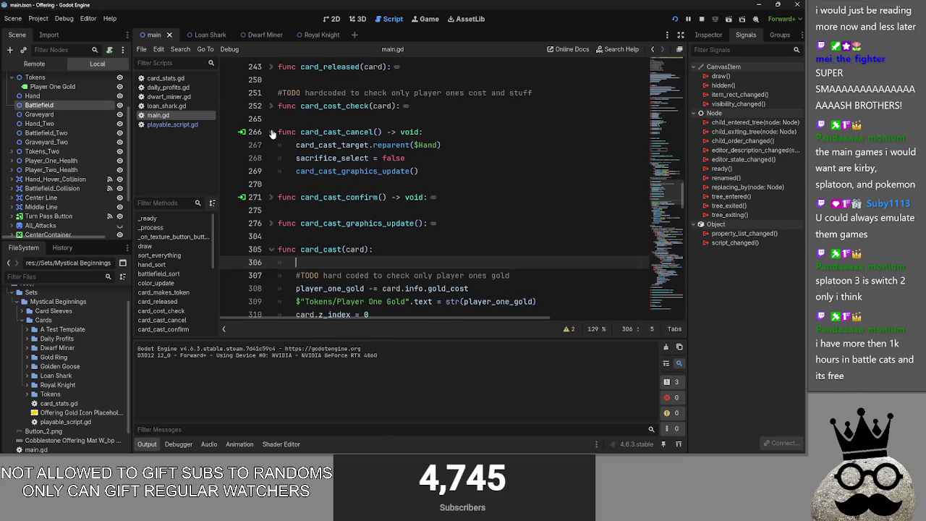
left_click(272, 132)
left_click(272, 158)
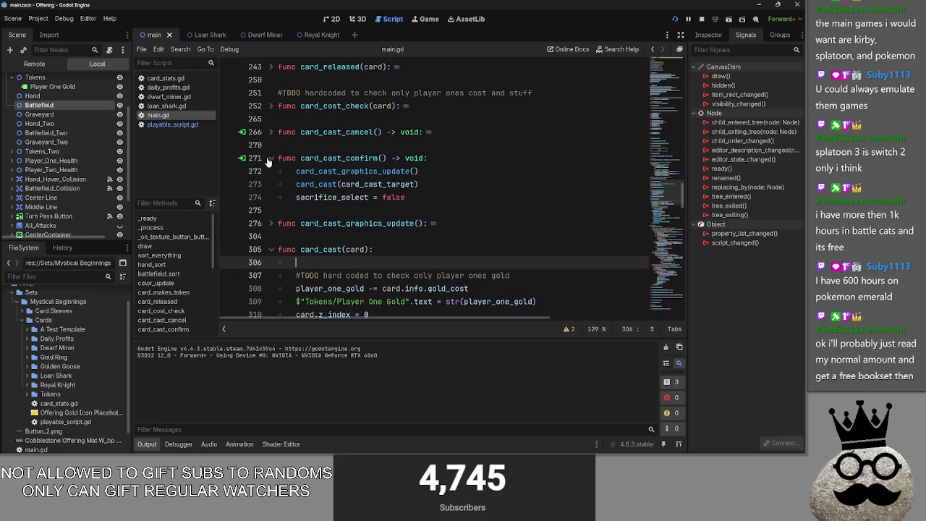
left_click(266, 161)
left_click(265, 160)
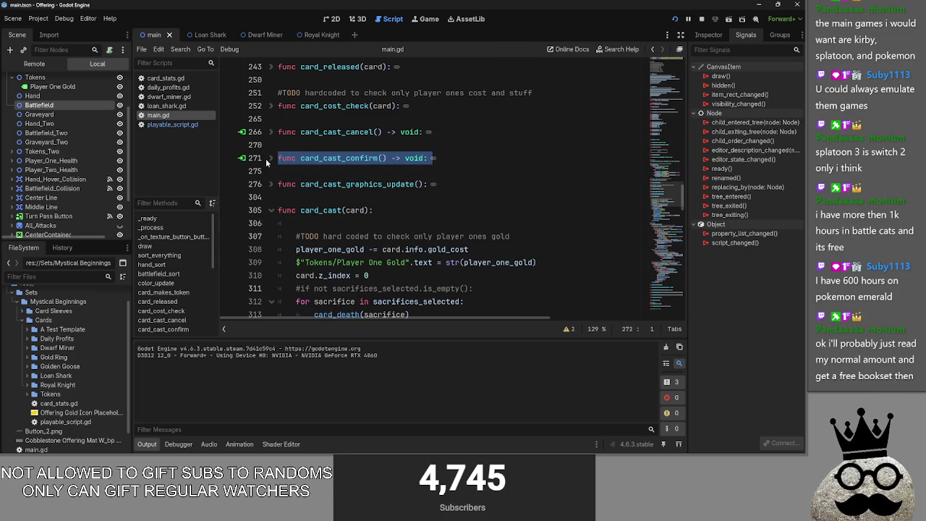
left_click(265, 158)
left_click(267, 159)
left_click(263, 182)
left_click(270, 184)
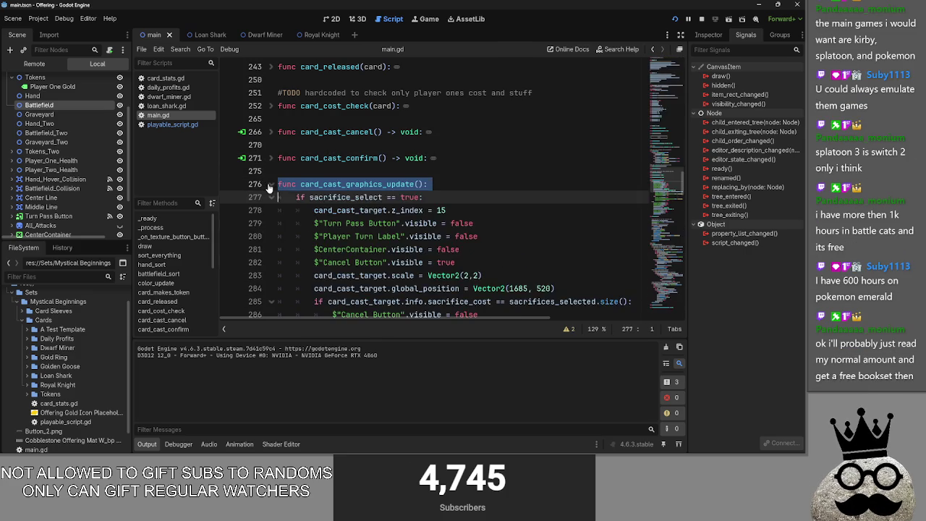
left_click(269, 184)
left_click(326, 226)
type("sacrifice_select")
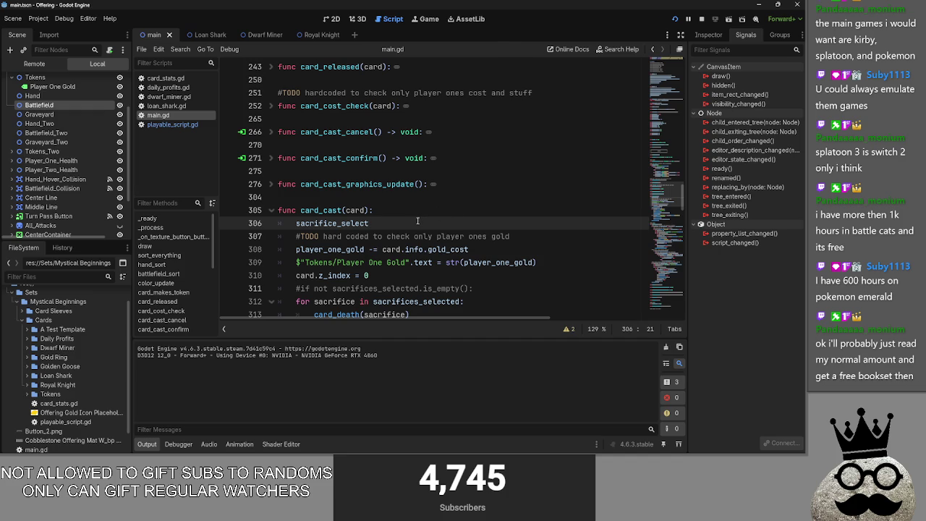
type(" = false")
- Delete the redundant 'sacrifice_select = false' line from card_cast_confirm
left_click(271, 158)
left_click_drag(423, 200, 260, 204)
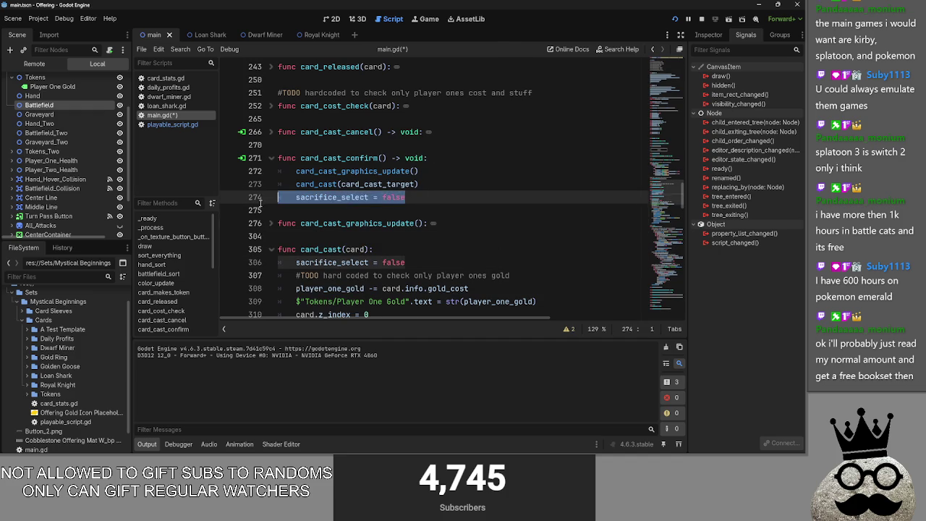
left_click(467, 203)
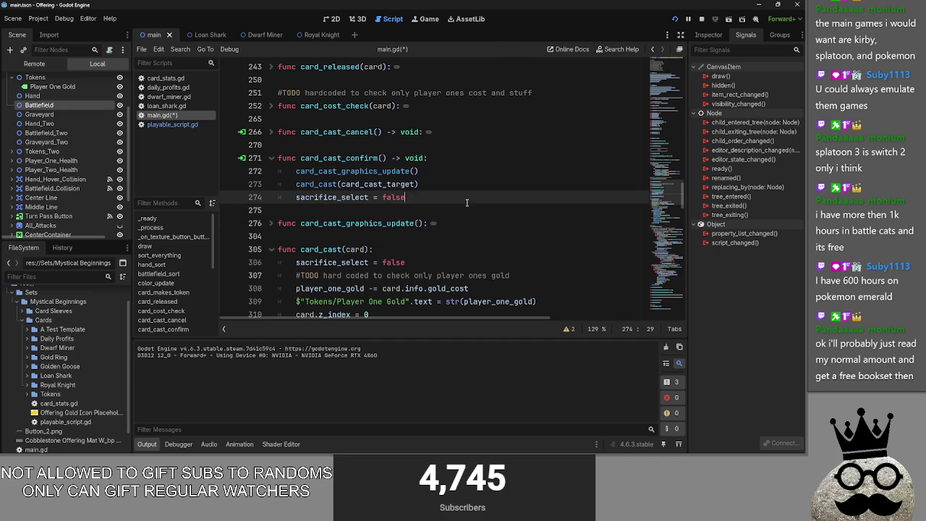
triple_click(418, 203)
key("BackSpace")
left_click(272, 157)
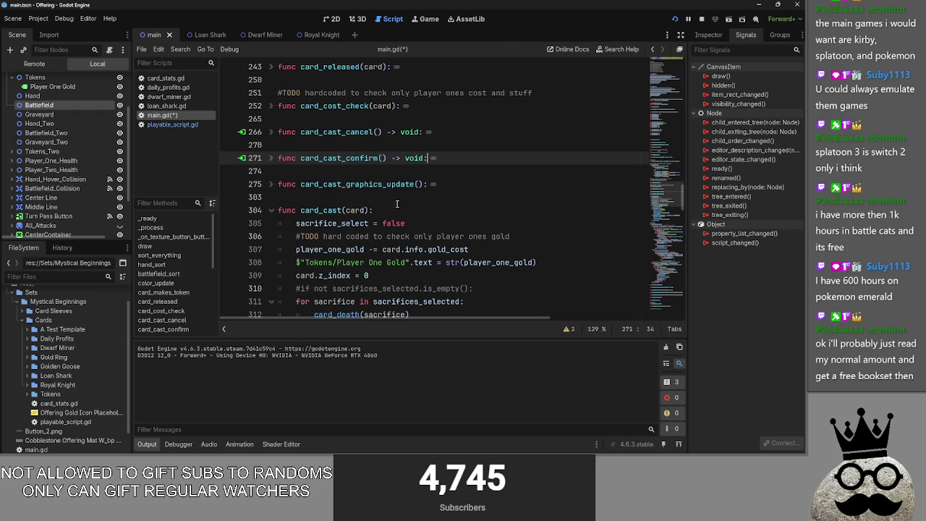
left_click(416, 222)
scroll(416, 223, "down", 5)
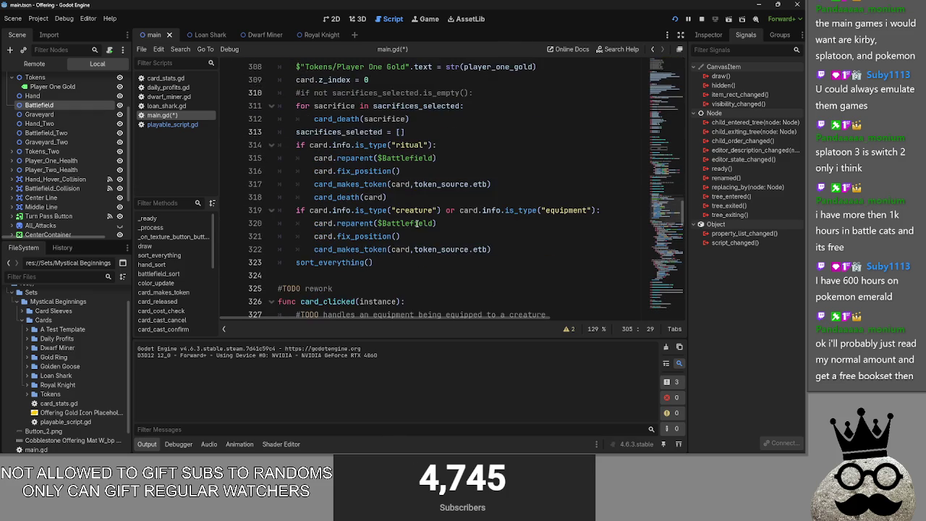
scroll(417, 223, "up", 4)
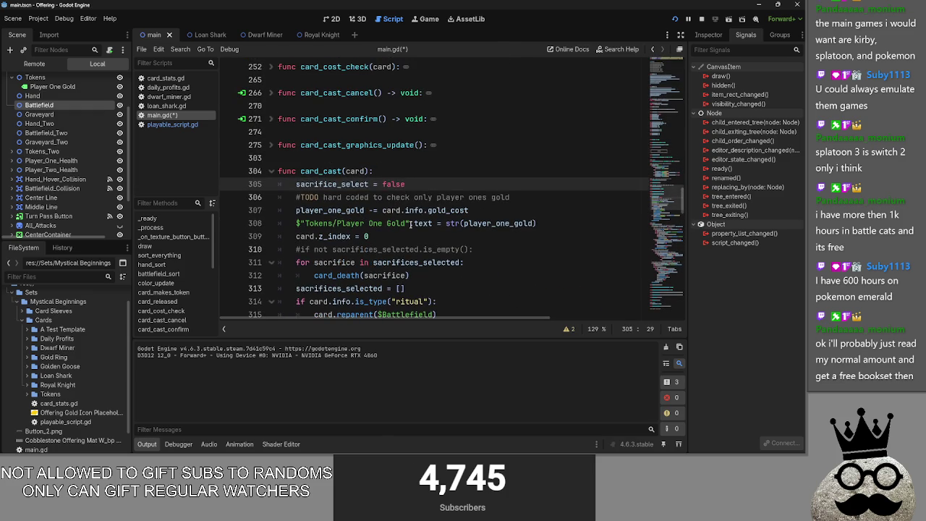
left_click(273, 146)
scroll(275, 154, "down", 2)
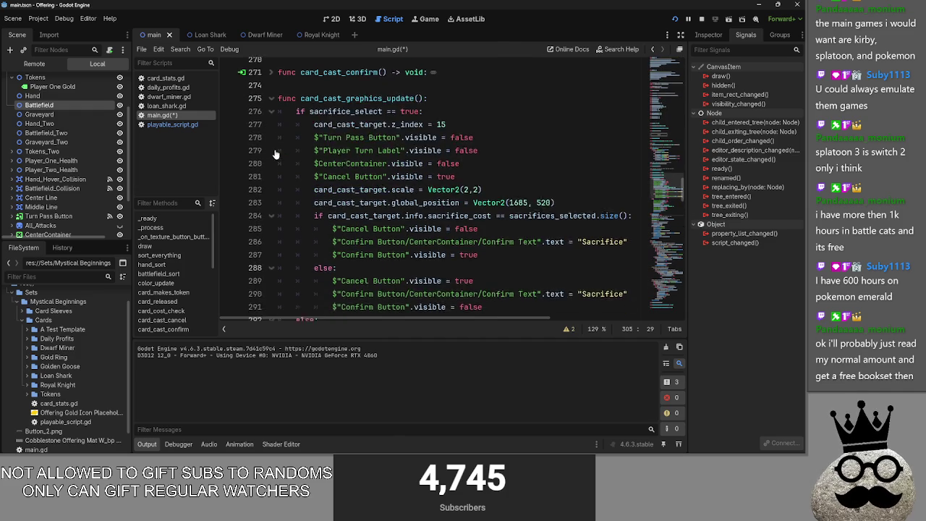
scroll(275, 154, "up", 2)
scroll(275, 154, "down", 2)
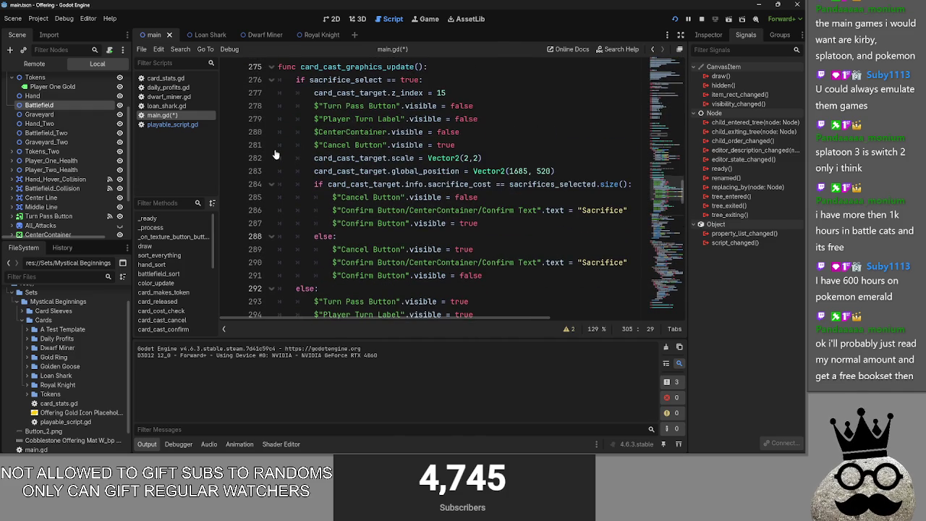
scroll(275, 154, "up", 1)
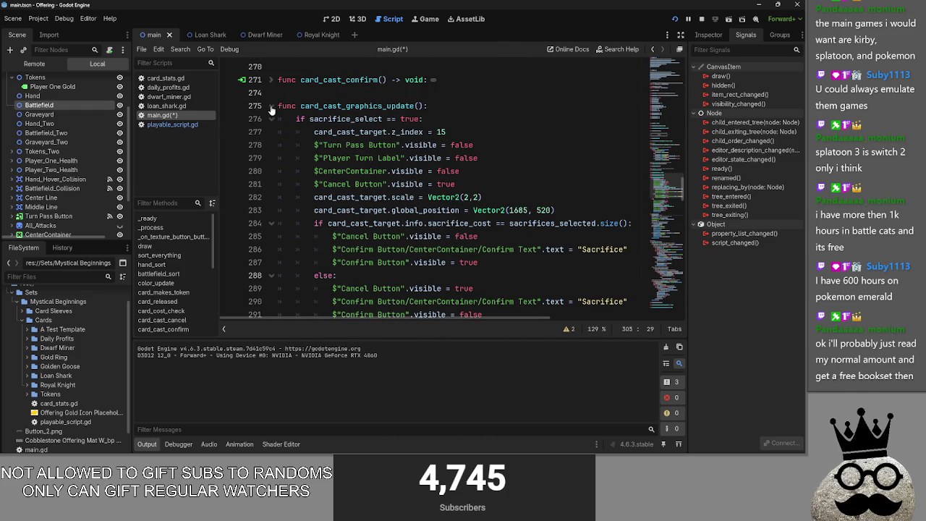
left_click(272, 108)
left_click(272, 133)
left_click(272, 133)
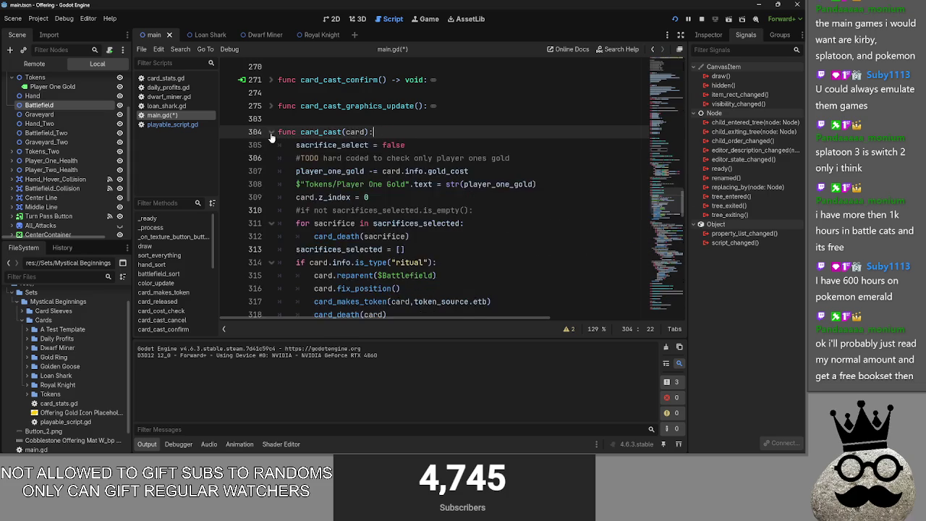
scroll(271, 137, "down", 4)
scroll(272, 116, "up", 4)
left_click(272, 94)
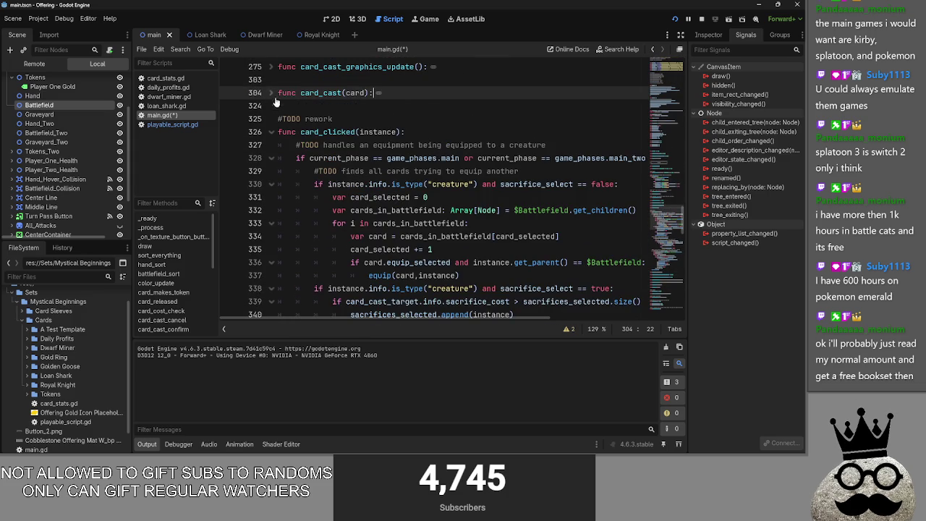
left_click(276, 106)
left_click(272, 133)
left_click(272, 133)
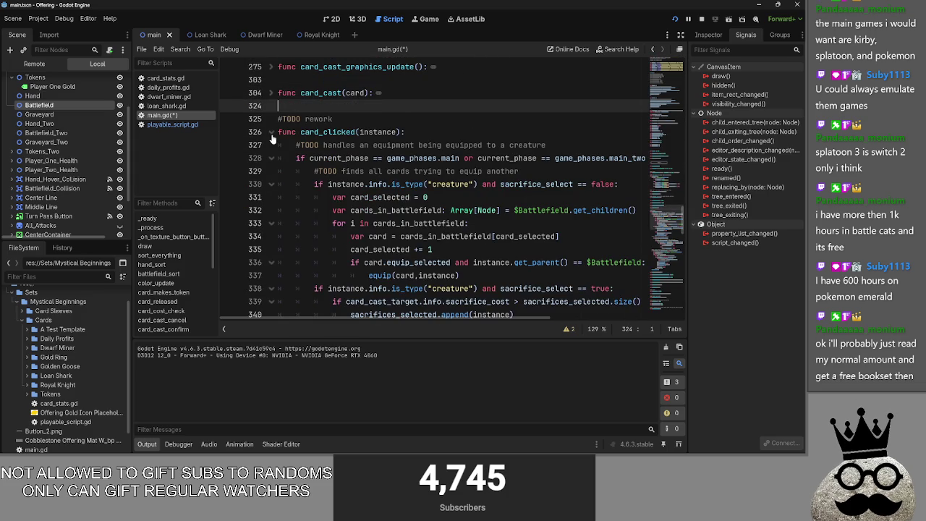
left_click(272, 134)
left_click(272, 133)
left_click(272, 133)
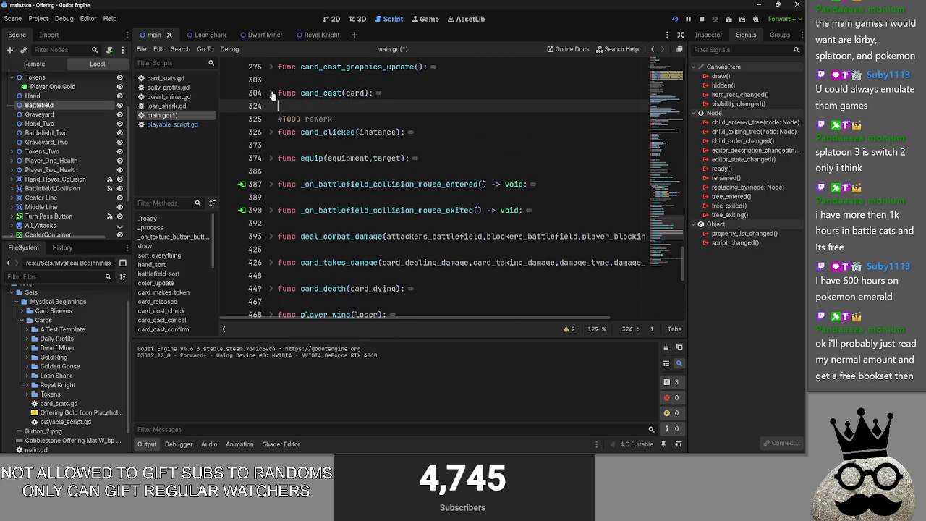
key("alt+Tab")
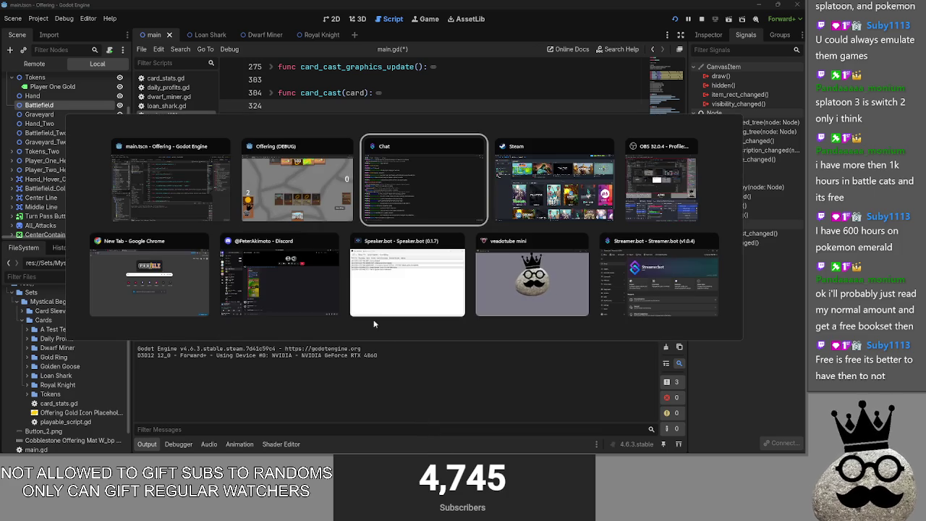
key("super")
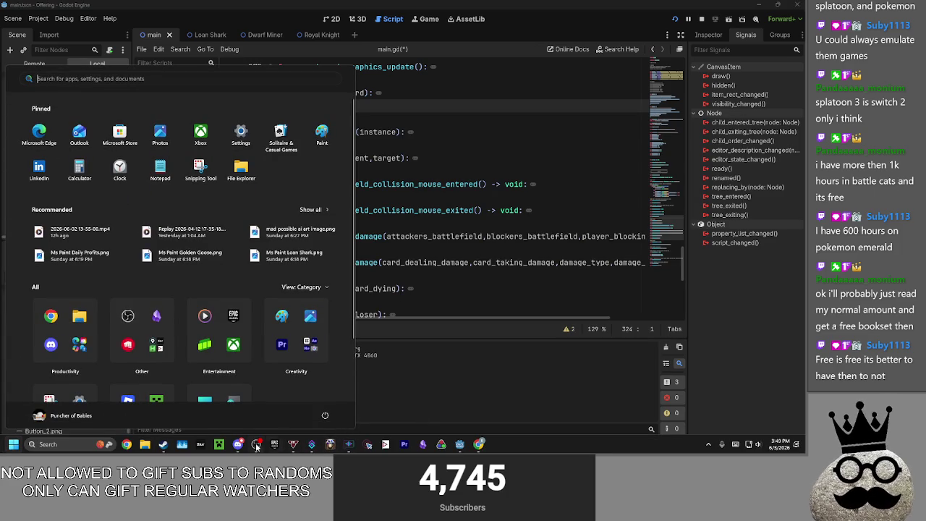
key("Escape")
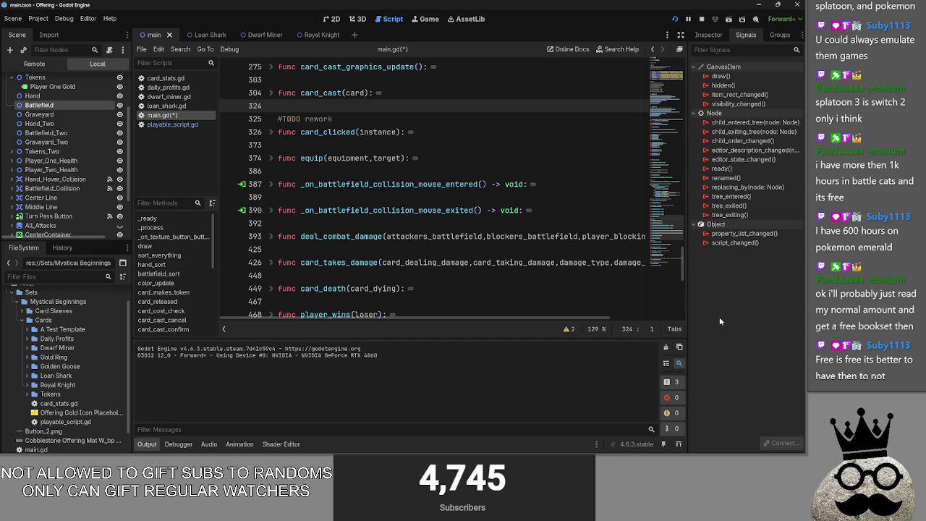
key("alt+Tab")
key("Escape")
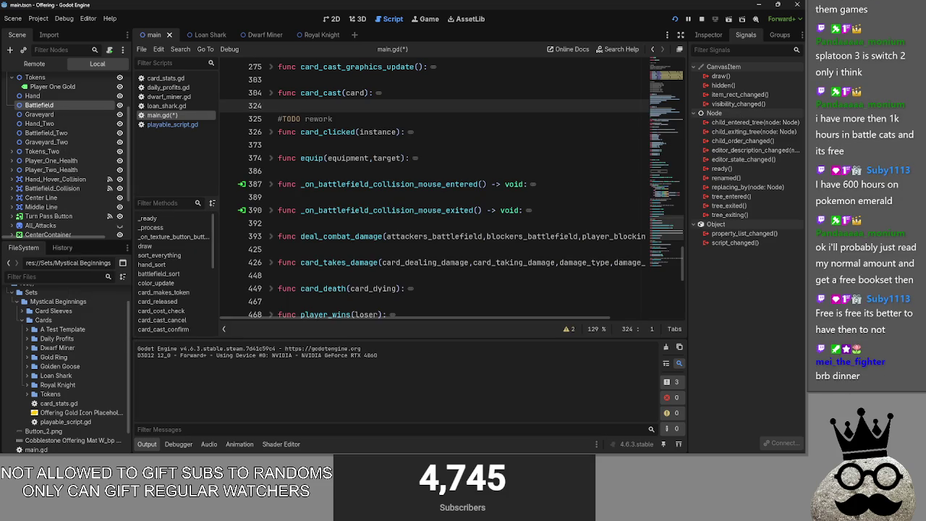
left_click(313, 172)
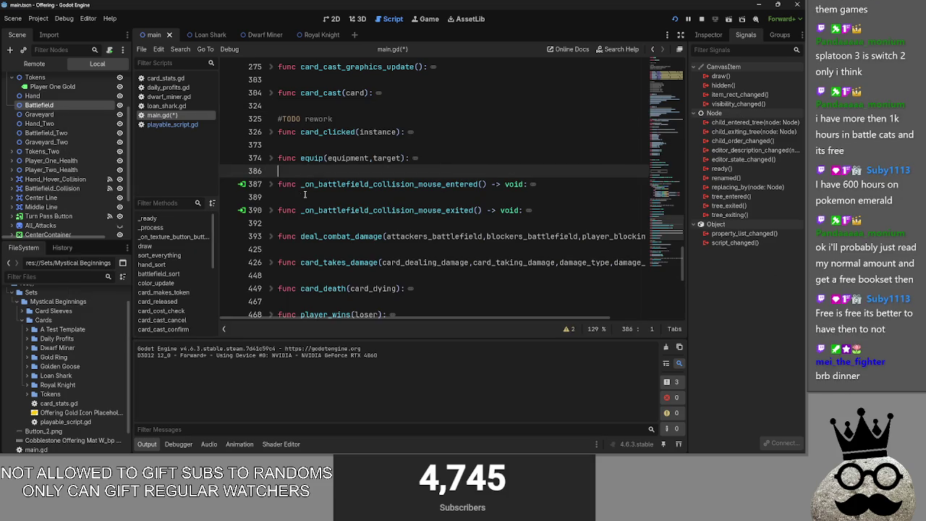
key("alt+Tab")
key("super")
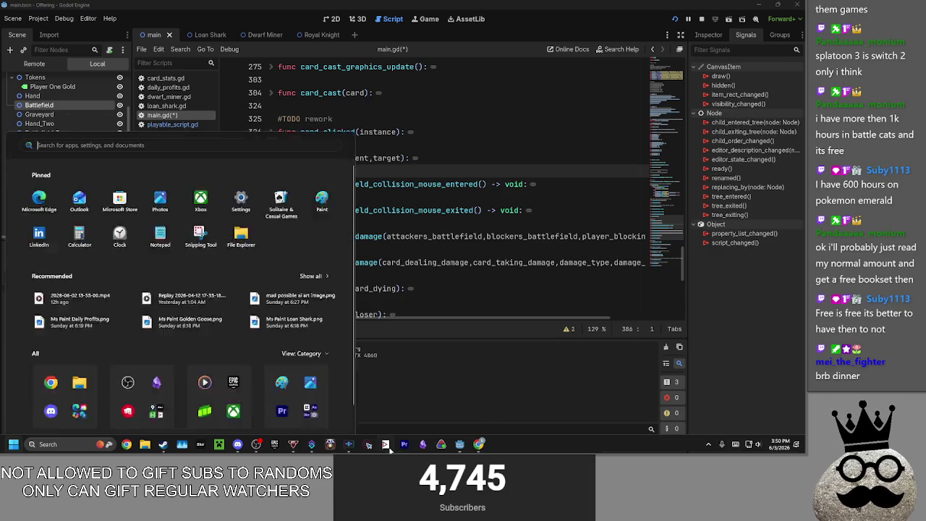
key("Escape")
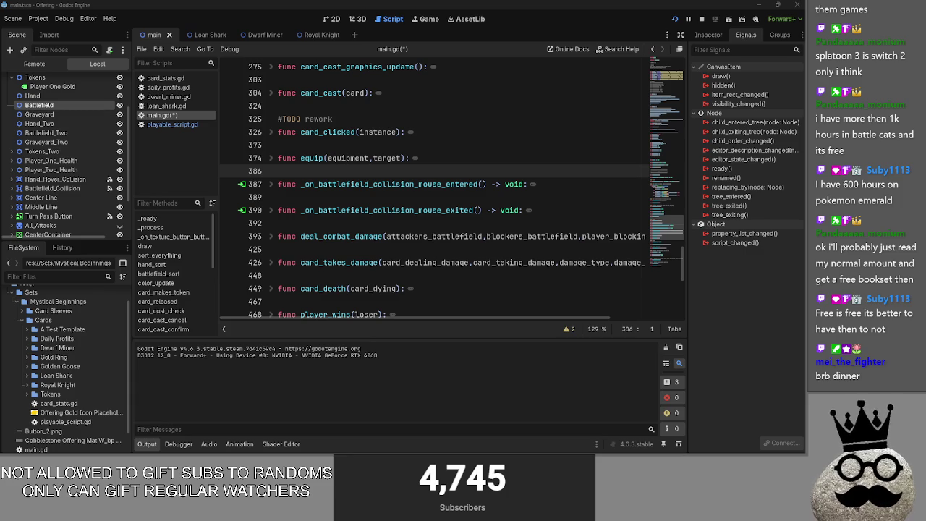
- Maximize Obsidian and delete the finished to-do about sacrificed cards turning red
key("alt+Tab")
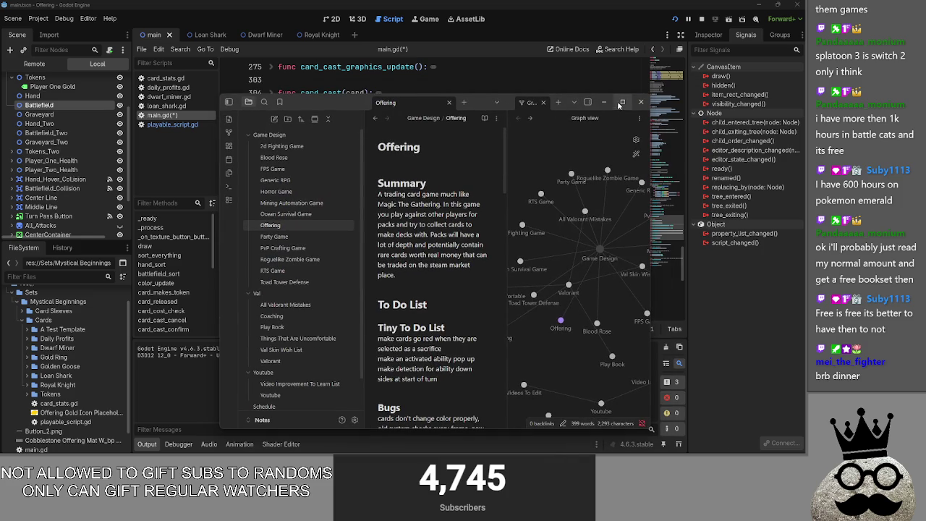
left_click(621, 103)
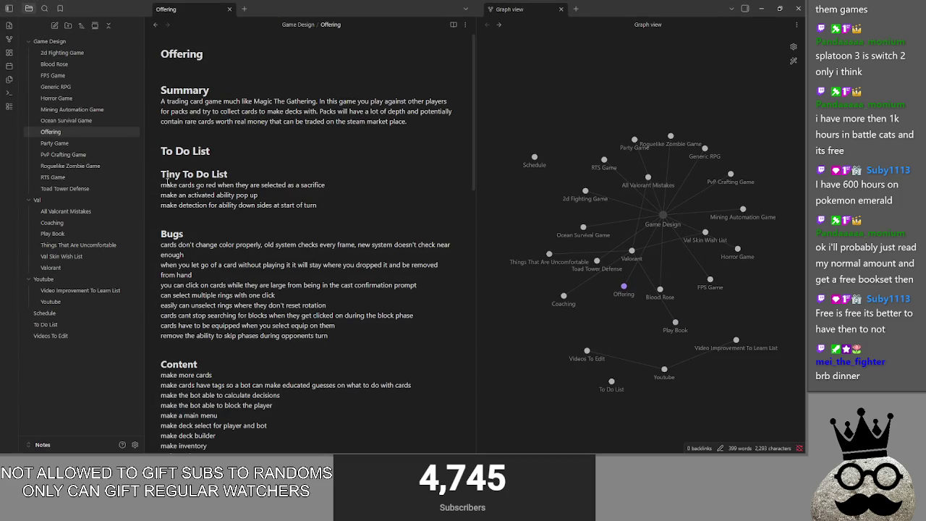
left_click_drag(324, 184, 162, 186)
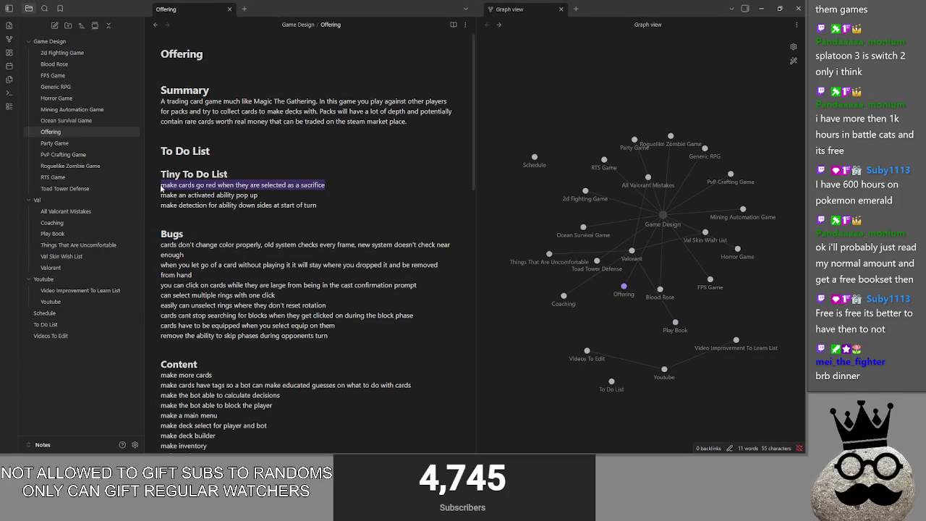
key("BackSpace")
key("BackSpace")
left_click(270, 195)
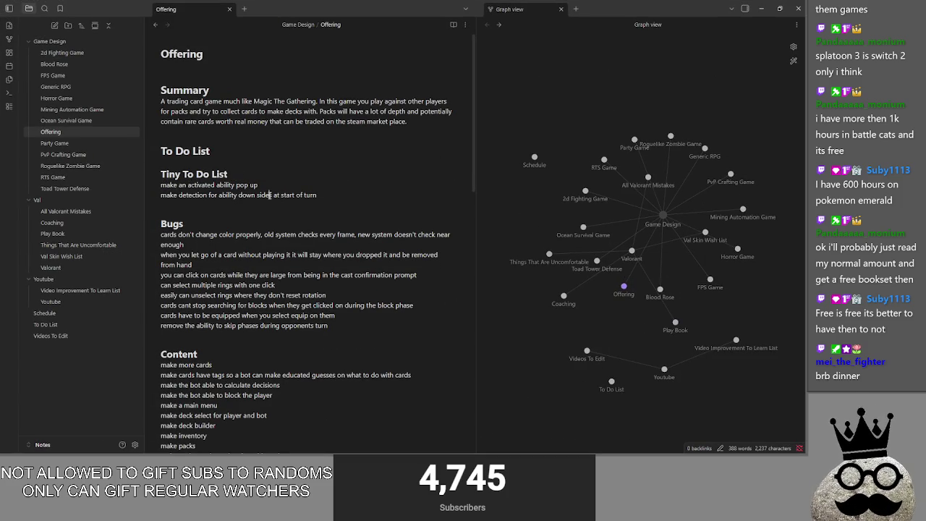
triple_click(326, 195)
left_click(327, 191)
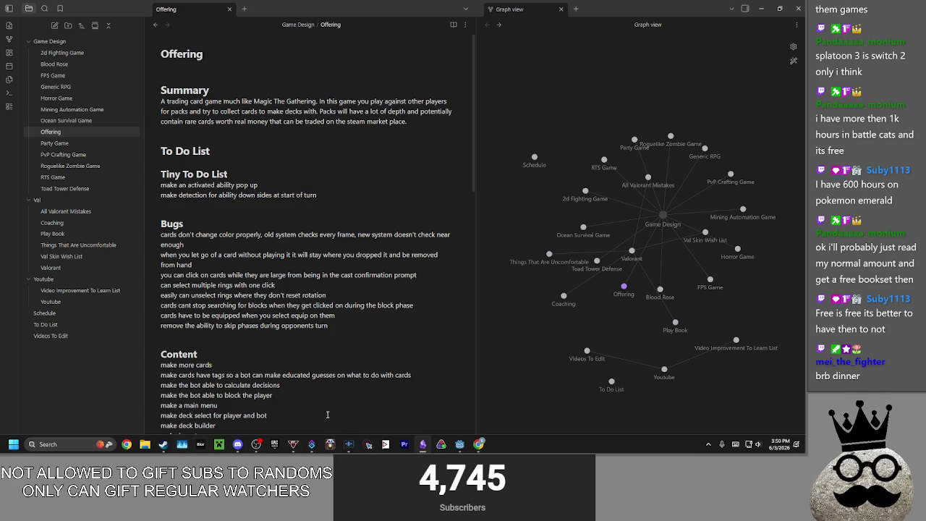
- Look over Godot's 2D view and main.gd, expanding the Dwarf Miner and Daily Profits card folders
left_click(458, 446)
left_click(416, 405)
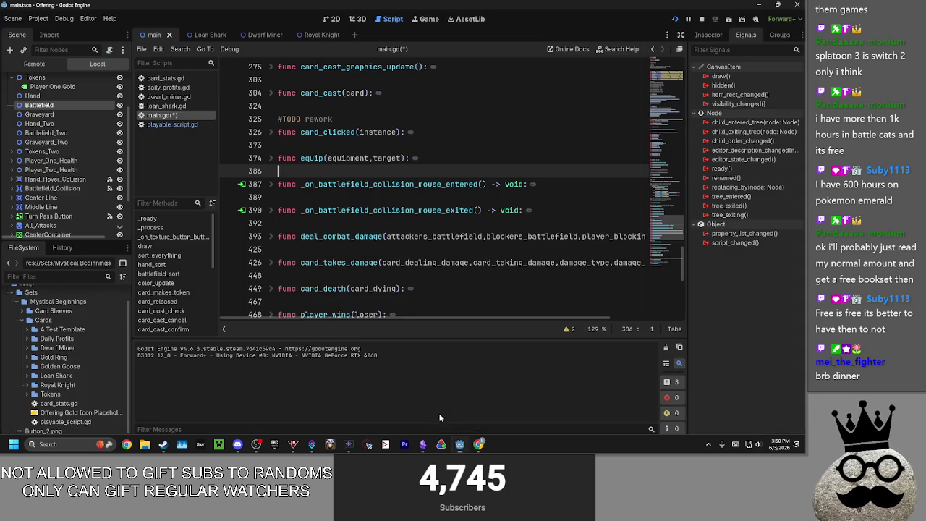
left_click(332, 19)
left_click(392, 19)
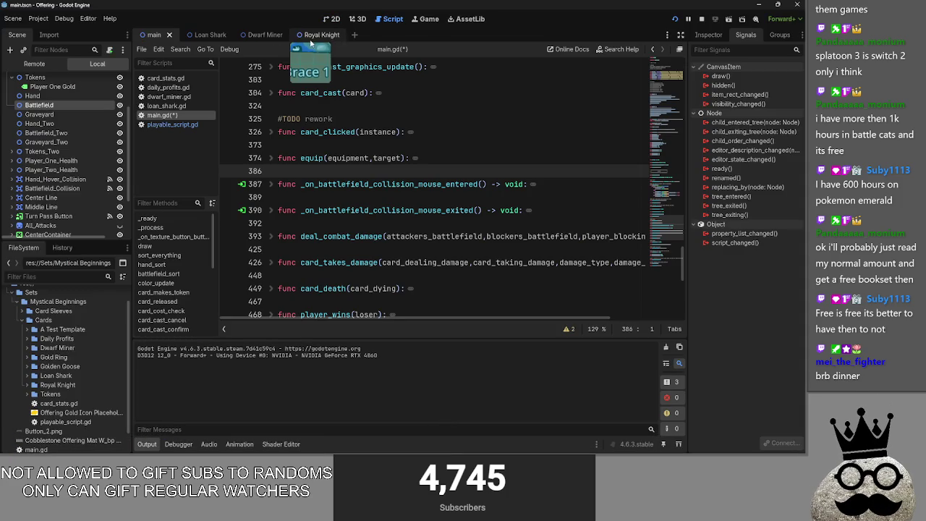
left_click(27, 347)
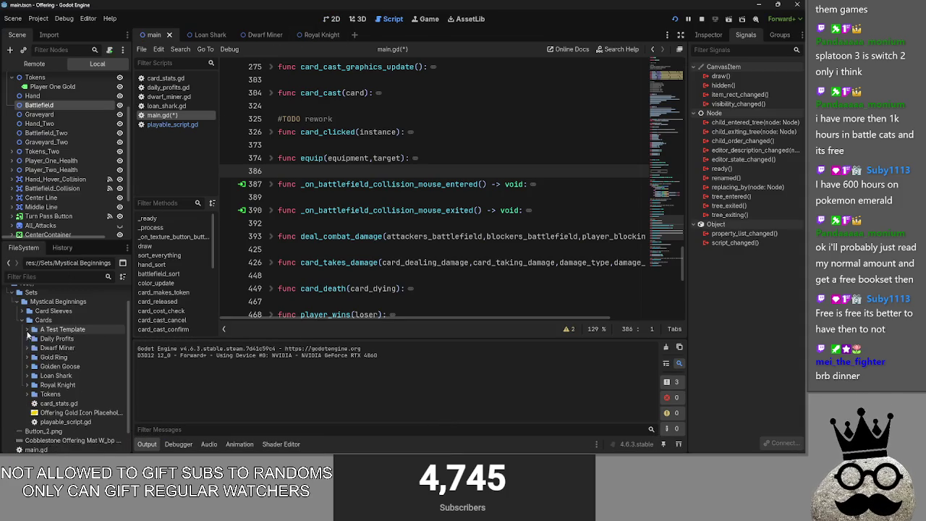
left_click(27, 338)
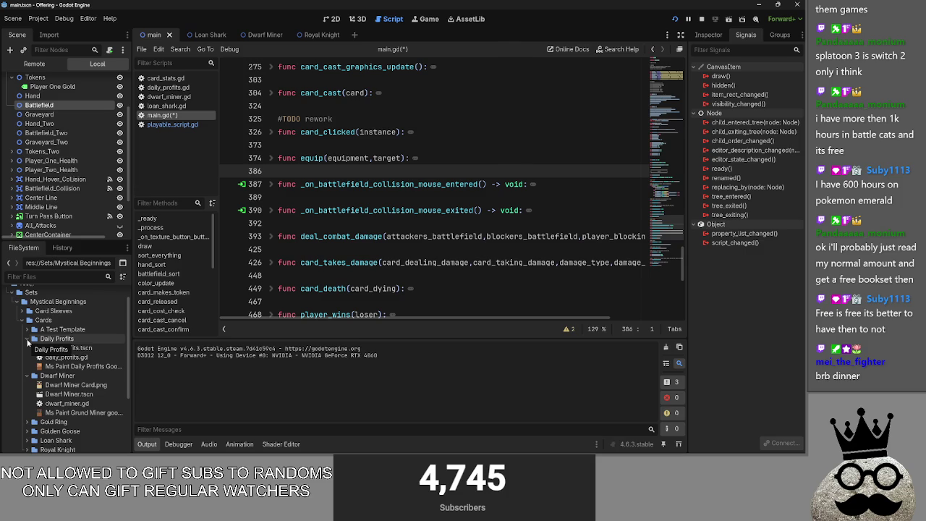
- Delete the bug entry about an unplayed card staying where it was dropped
key("alt+Tab")
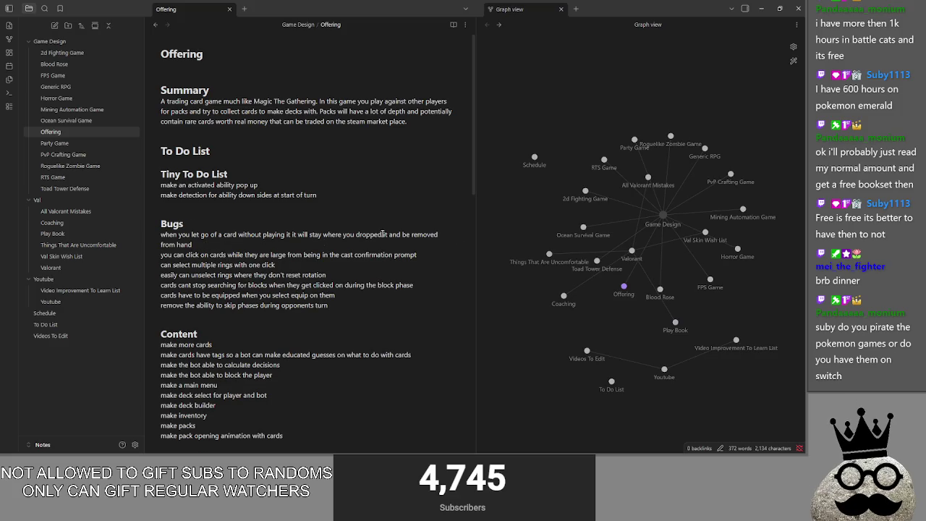
triple_click(186, 248)
key("BackSpace")
key("BackSpace")
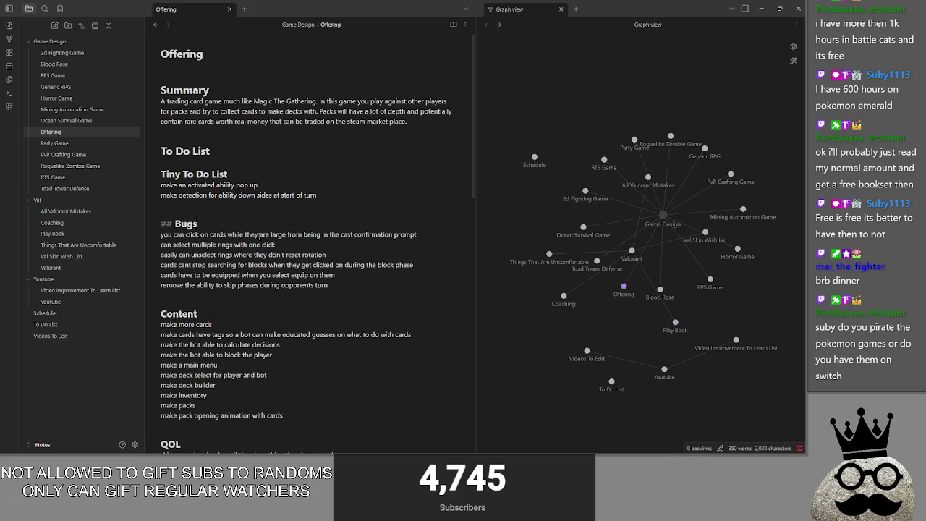
key("Left")
left_click(420, 235)
key("alt+Tab")
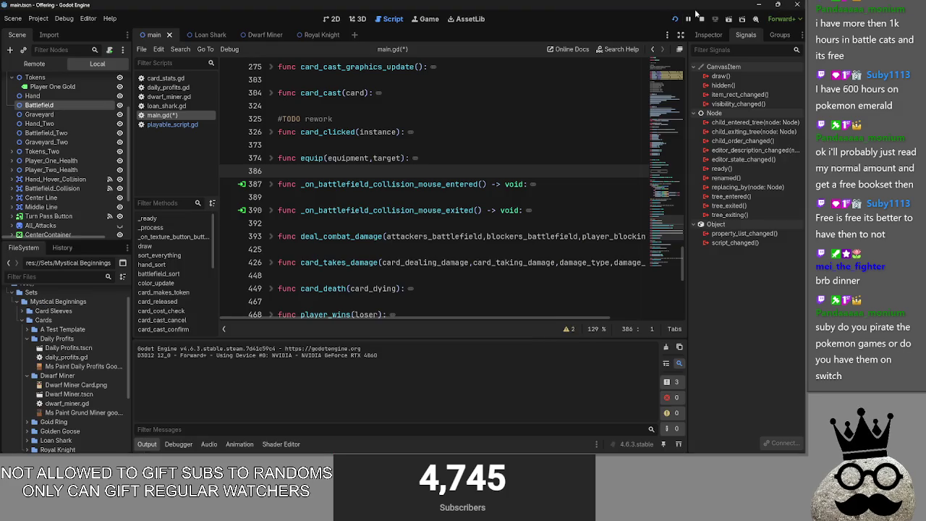
- Run the game, play two Makes, the chicken, the Brace 1 knight and two rings, then stop it
left_click(696, 13)
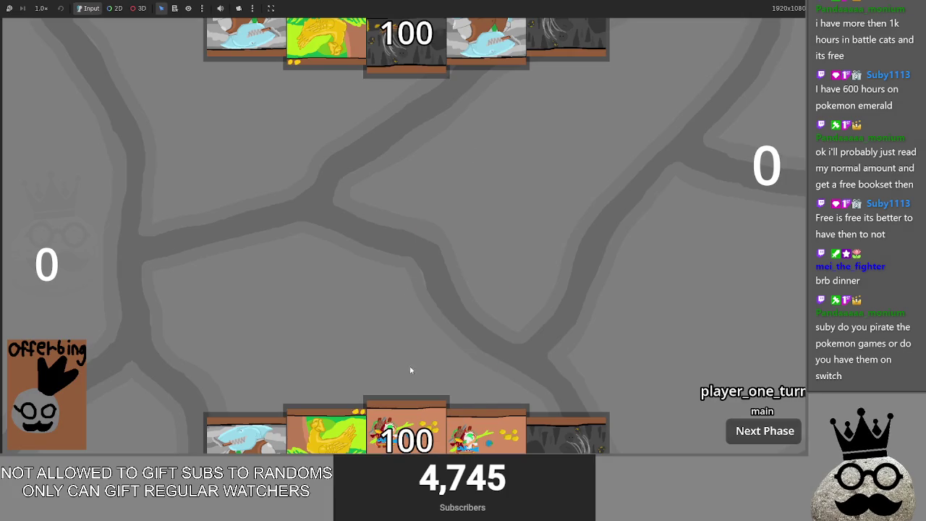
left_click(412, 402)
left_click(419, 399)
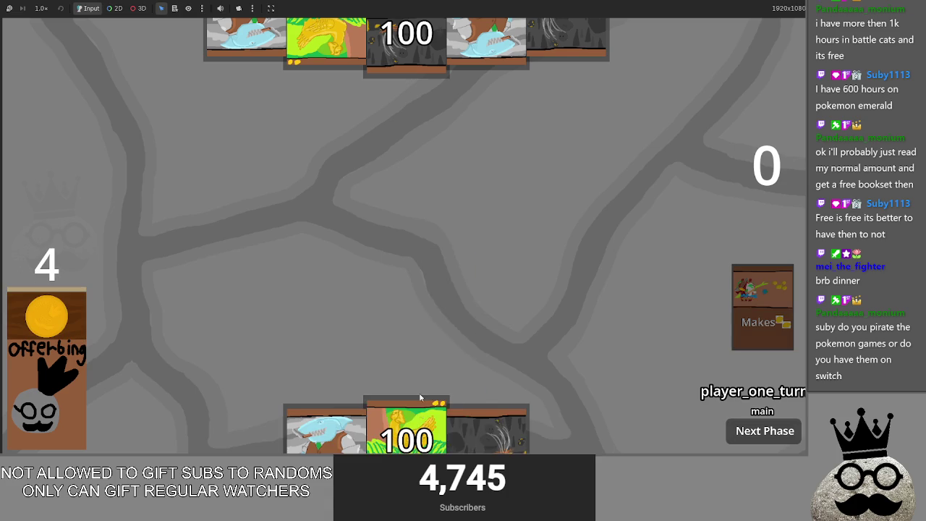
left_click(419, 397)
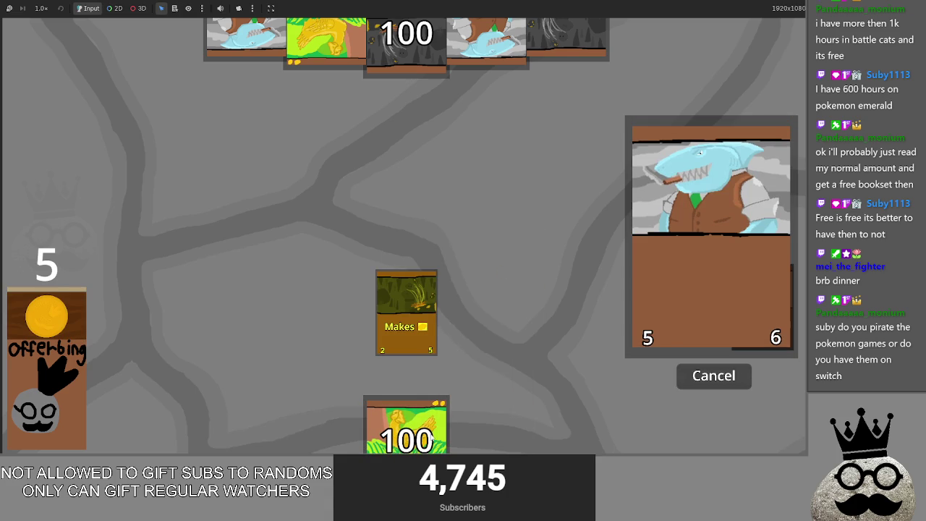
left_click(432, 439)
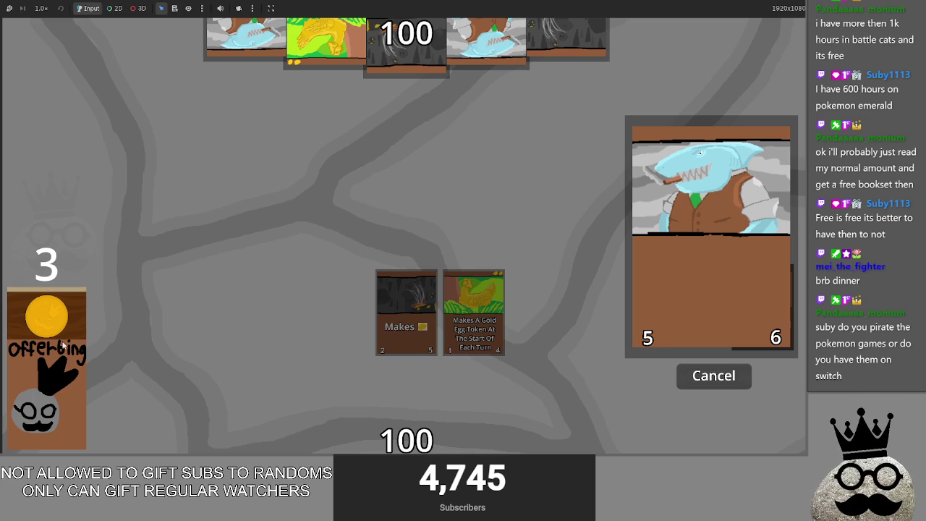
mouse_move(486, 428)
left_mouse_down()
mouse_move(528, 331)
mouse_move(557, 213)
left_mouse_up()
left_click_drag(494, 424, 529, 217)
mouse_move(325, 428)
left_mouse_down()
mouse_move(504, 219)
mouse_move(481, 199)
left_mouse_up()
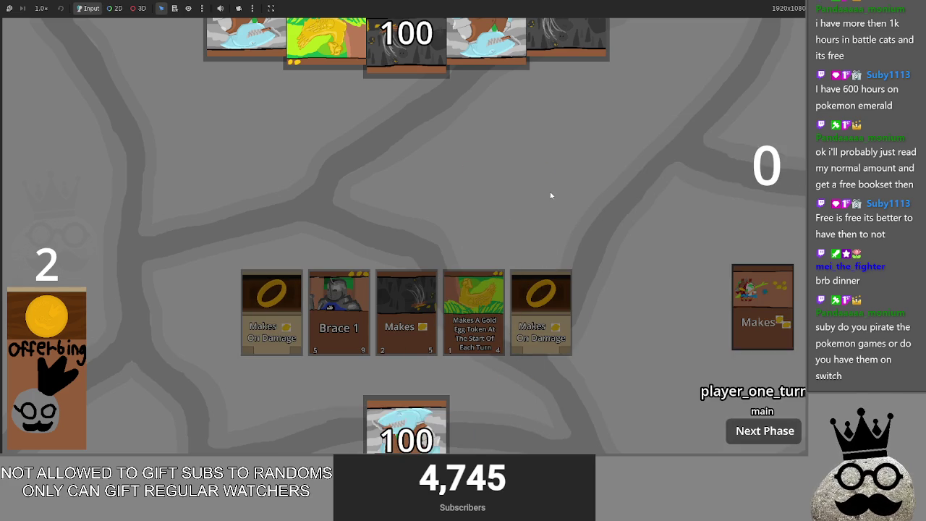
key("F8")
- Read through main.gd without changes, then bring the Obsidian Offering notes to the front
scroll(343, 147, "up", 15)
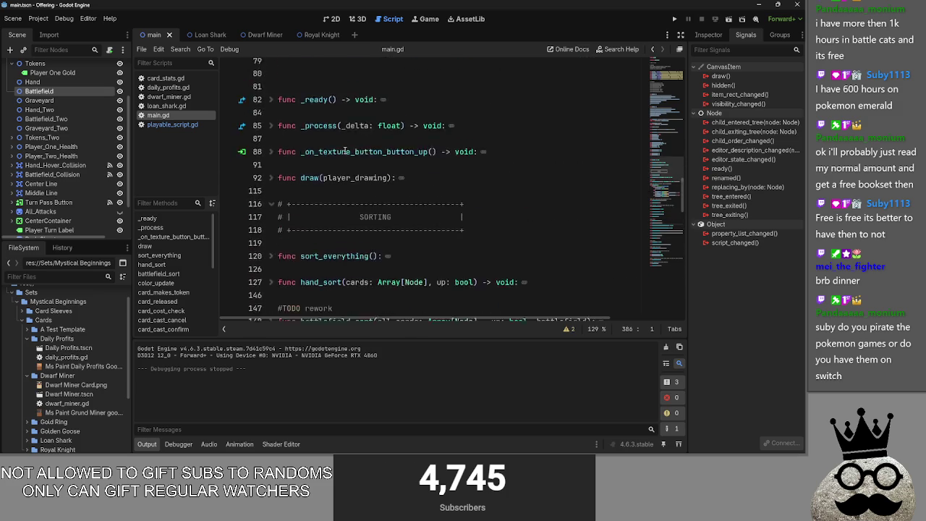
scroll(344, 149, "down", 1)
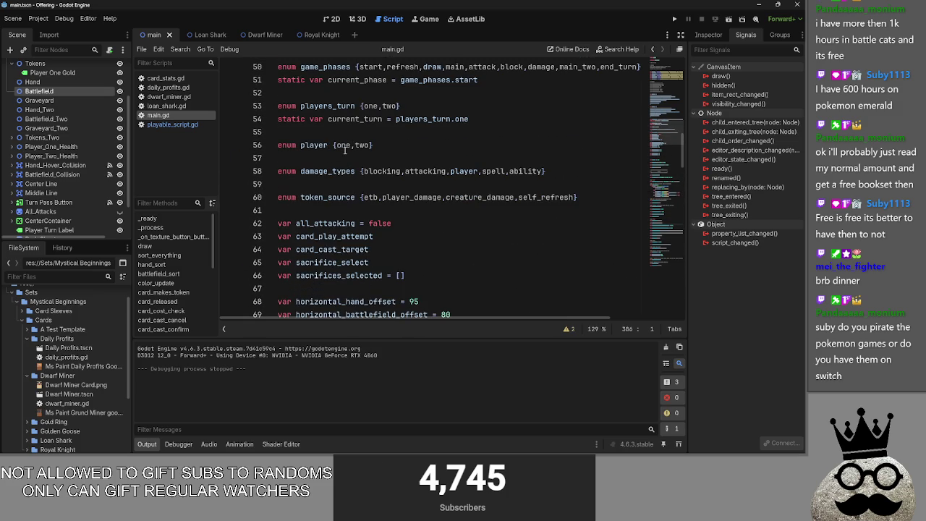
scroll(344, 149, "down", 3)
scroll(344, 148, "down", 12)
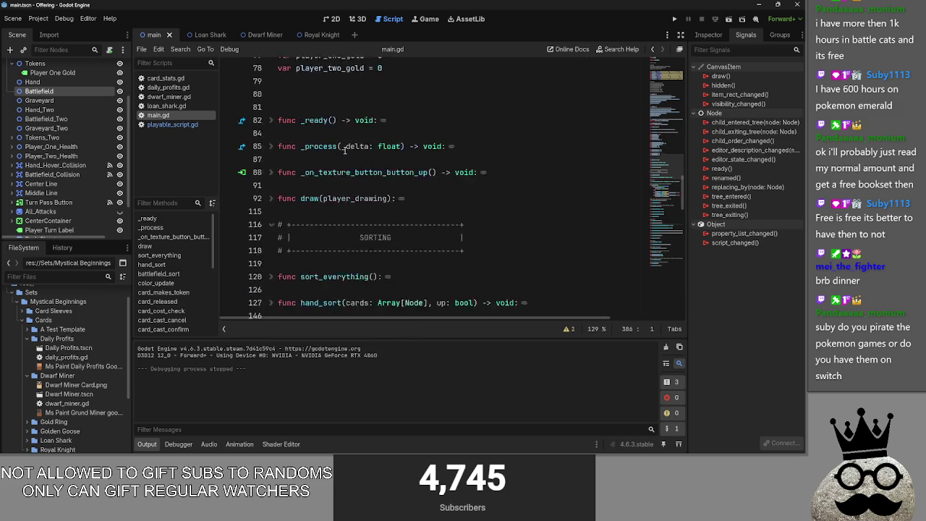
scroll(345, 150, "down", 2)
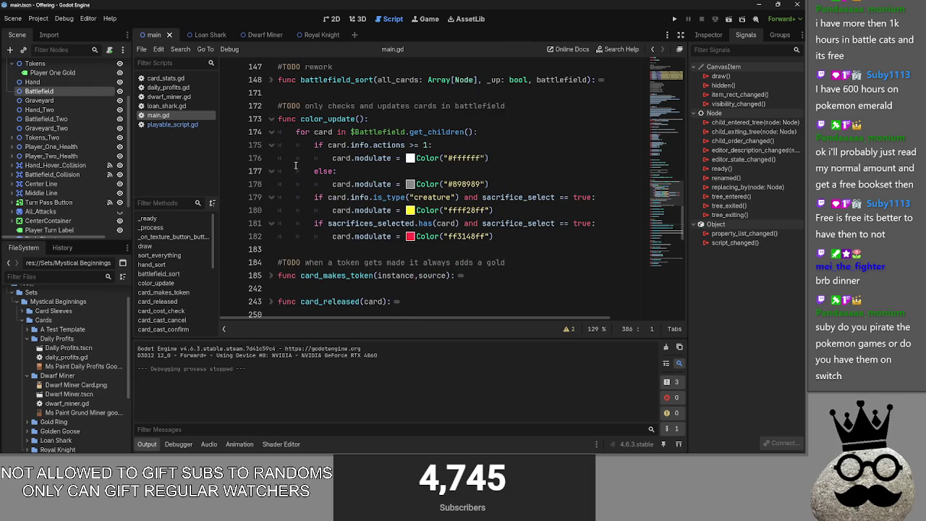
scroll(295, 165, "up", 10)
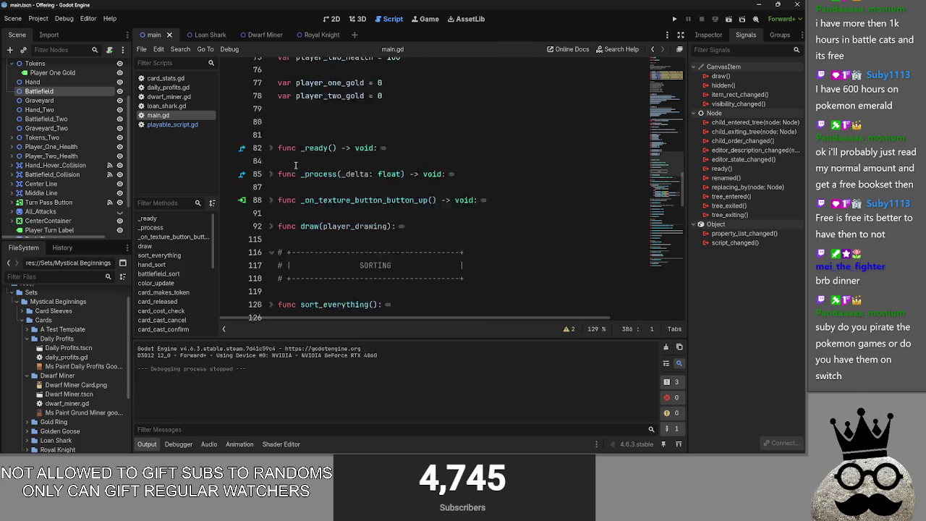
scroll(295, 166, "up", 4)
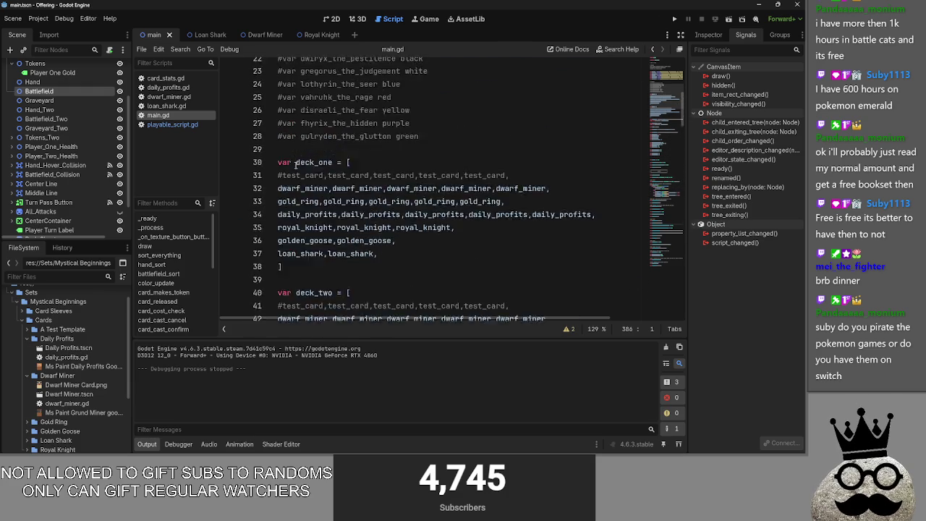
scroll(296, 165, "down", 4)
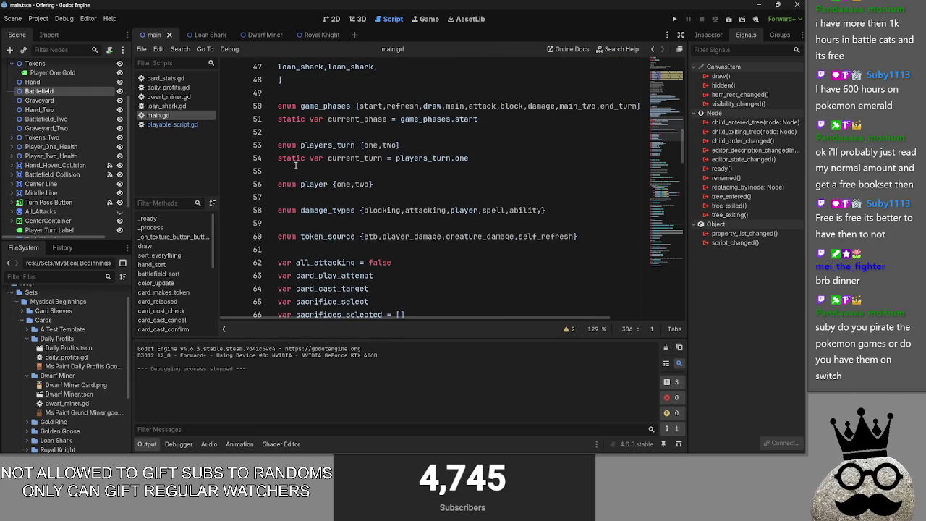
scroll(295, 165, "down", 4)
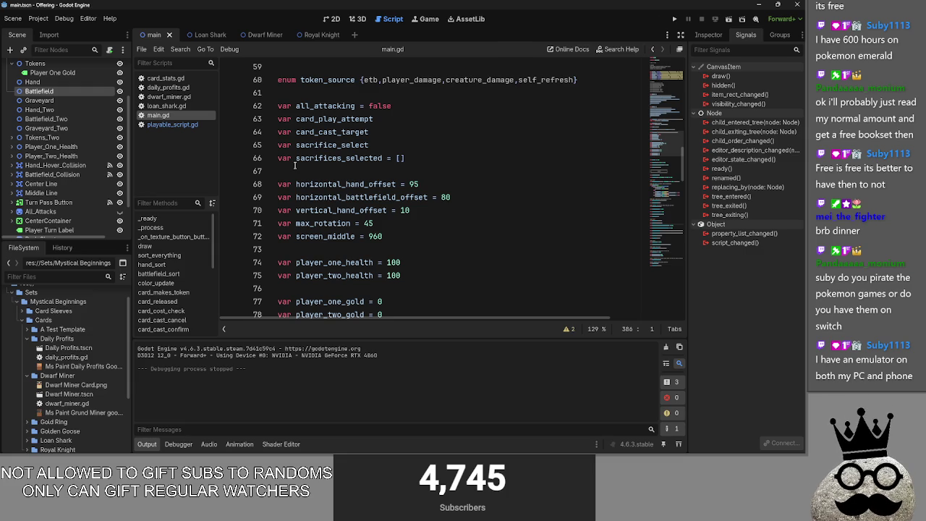
scroll(296, 165, "down", 8)
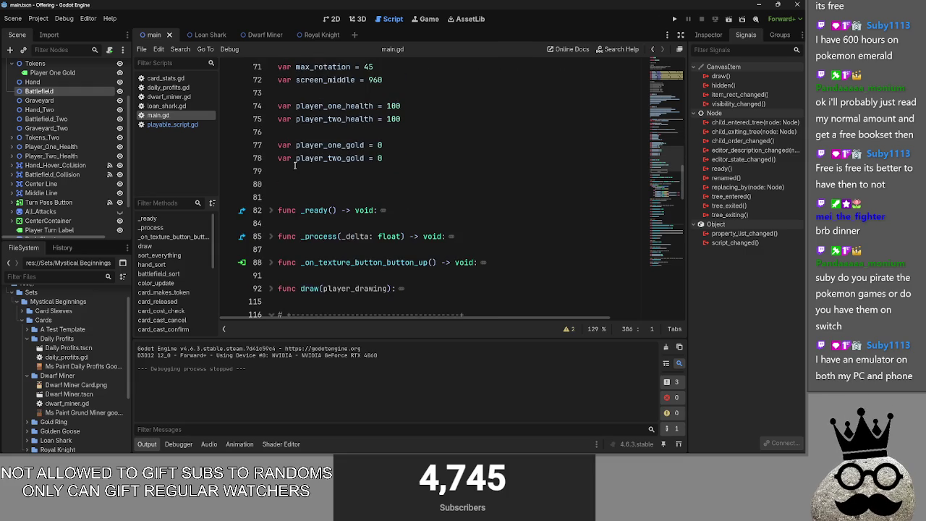
scroll(295, 165, "down", 2)
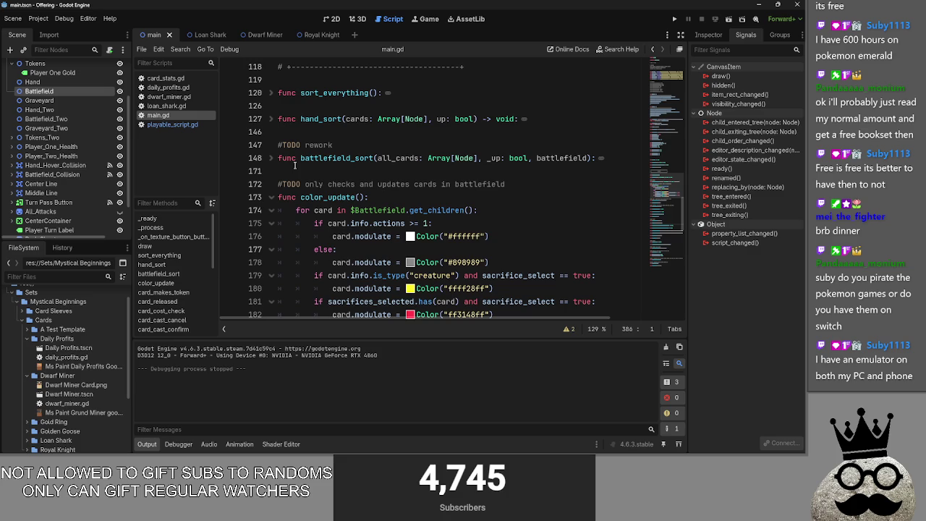
key("alt+Tab")
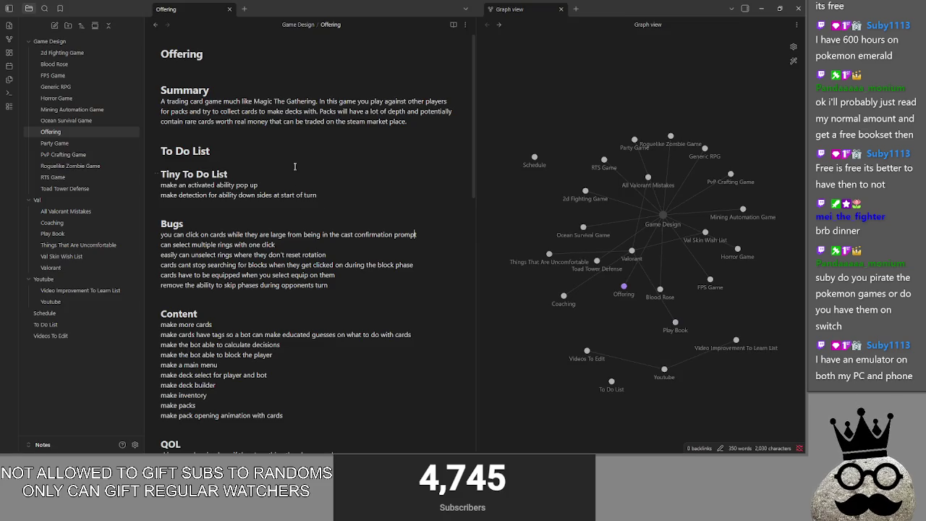
- Add a Bugs entry: 'can play cards while the card cast confirmation prompts up'
left_click(210, 235)
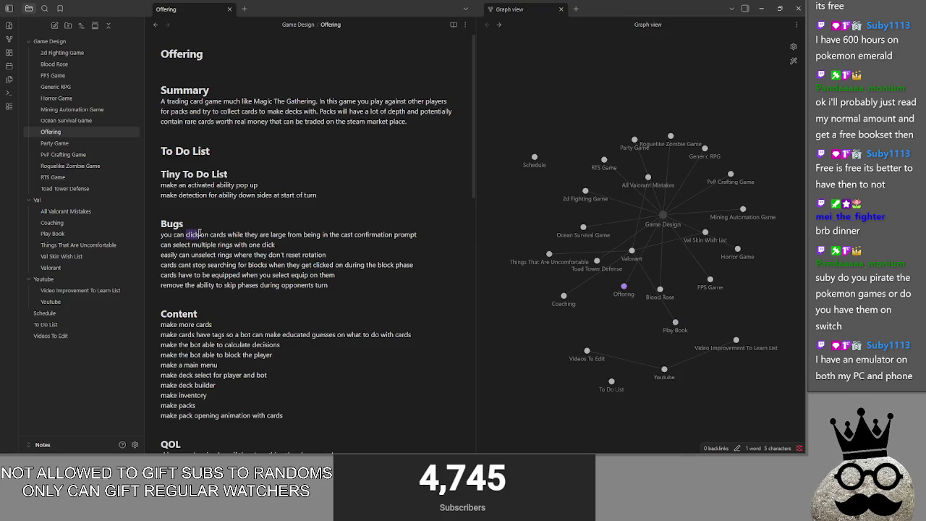
left_click(230, 223)
key("Return")
type("can")
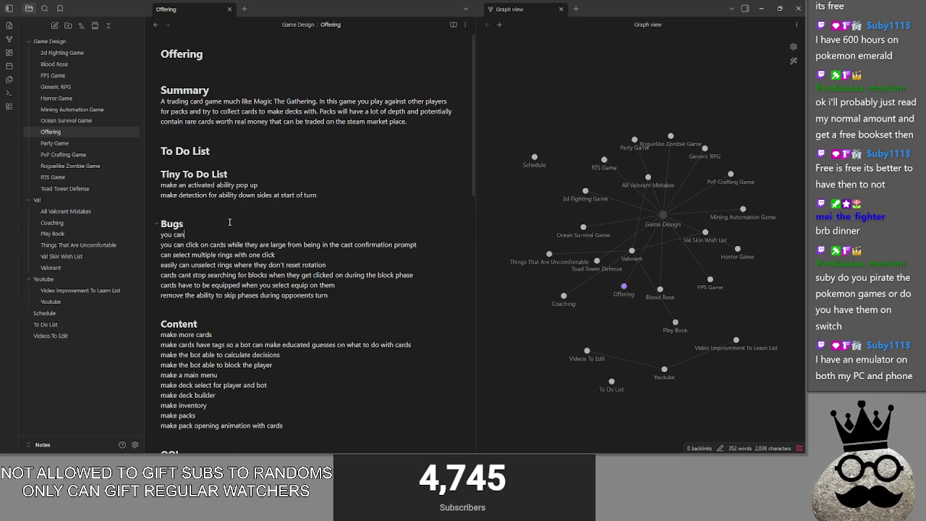
type(" play cards whil")
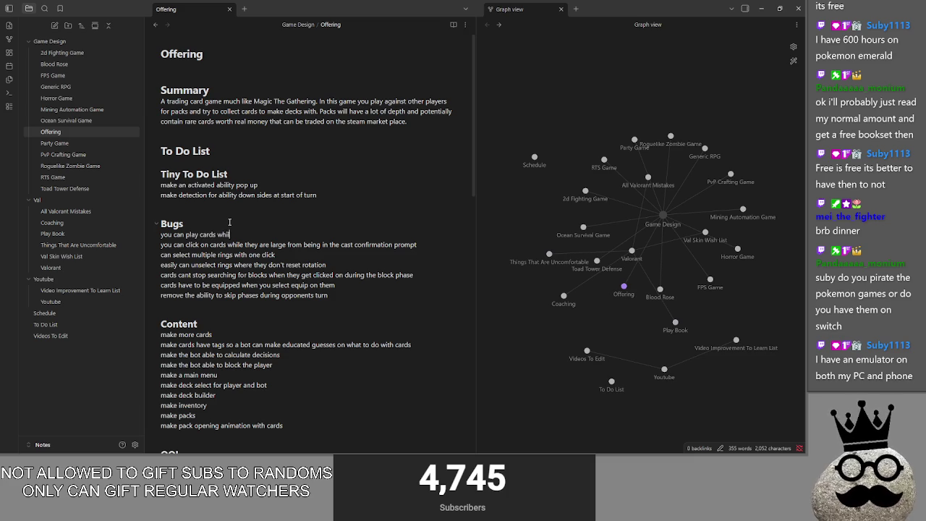
type("e the card cast ")
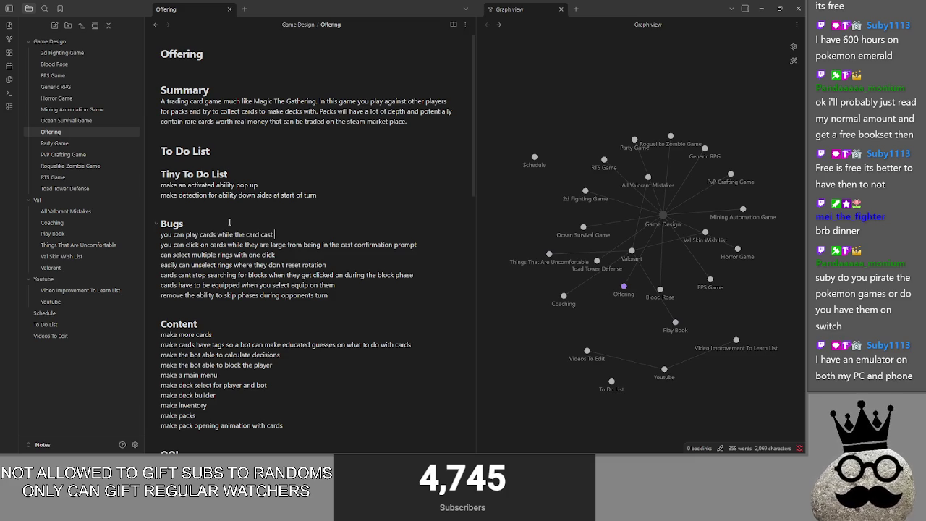
type("confirmation prompt")
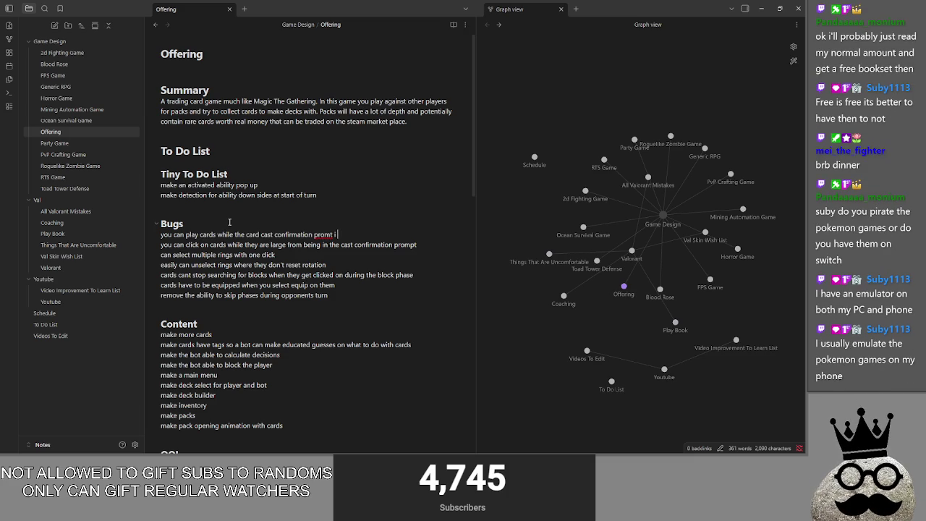
type("sup")
- Select the old enlarged-cards bug, then launch the game from Godot with F5
left_click_drag(420, 244, 162, 246)
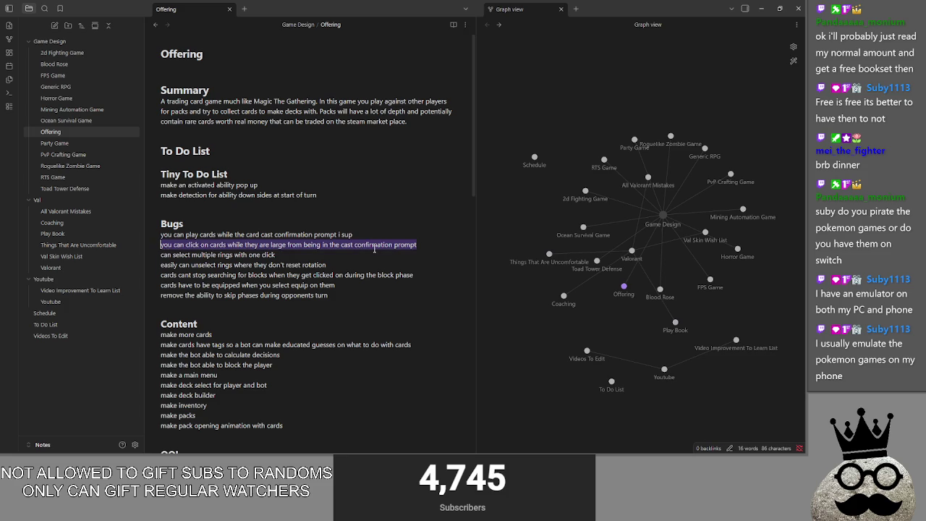
key("alt+Tab")
key("F5")
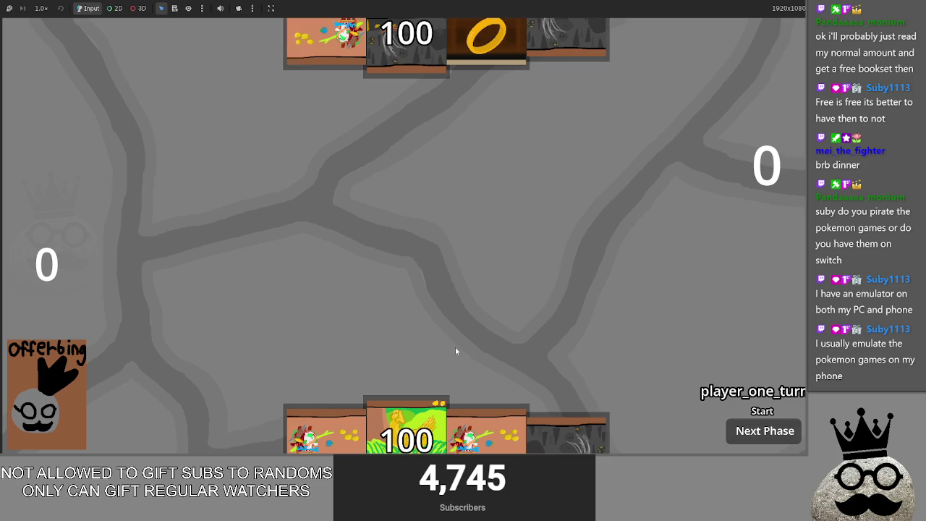
- Play a hand card onto the battlefield, start casting the shark card, then stop the game
left_click_drag(498, 449, 477, 355)
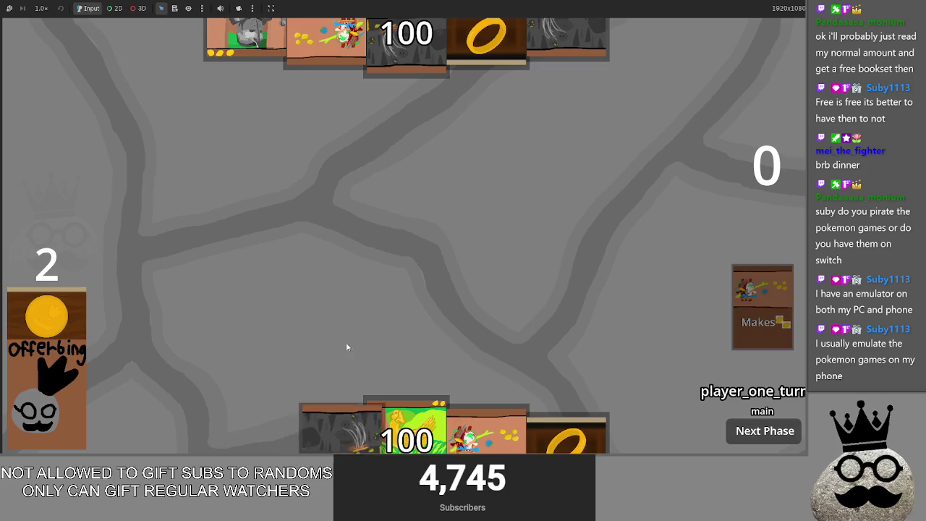
left_click(646, 436)
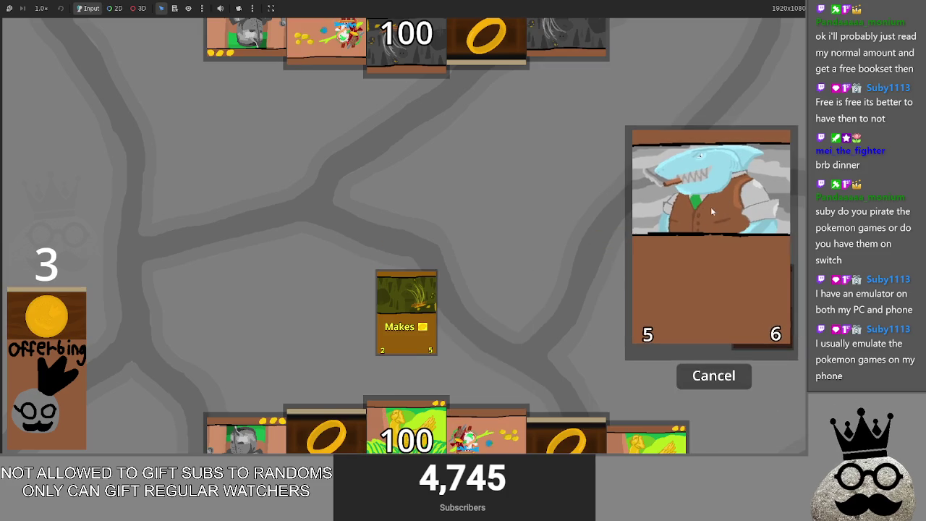
key("F8")
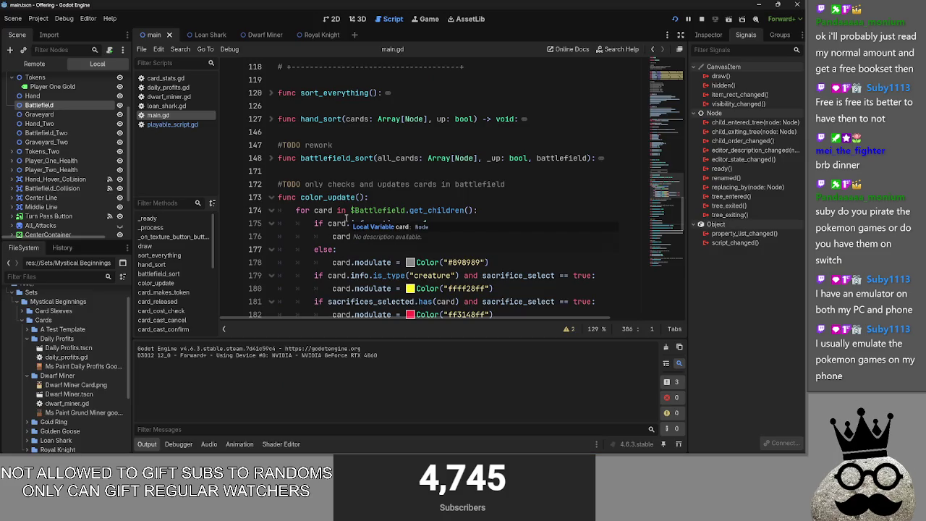
- Delete the outdated enlarged-cards and multiple-rings bug lines from the Offering notes
scroll(348, 217, "up", 2)
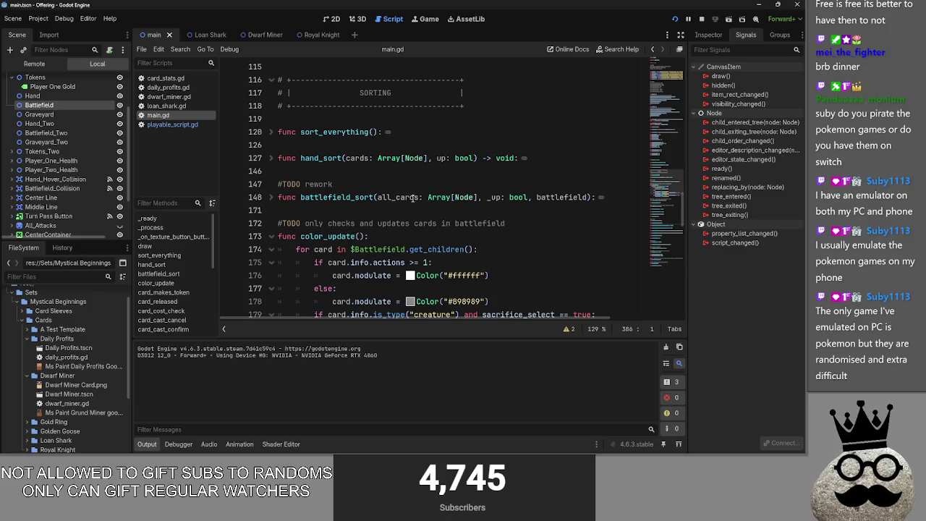
scroll(348, 216, "down", 4)
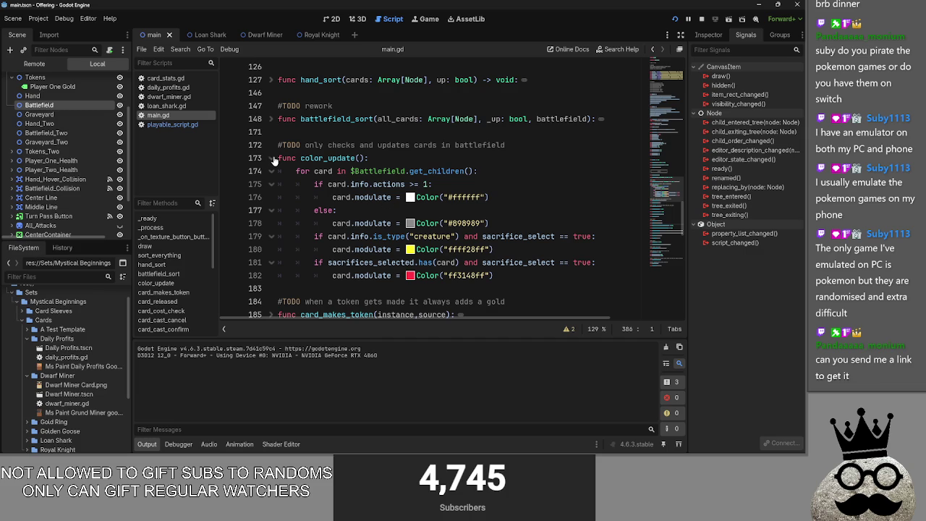
key("alt+Tab")
key("Tab")
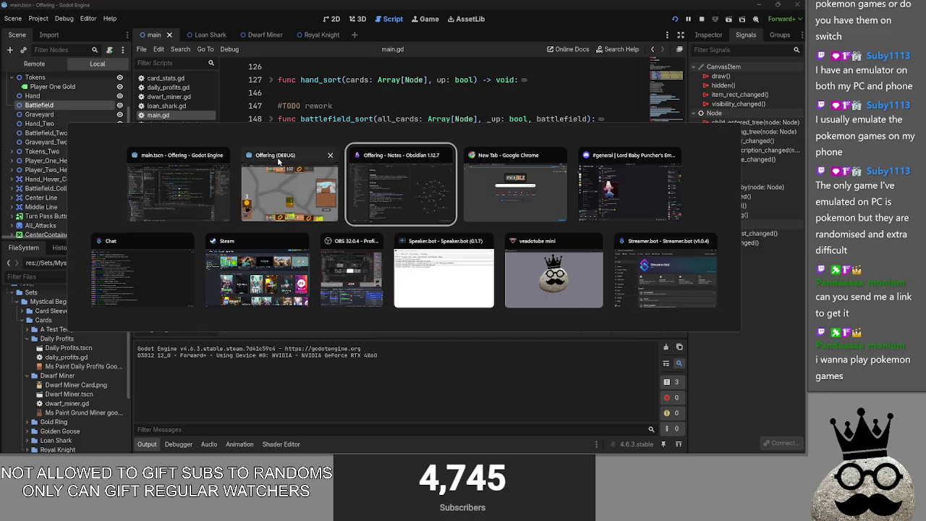
key("BackSpace")
key("BackSpace")
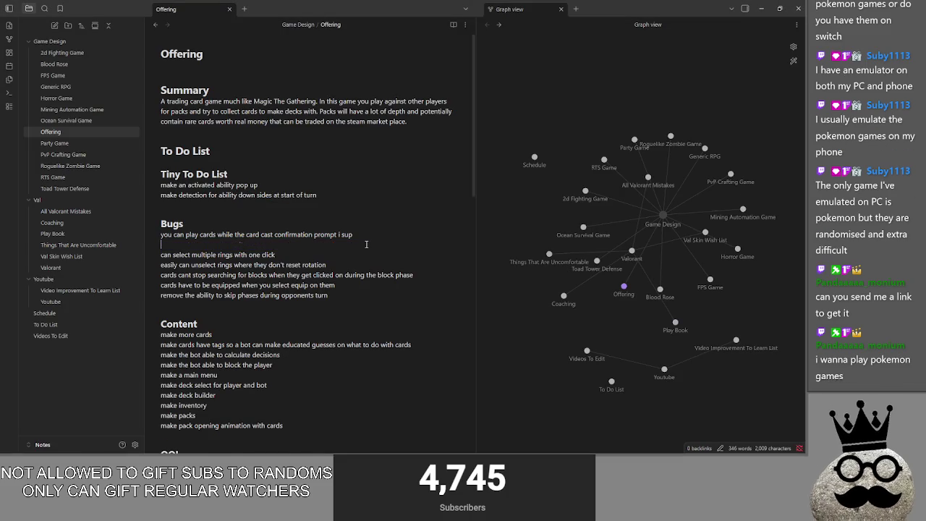
left_click_drag(286, 244, 159, 246)
key("BackSpace")
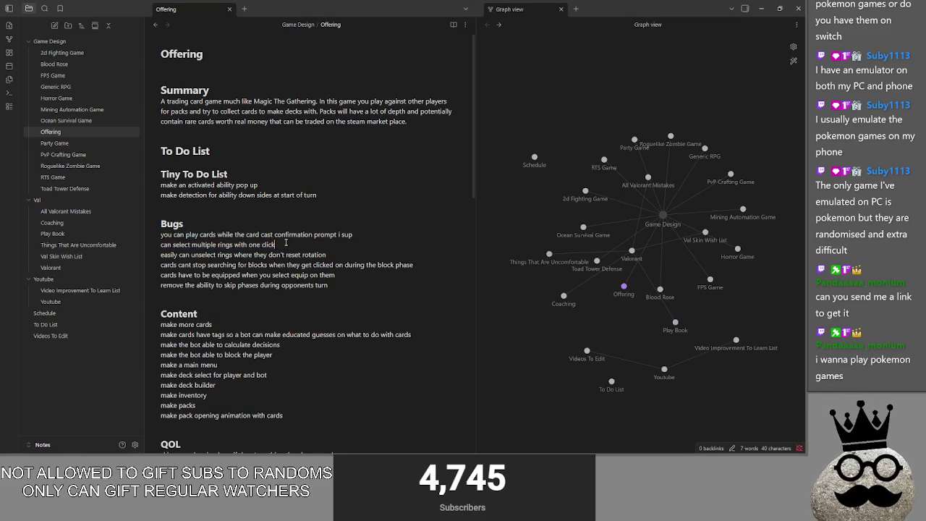
key("alt+Tab")
- Open playable_script.gd, fold _process and update_graphics, and review _on_area_2d_input_event
left_click(171, 124)
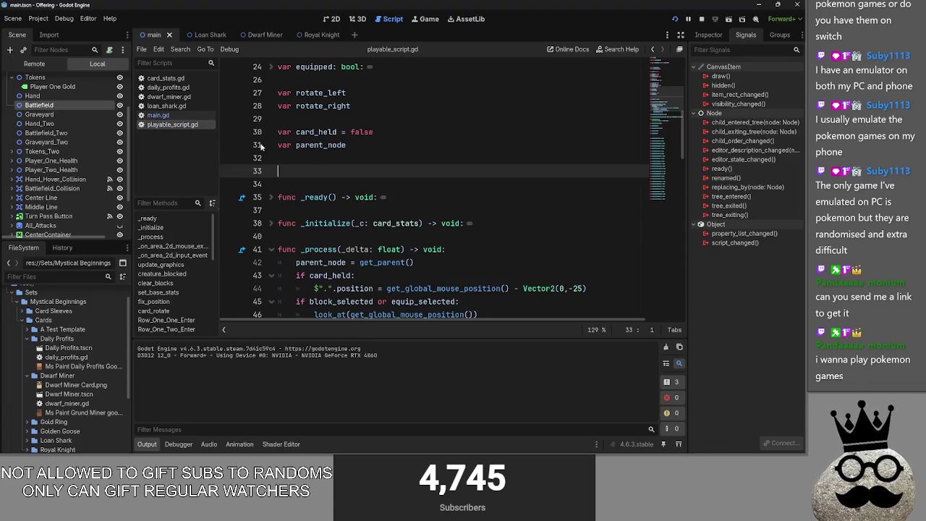
scroll(318, 157, "down", 10)
scroll(319, 157, "down", 2)
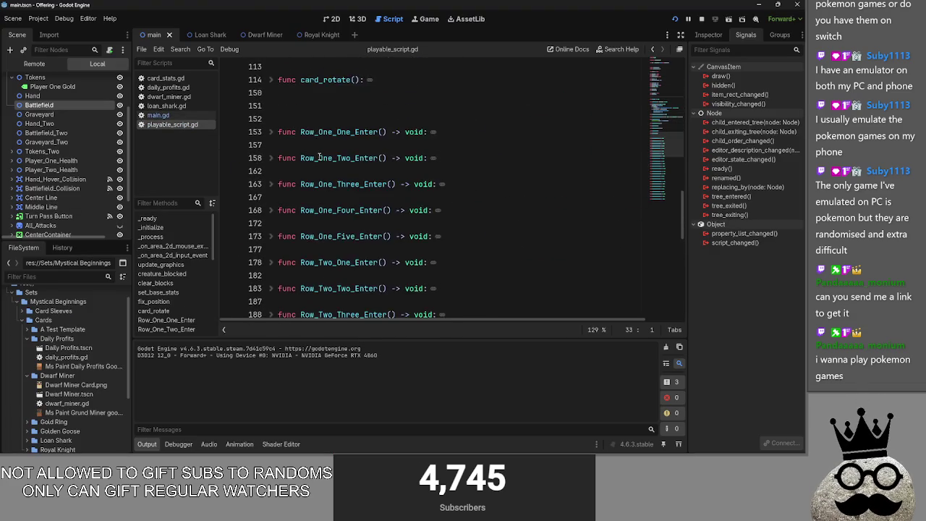
scroll(278, 200, "up", 9)
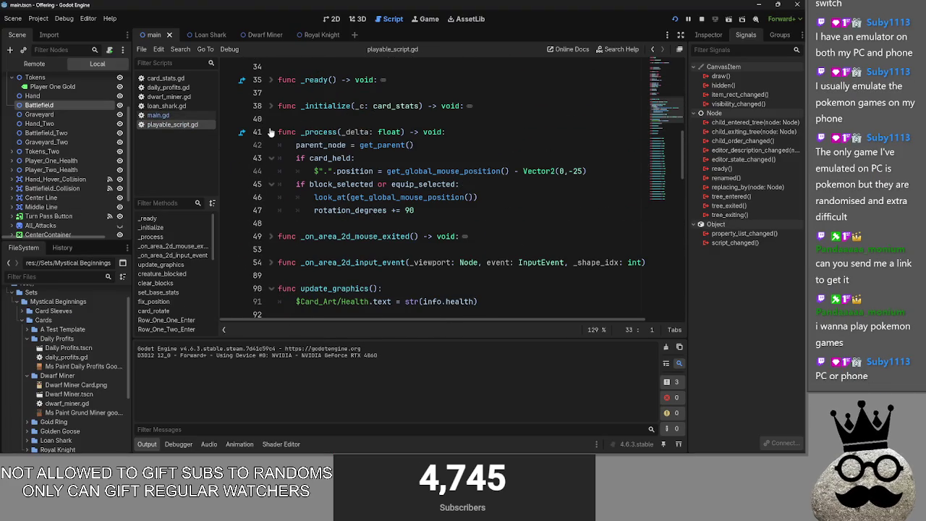
left_click(270, 131)
left_click(280, 210)
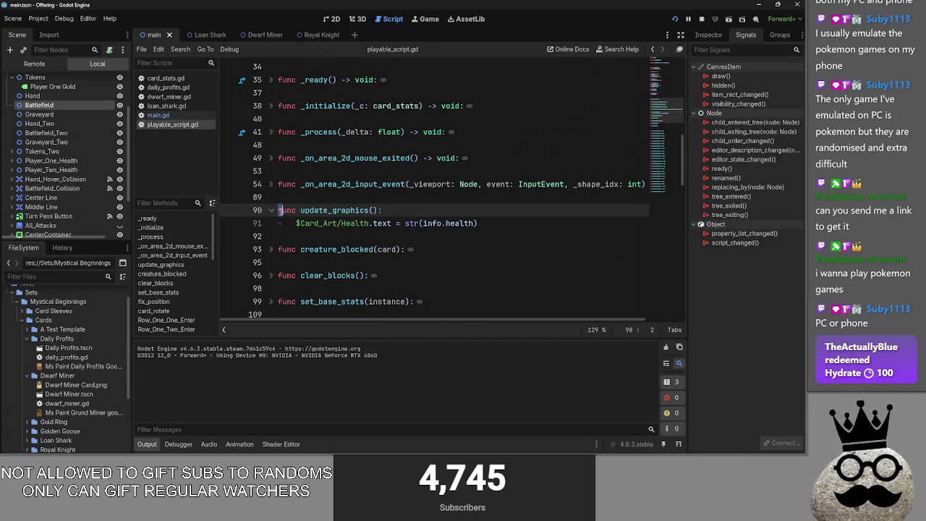
left_click(270, 210)
left_click(271, 184)
scroll(369, 177, "down", 7)
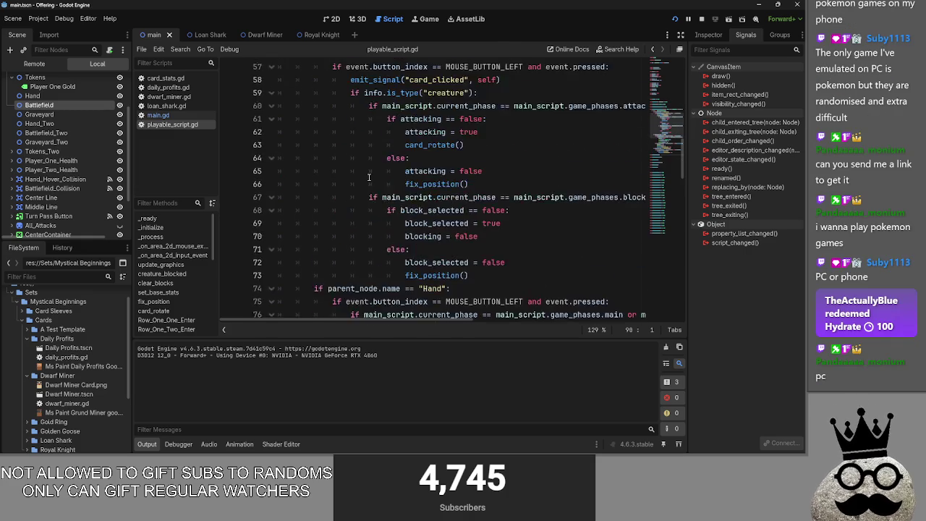
scroll(369, 177, "down", 2)
scroll(340, 174, "up", 9)
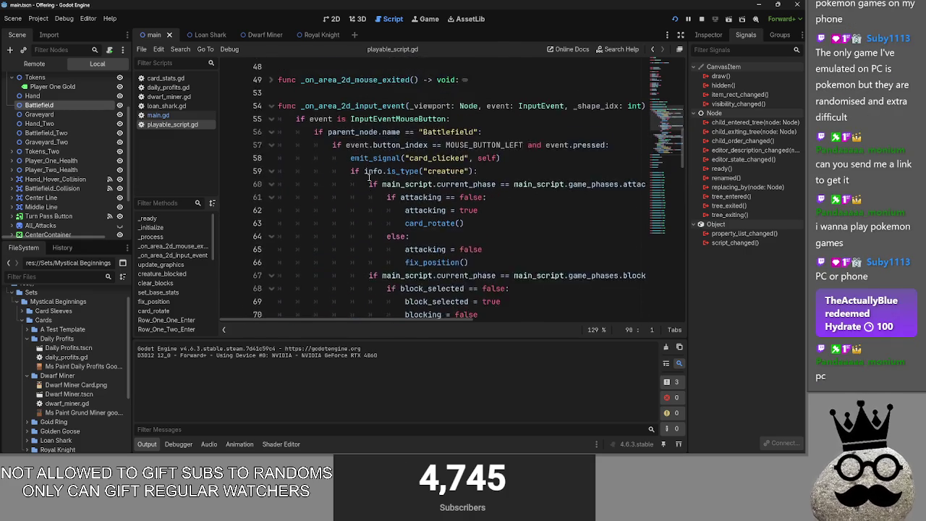
left_click(273, 184)
- Inspect input-handler lines 55–62, fold _on_area_2d_input_event, and check creature_blocked's body
left_click(290, 171)
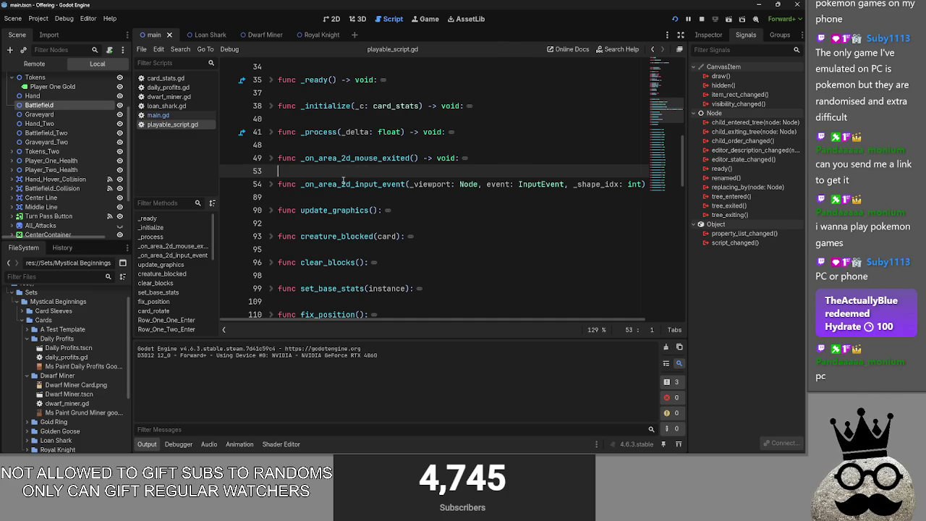
key("Down")
left_click(272, 185)
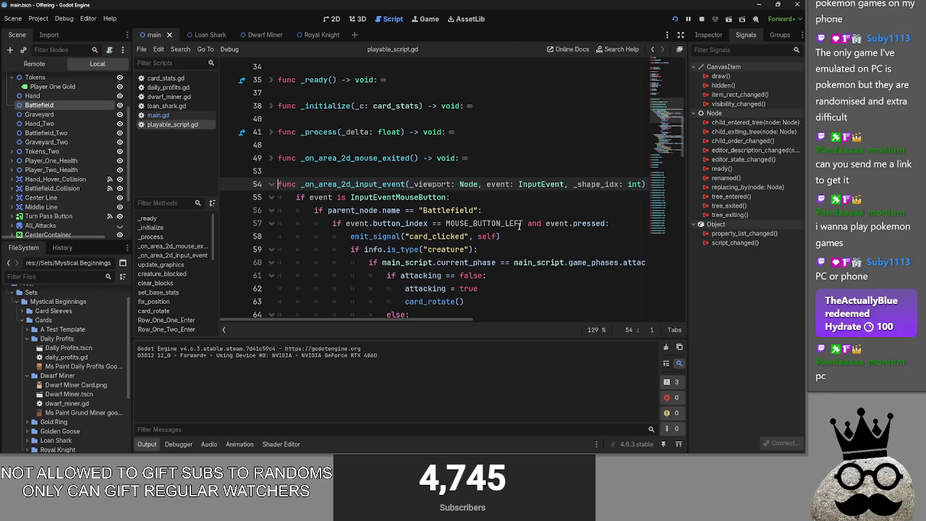
scroll(519, 226, "down", 3)
left_click_drag(477, 249, 333, 184)
left_click(434, 275)
left_click_drag(478, 249, 300, 161)
left_click(483, 171)
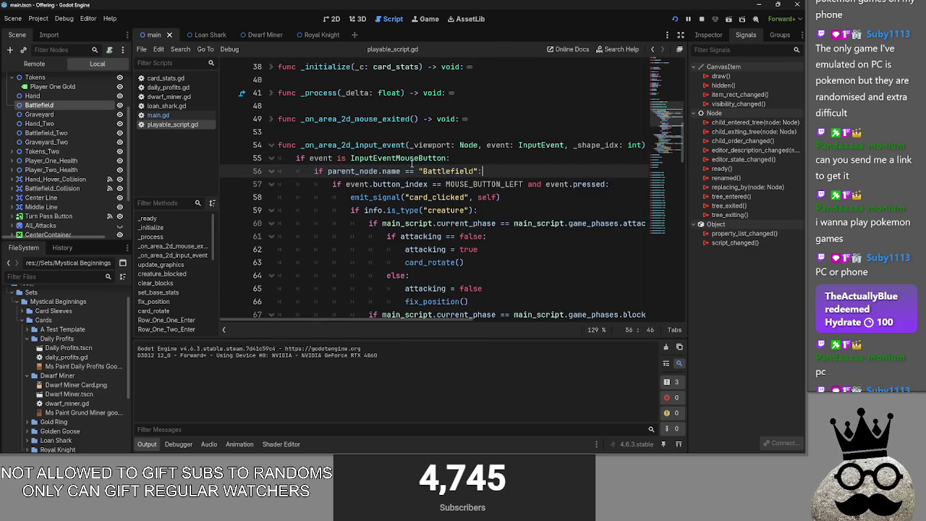
left_click(272, 145)
left_click(300, 133)
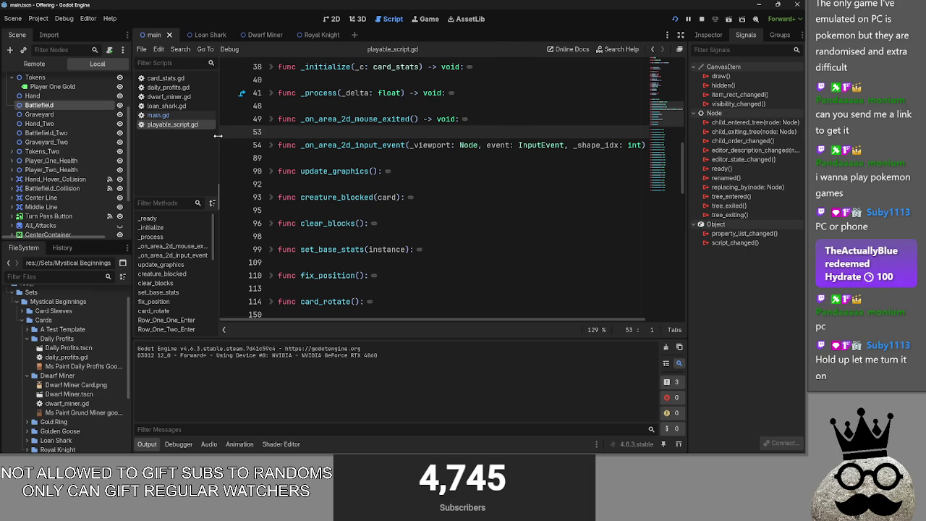
left_click(271, 171)
left_click(272, 171)
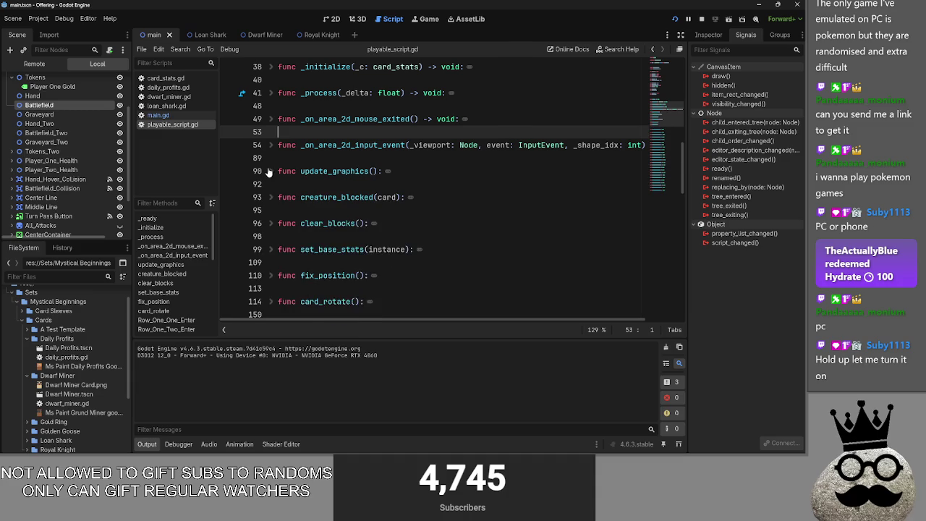
left_click(271, 197)
left_click(271, 197)
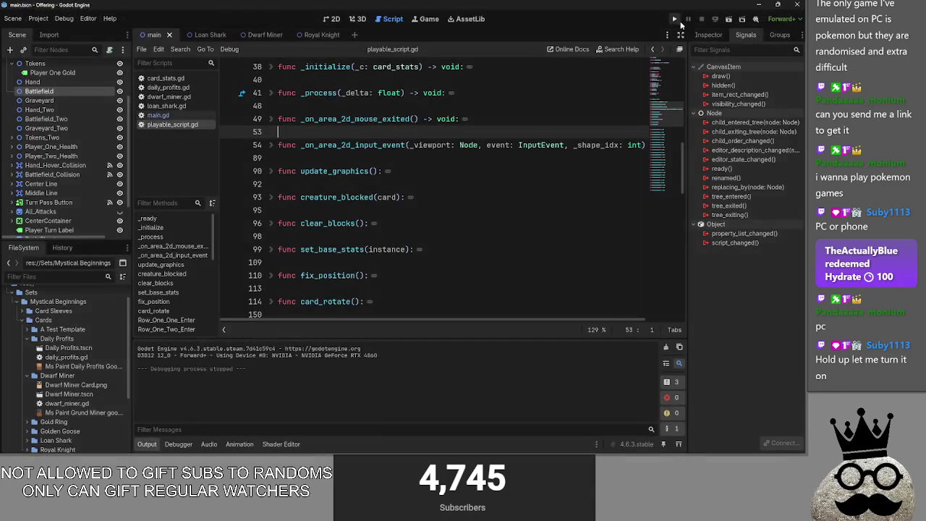
- Launch the game for a playtest
left_click(675, 19)
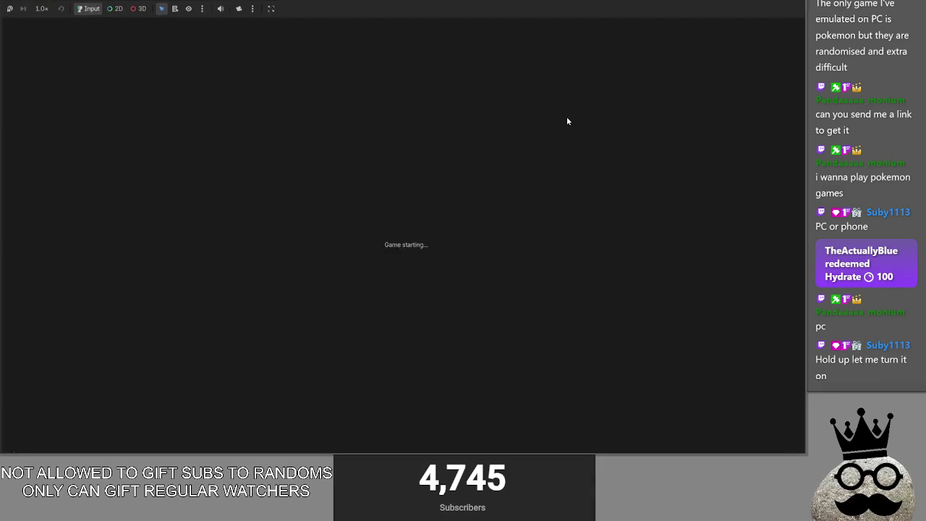
key("alt+Tab")
key("alt+Tab")
key("alt+Tab")
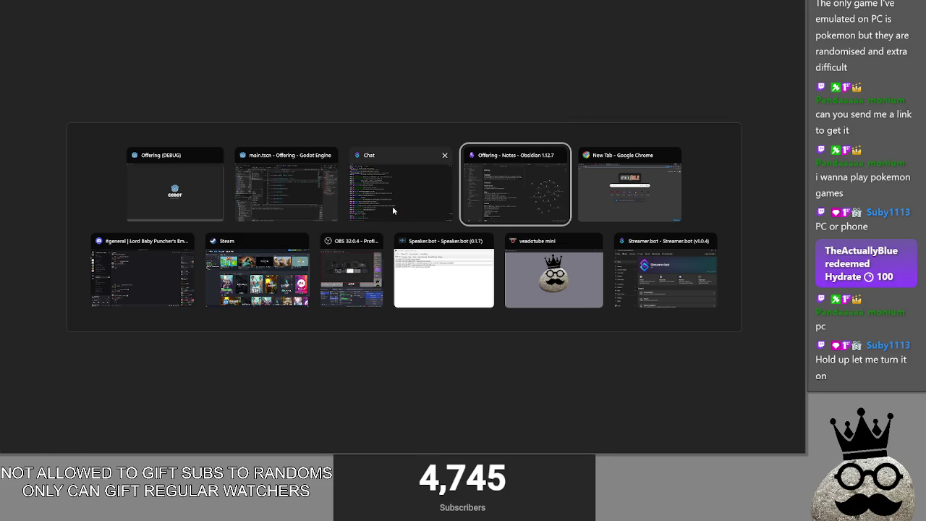
key("Escape")
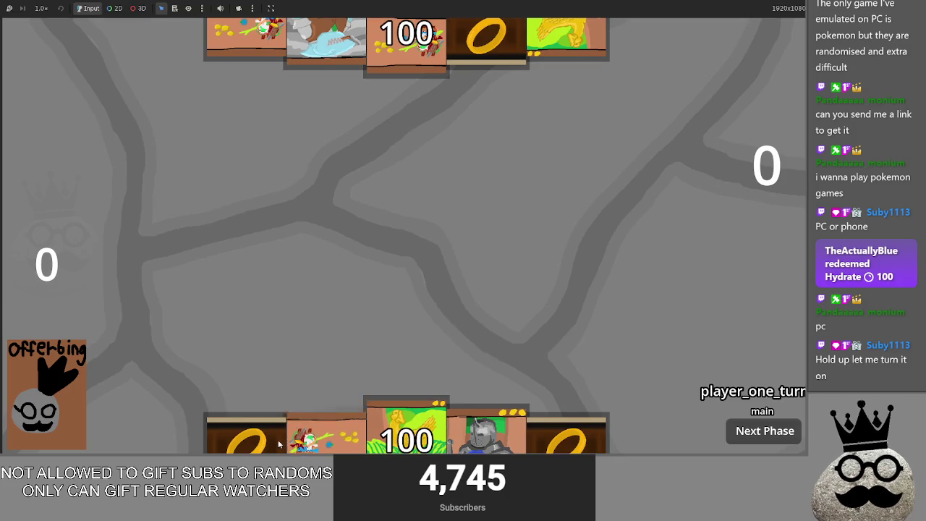
- Play a ring card and two Makes cards onto the battlefield, then stop the game
left_click_drag(326, 430, 312, 286)
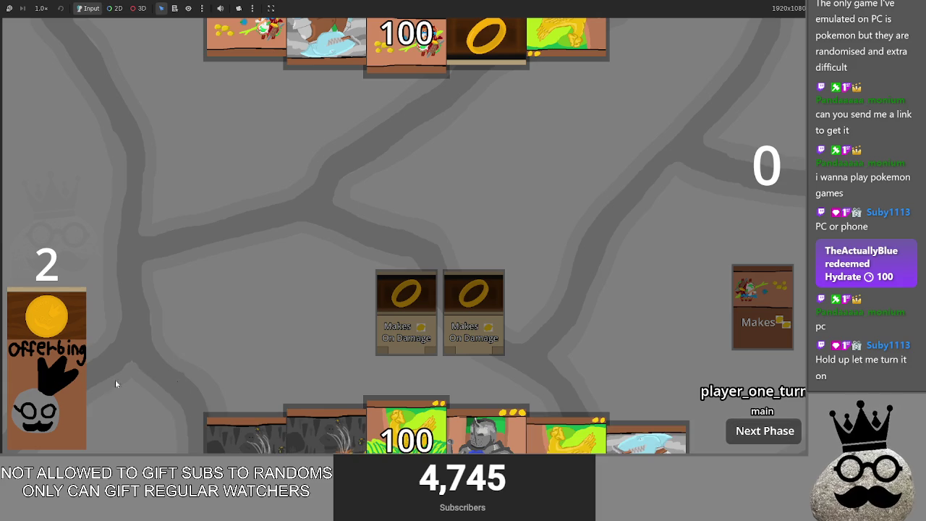
mouse_move(165, 434)
left_mouse_down()
mouse_move(348, 318)
mouse_move(339, 312)
left_mouse_up()
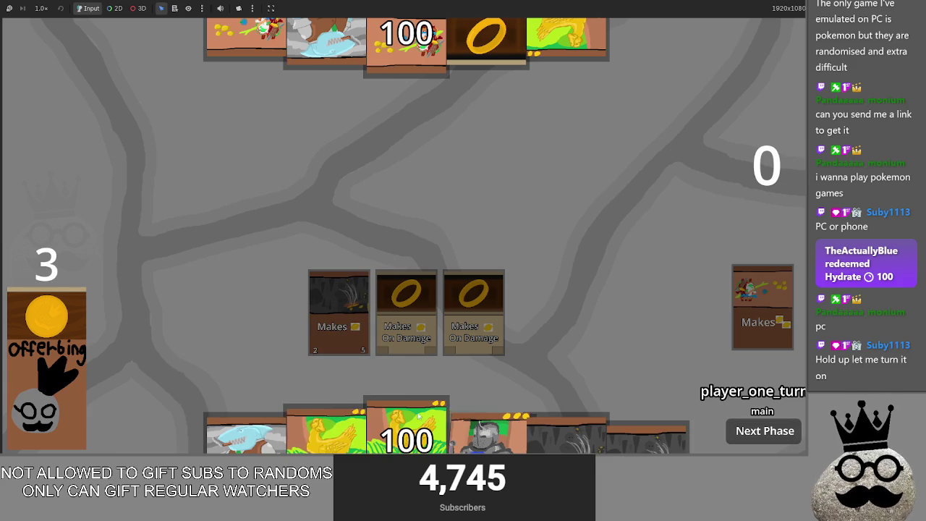
mouse_move(611, 443)
left_mouse_down()
mouse_move(543, 289)
mouse_move(541, 311)
left_mouse_up()
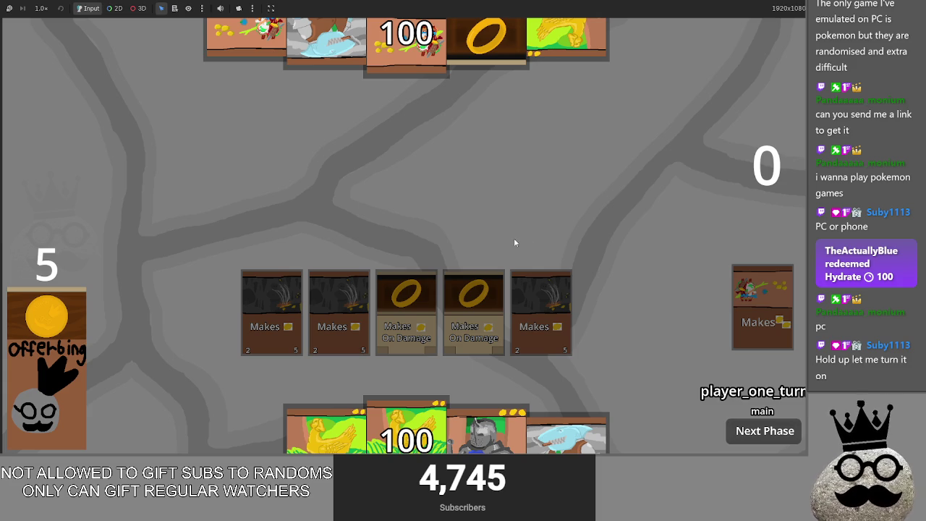
key("F8")
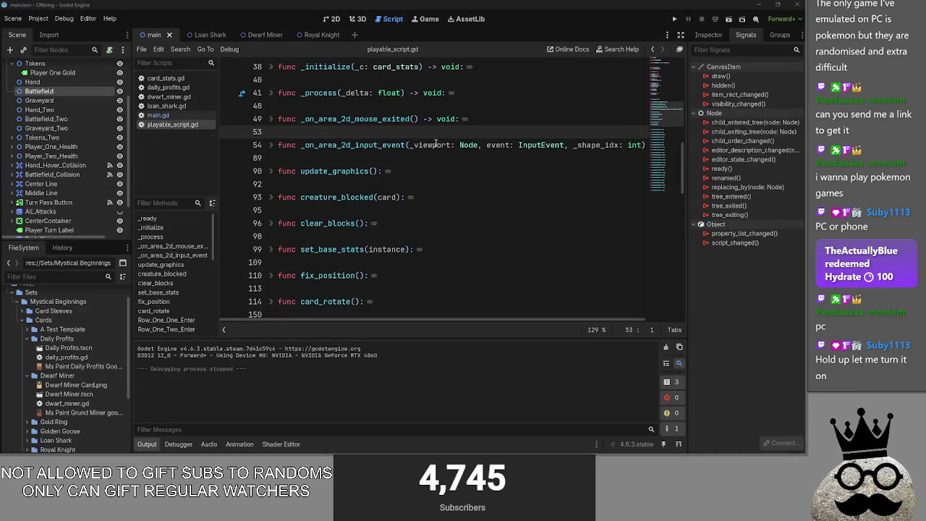
- Scroll through playable_script.gd to review it
scroll(366, 193, "up", 4)
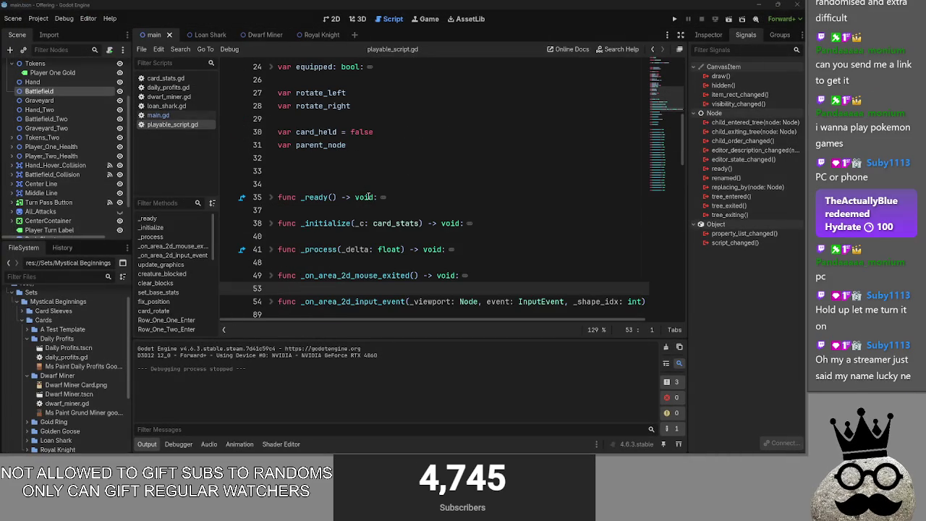
scroll(367, 196, "down", 1)
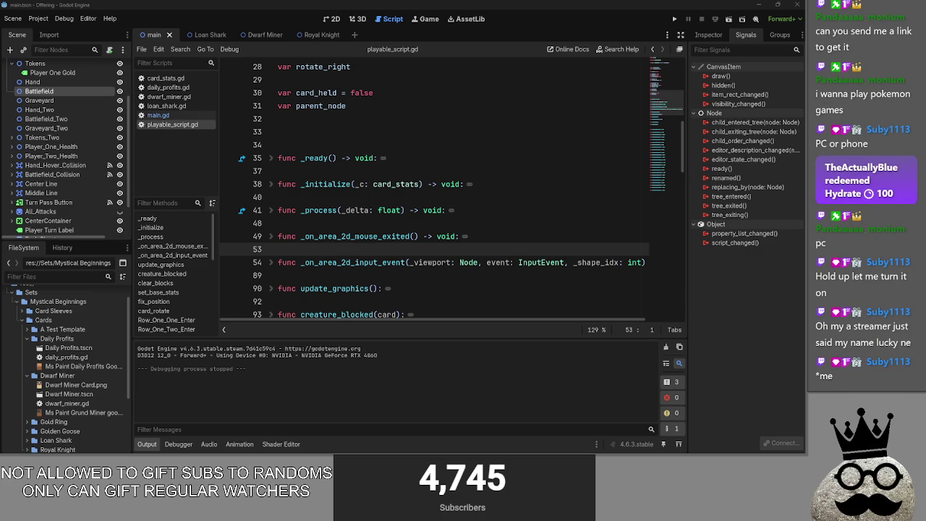
scroll(509, 210, "up", 1)
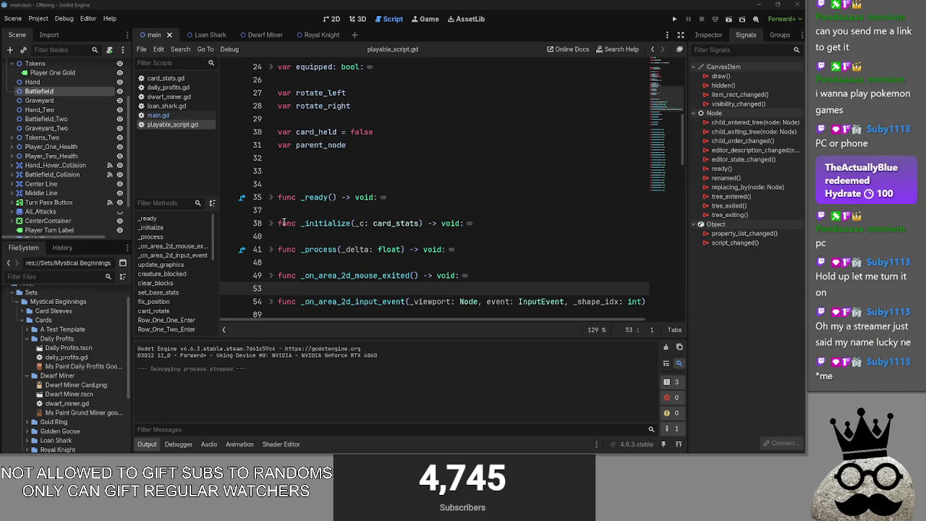
scroll(284, 223, "down", 2)
scroll(284, 217, "down", 1)
- Switch to main.gd and scroll up to the player_one_gold and player_two_gold variables
left_click(158, 115)
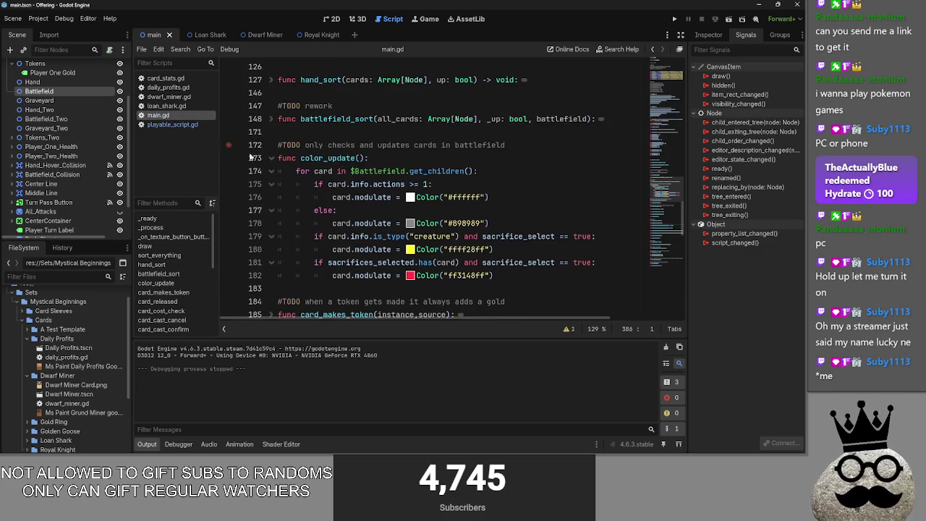
scroll(318, 188, "up", 5)
scroll(318, 187, "up", 2)
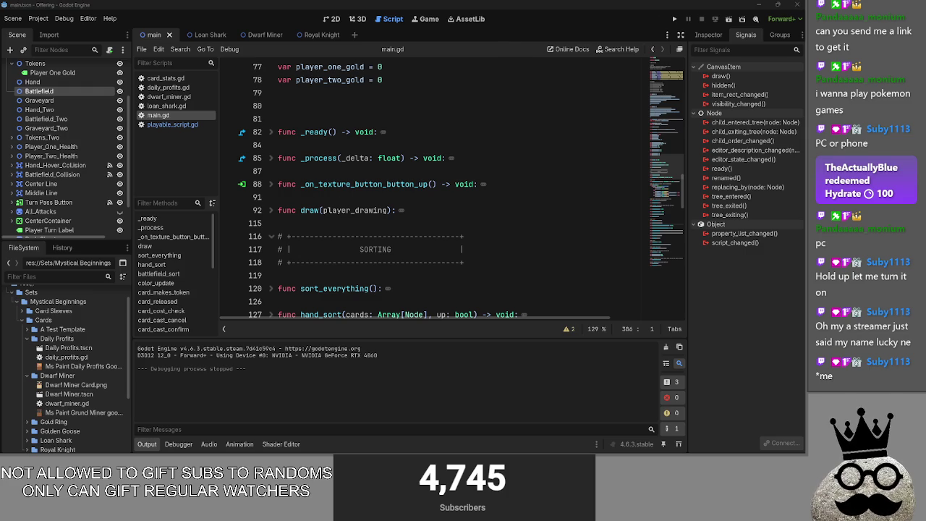
left_click(380, 223)
key("alt+Tab")
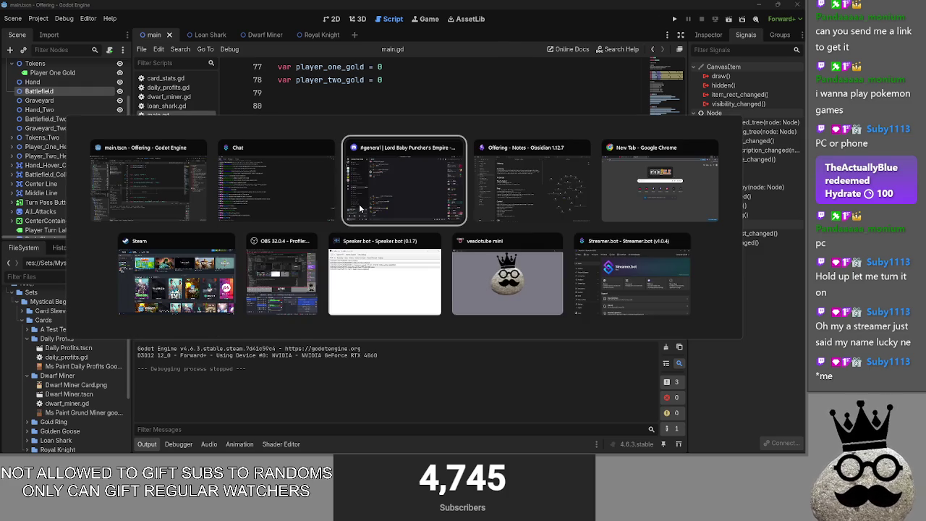
key("Escape")
left_click(390, 197)
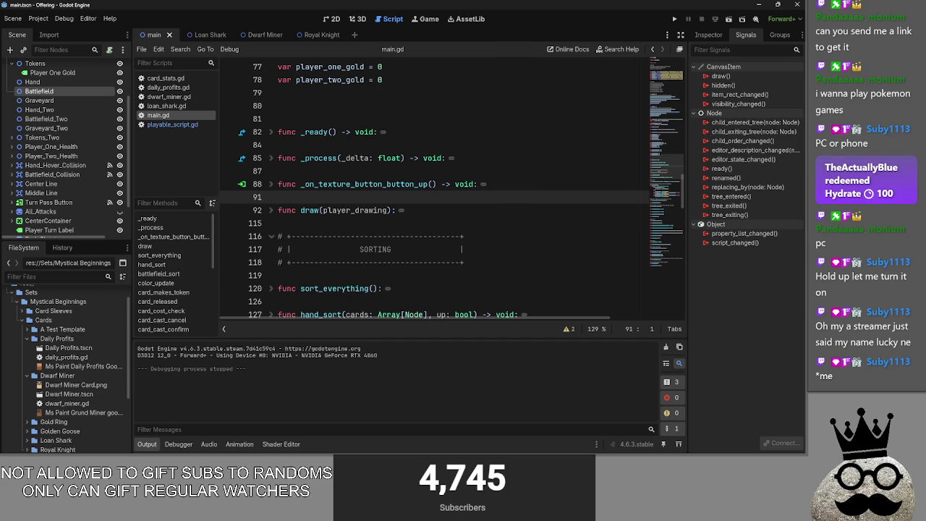
- Unfold draw() and the sorting functions to inspect their bodies, then fold them again
left_click(269, 210)
scroll(268, 211, "down", 5)
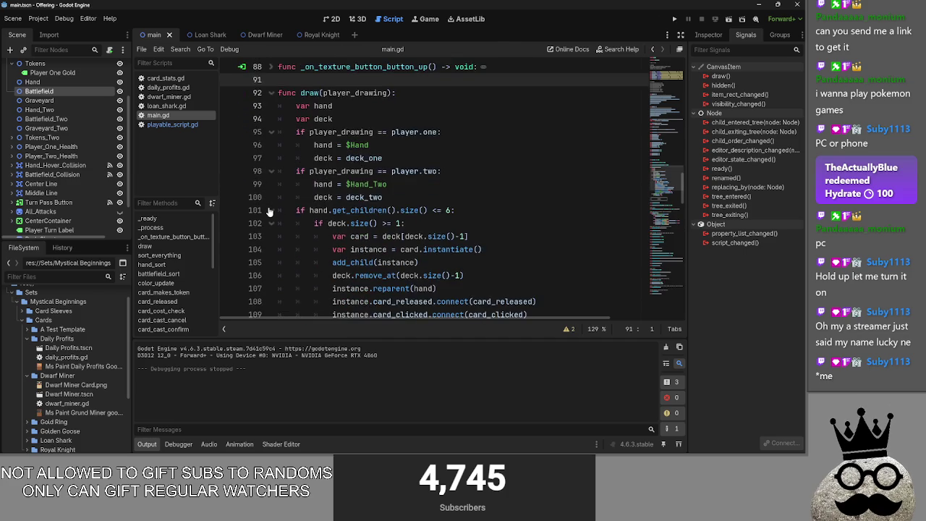
scroll(268, 211, "up", 4)
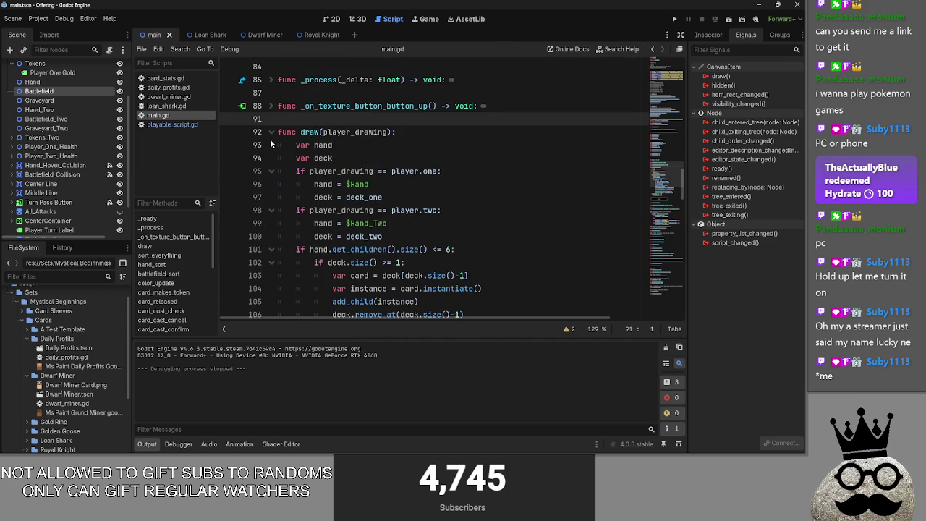
left_click(271, 133)
left_click(326, 146)
scroll(321, 172, "down", 1)
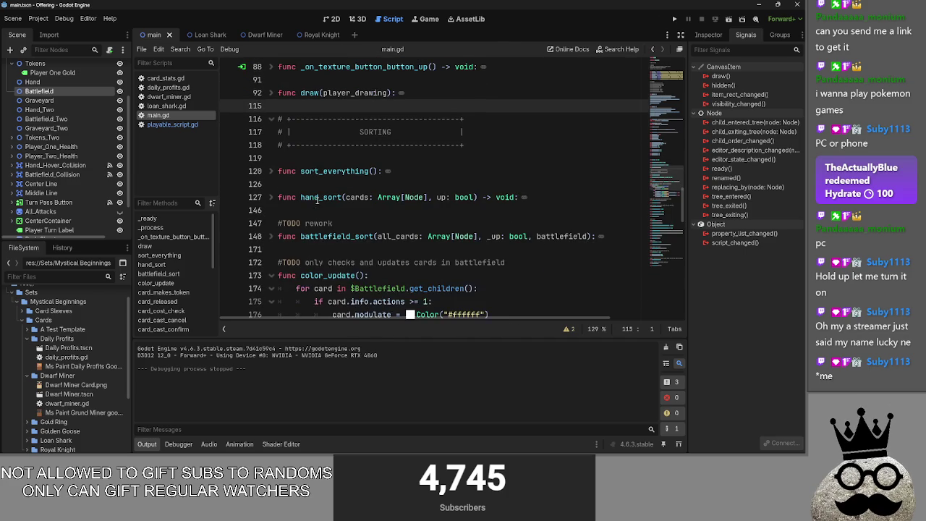
left_click(271, 197)
left_click(272, 197)
left_click(273, 171)
left_click(273, 171)
left_click(272, 171)
left_click(272, 172)
left_click(272, 93)
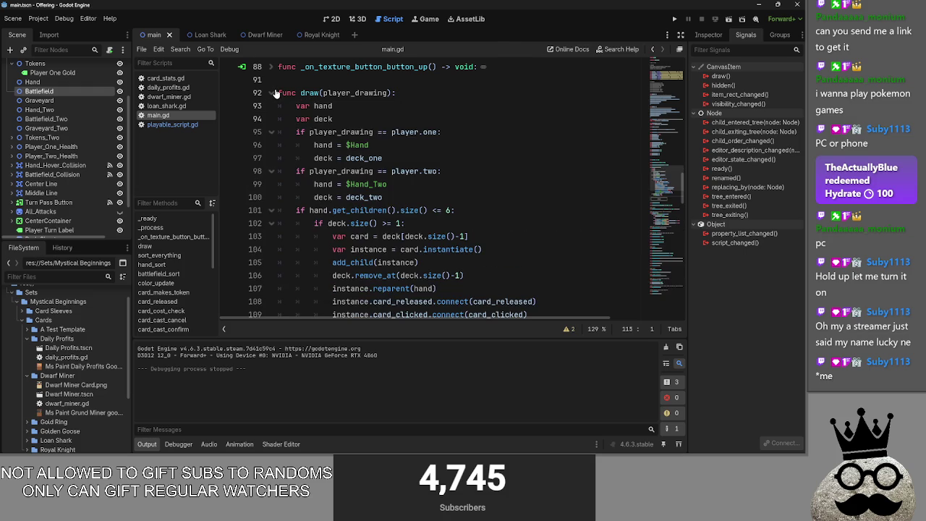
left_click(275, 93)
- Check draw() at line 92, then fold hand_sort, battlefield_sort and color_update in turn
scroll(316, 227, "down", 3)
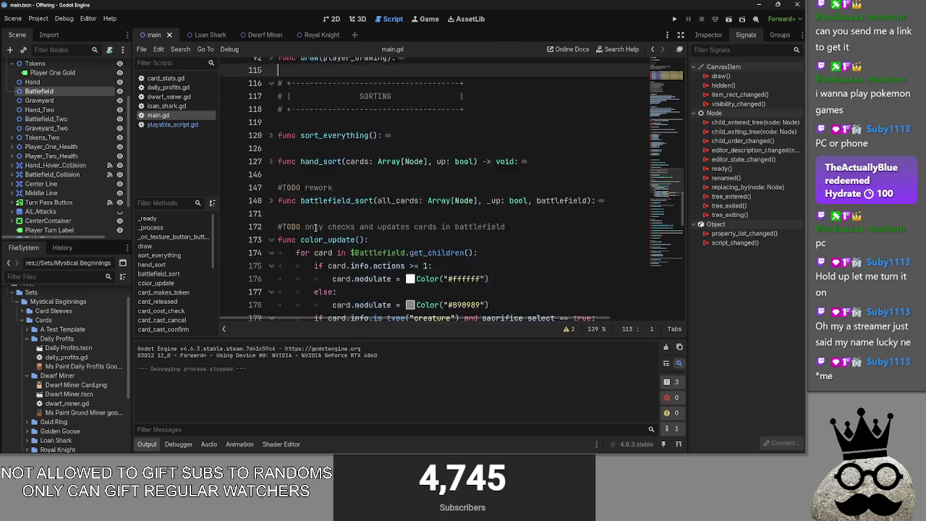
scroll(315, 227, "up", 2)
scroll(315, 227, "up", 2)
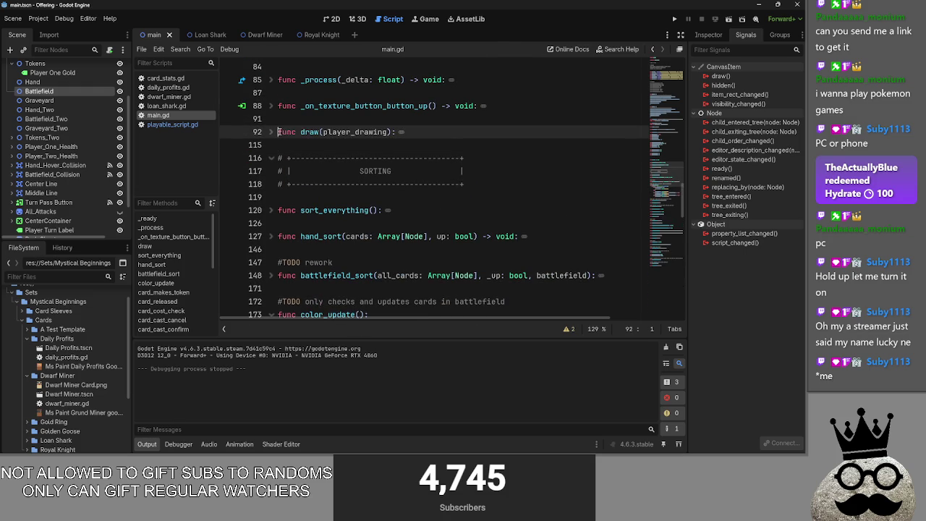
left_click(274, 132)
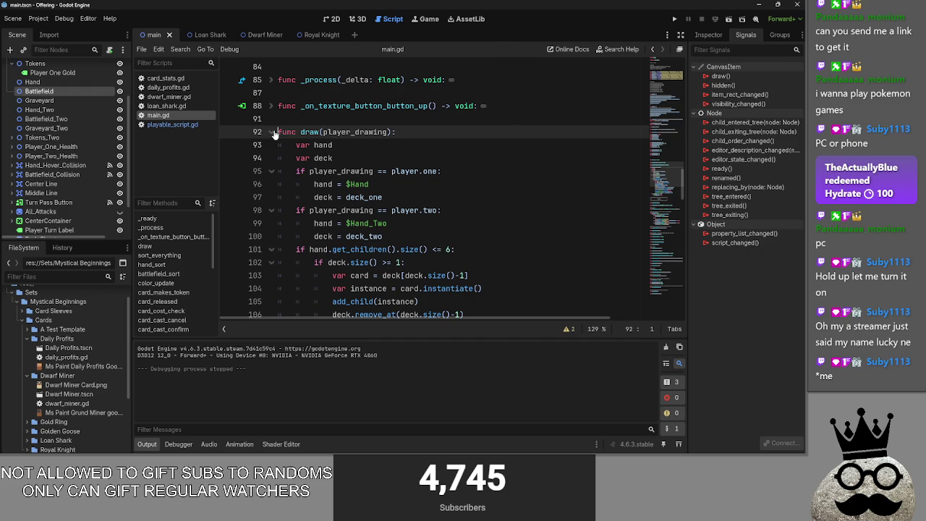
left_click(273, 133)
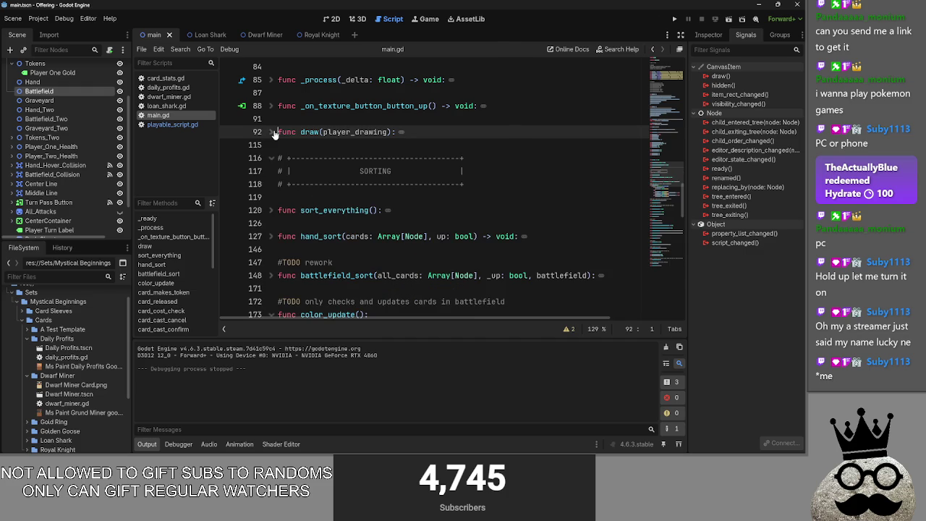
left_click(271, 236)
left_click(272, 275)
scroll(276, 254, "down", 2)
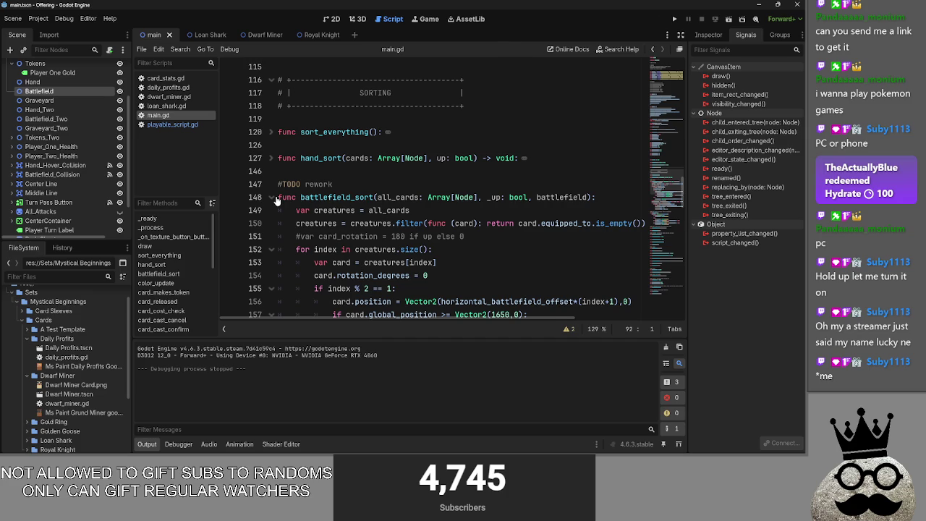
left_click(273, 198)
left_click(271, 238)
left_click(272, 237)
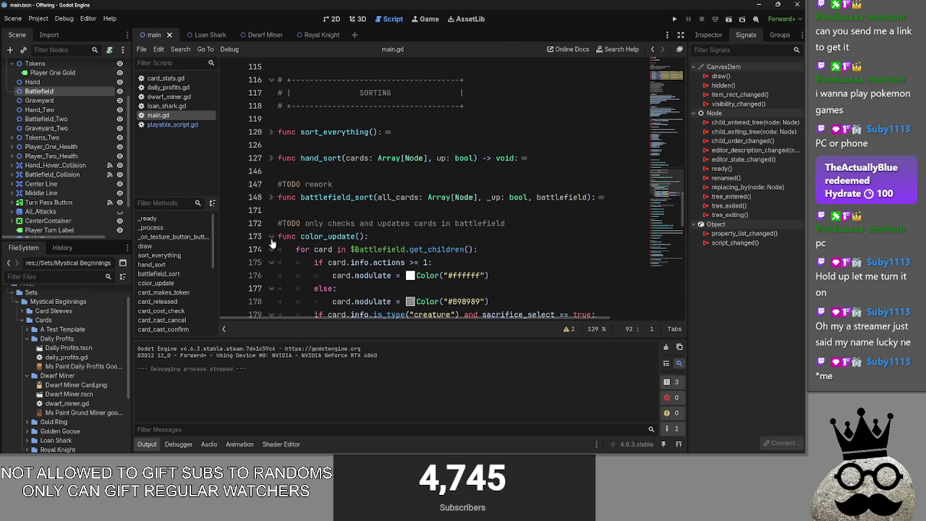
scroll(271, 243, "down", 2)
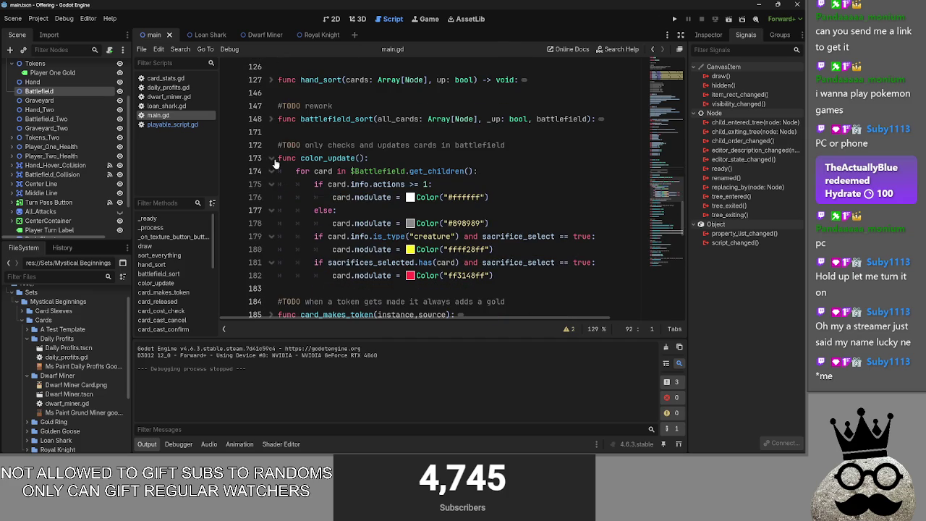
left_click(272, 159)
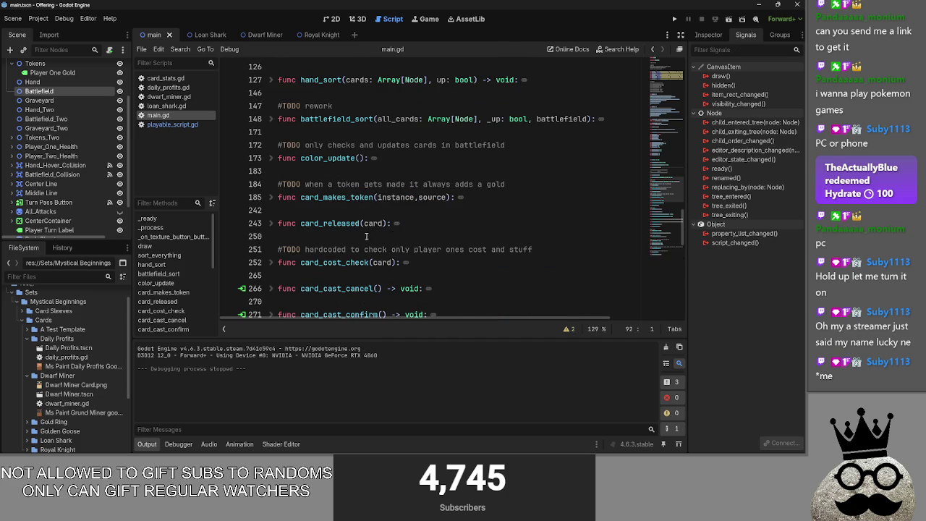
- Unfold and refold card_cast at line 304, then expand hand_sort at line 127
left_click(279, 224)
scroll(278, 224, "down", 2)
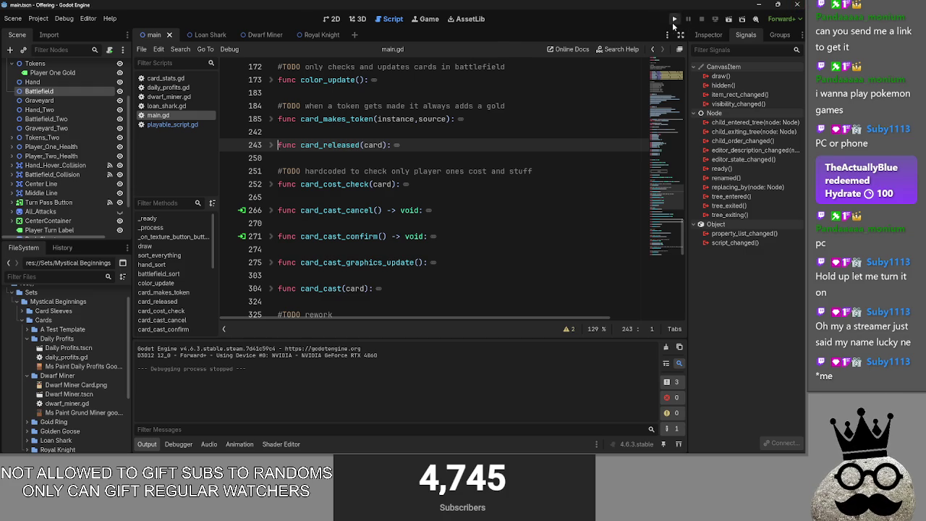
scroll(292, 226, "down", 2)
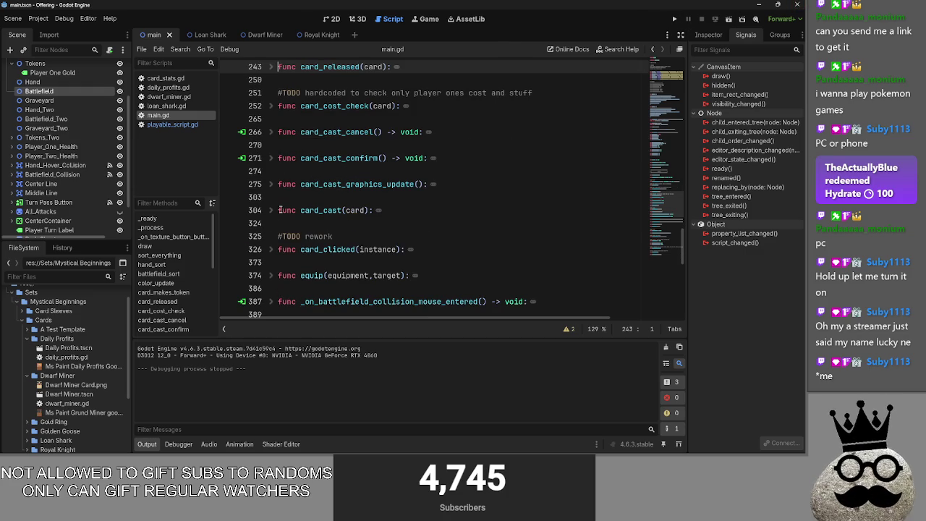
left_click(271, 209)
left_click(282, 197)
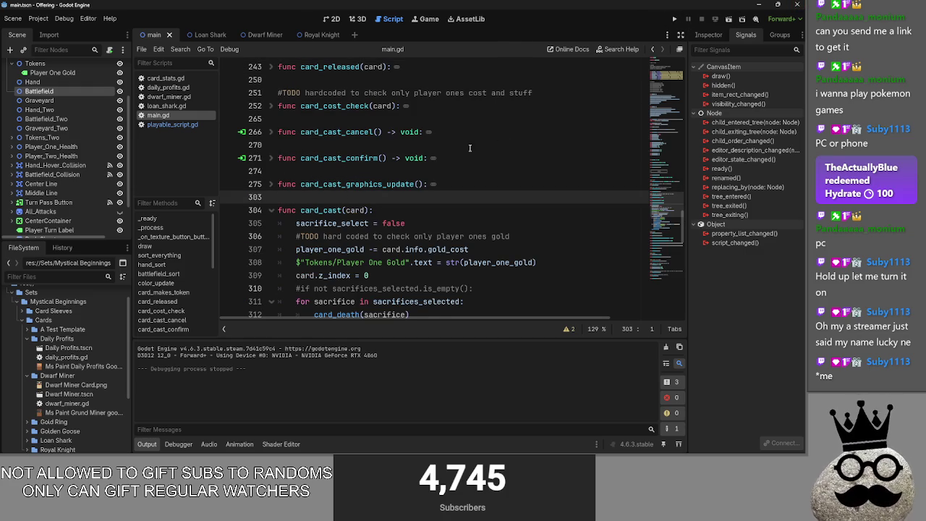
left_click(270, 209)
scroll(280, 157, "up", 5)
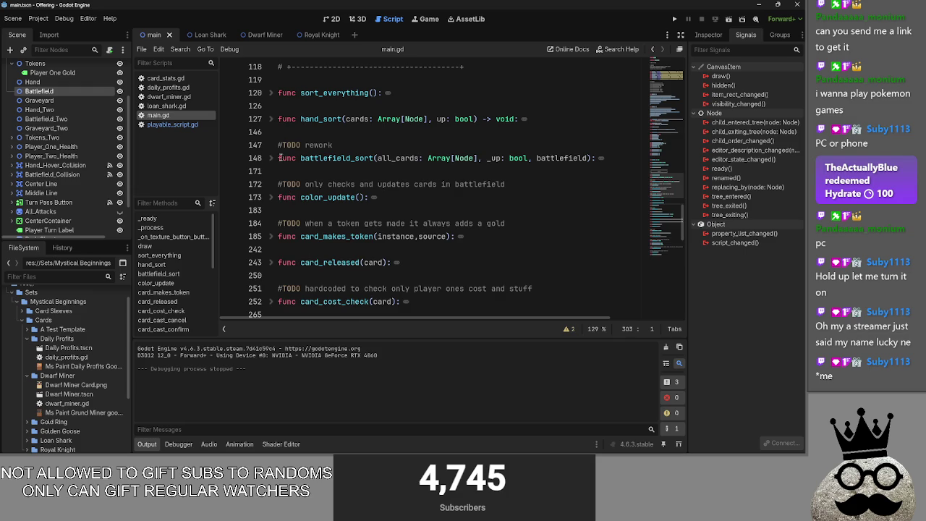
left_click(271, 118)
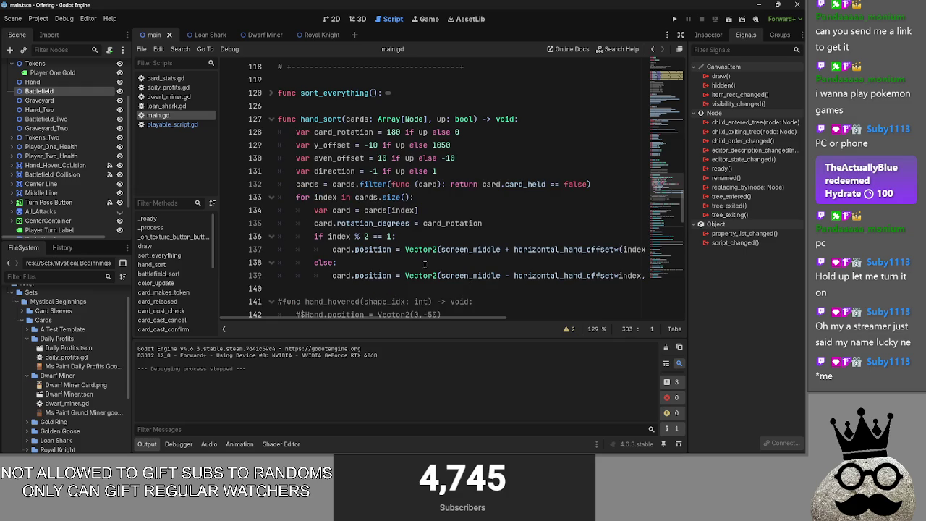
- Place the caret on line 138 in hand_sort, then bring up the Twitch Creator Dashboard analytics
left_click(387, 265)
mouse_move(422, 316)
left_mouse_down()
mouse_move(596, 324)
mouse_move(423, 318)
mouse_move(582, 322)
mouse_move(327, 304)
left_mouse_up()
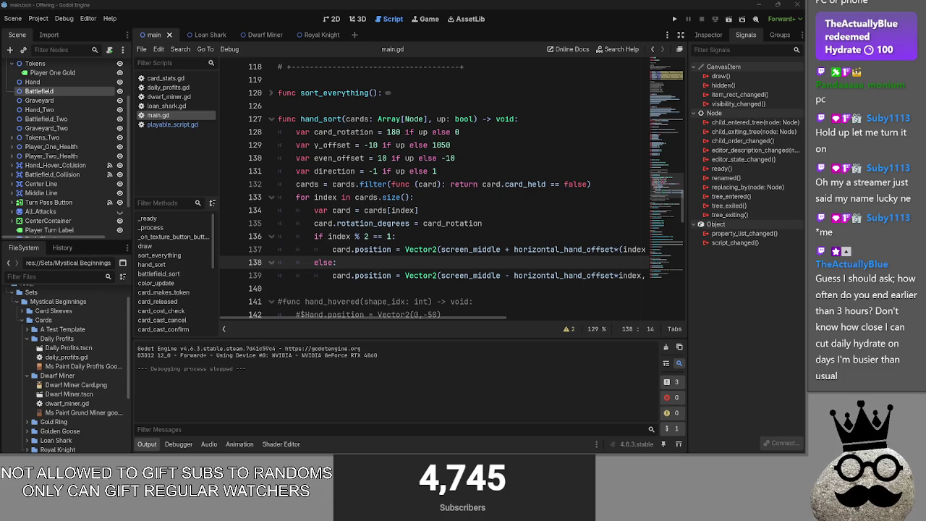
key("alt+Tab")
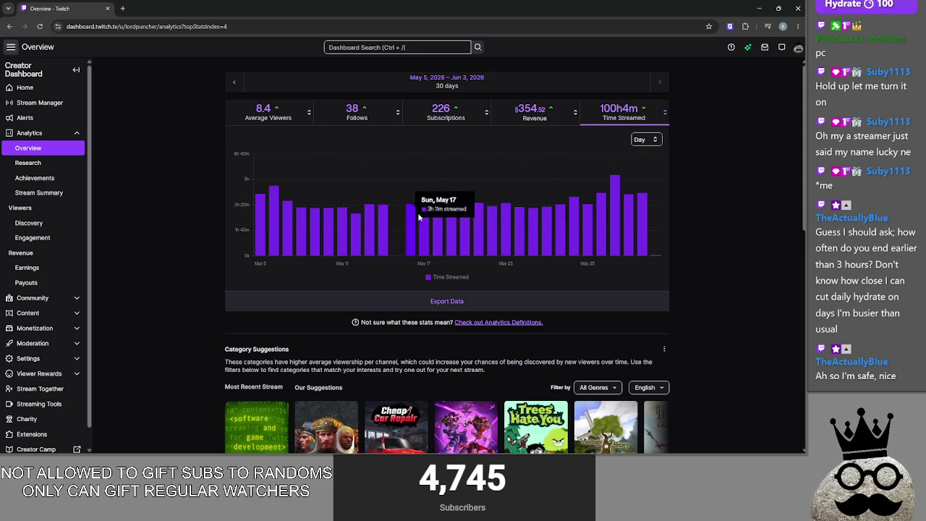
- Close the Twitch dashboard browser window to get back to main.gd
left_click(798, 8)
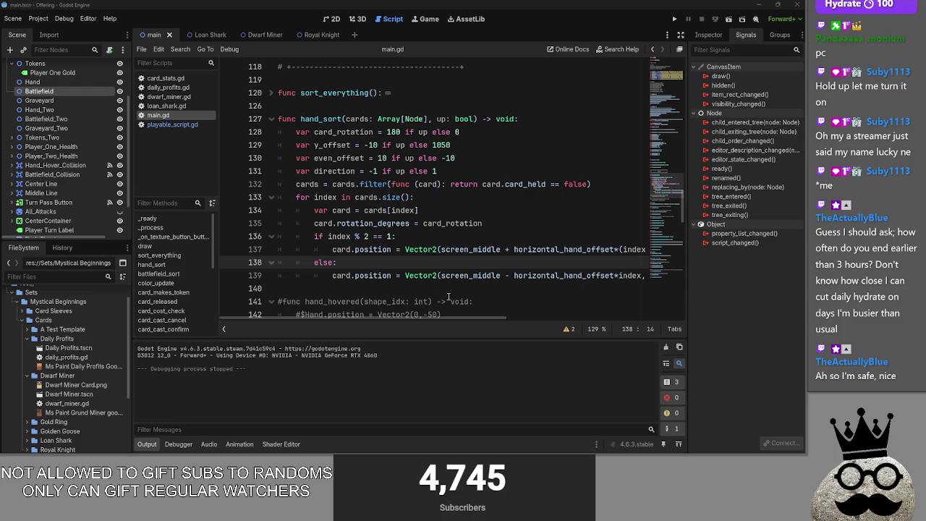
left_click(397, 323)
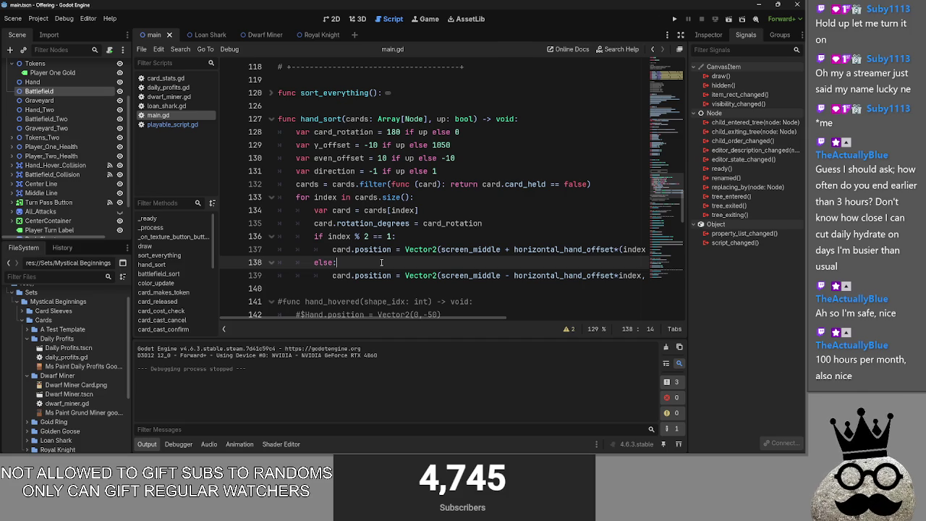
key("alt+Tab")
key("alt+Tab")
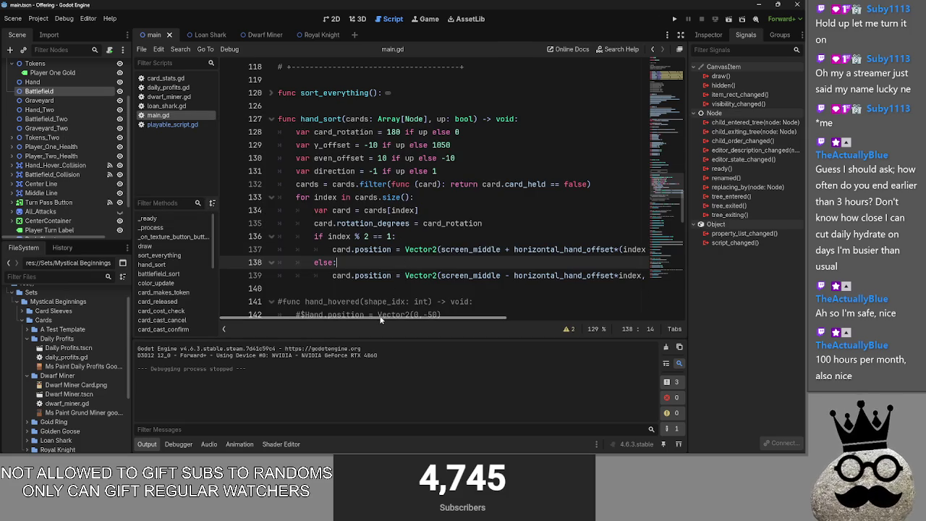
scroll(379, 304, "down", 2)
mouse_move(376, 275)
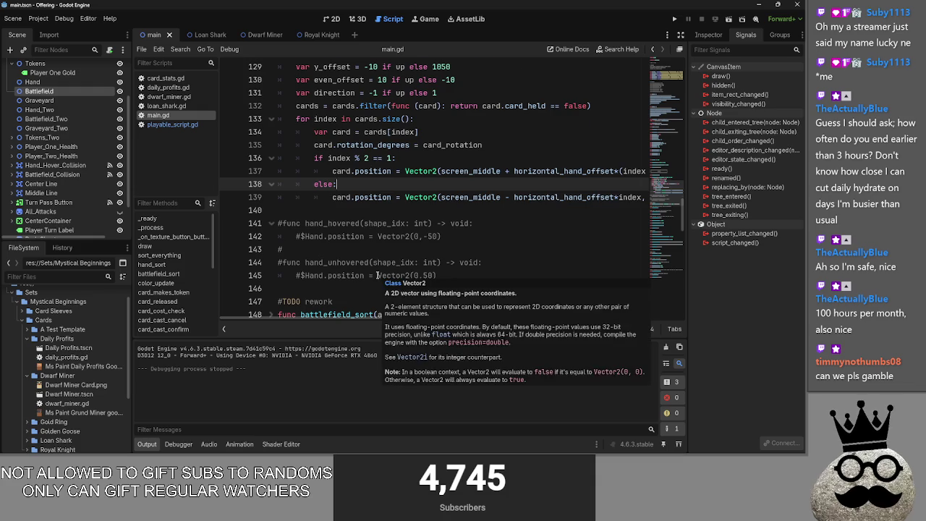
scroll(376, 275, "up", 1)
scroll(376, 276, "up", 1)
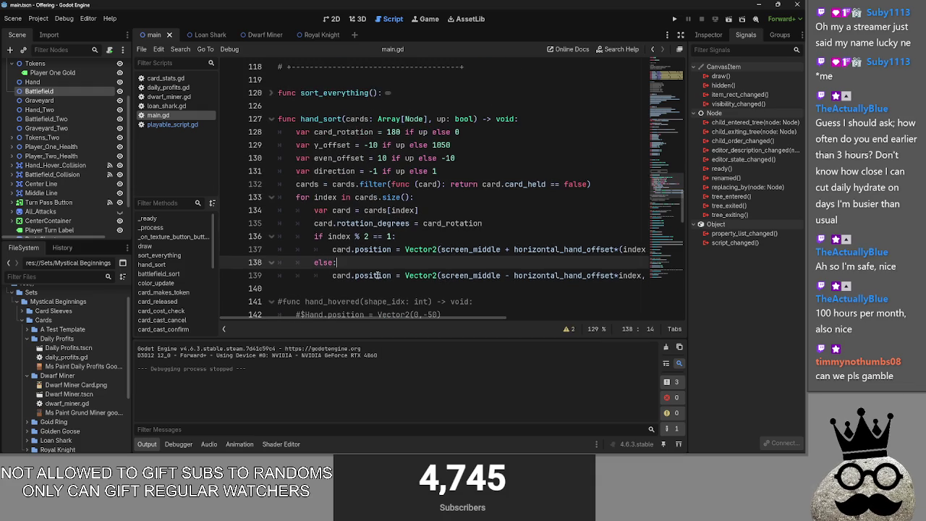
scroll(376, 275, "down", 3)
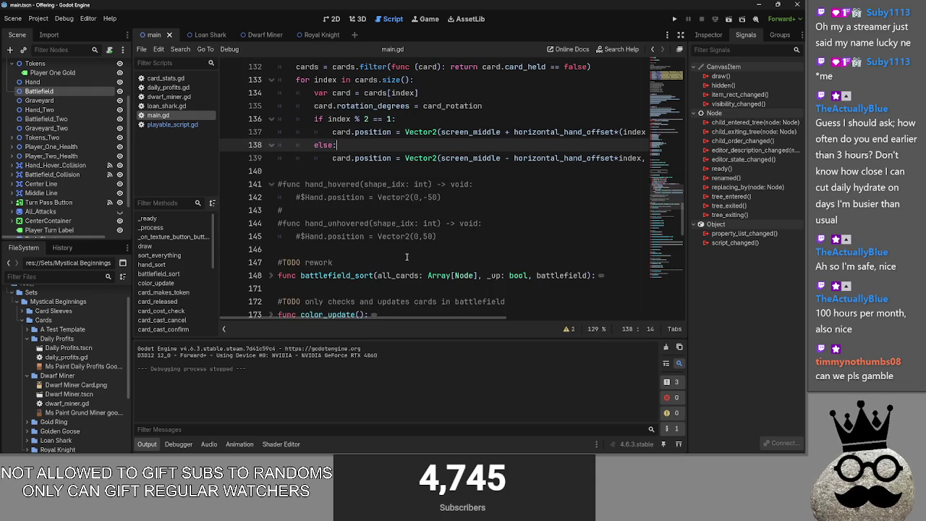
scroll(403, 258, "up", 2)
scroll(396, 260, "up", 1)
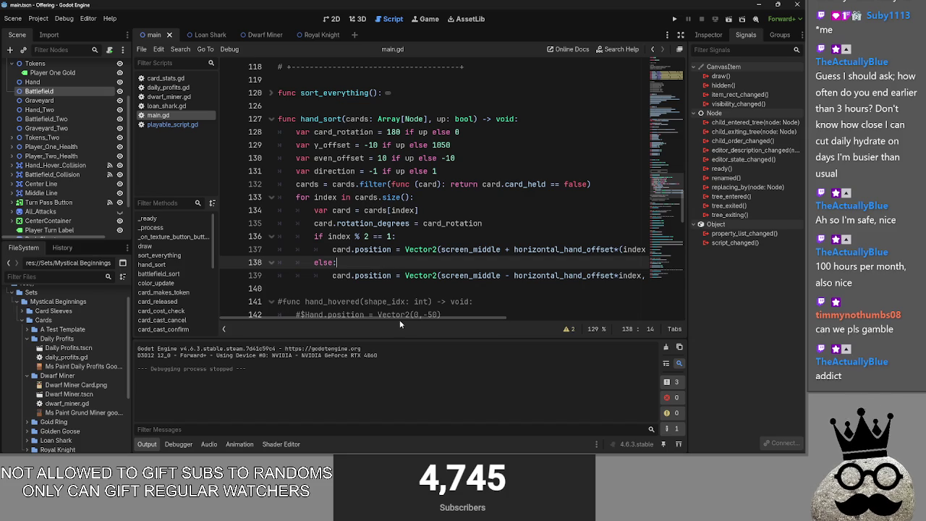
mouse_move(398, 316)
left_mouse_down()
mouse_move(406, 317)
mouse_move(391, 321)
mouse_move(409, 316)
left_mouse_up()
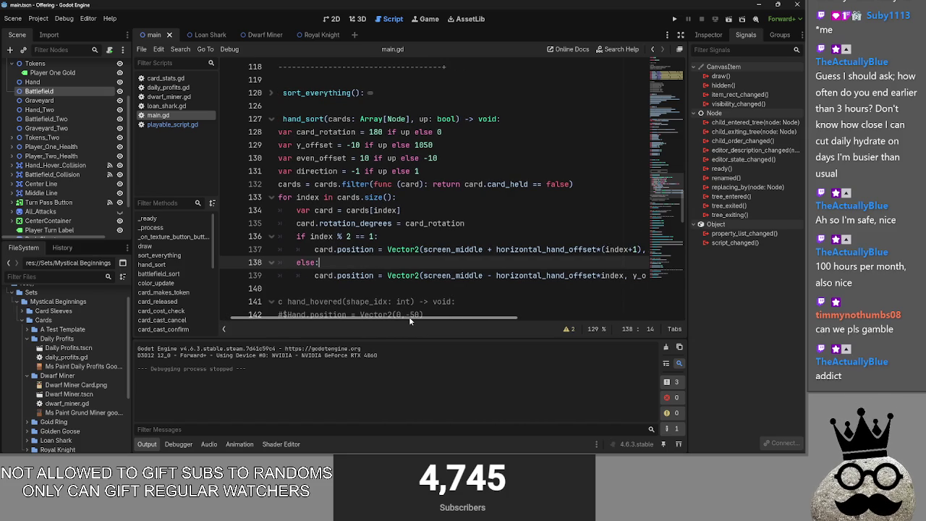
- Run the game briefly, then return to line 138 of main.gd
key("alt+Tab")
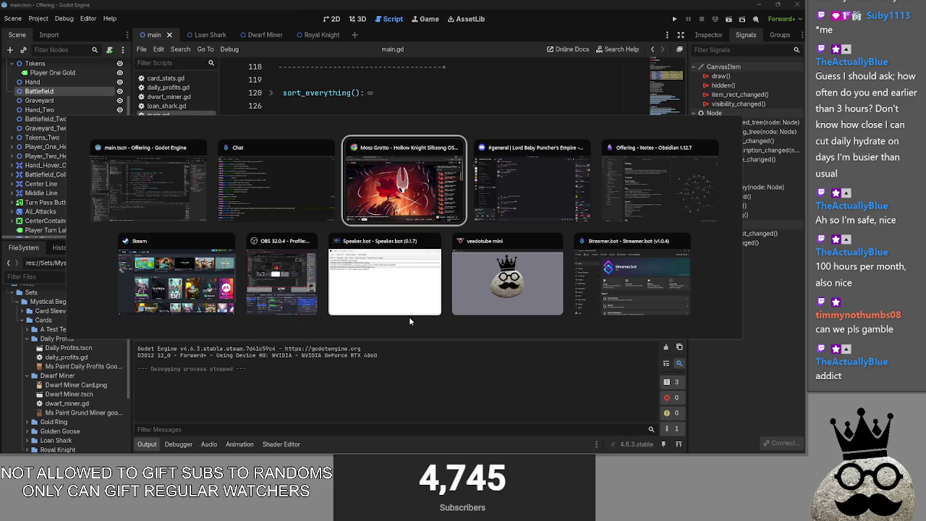
left_click(674, 18)
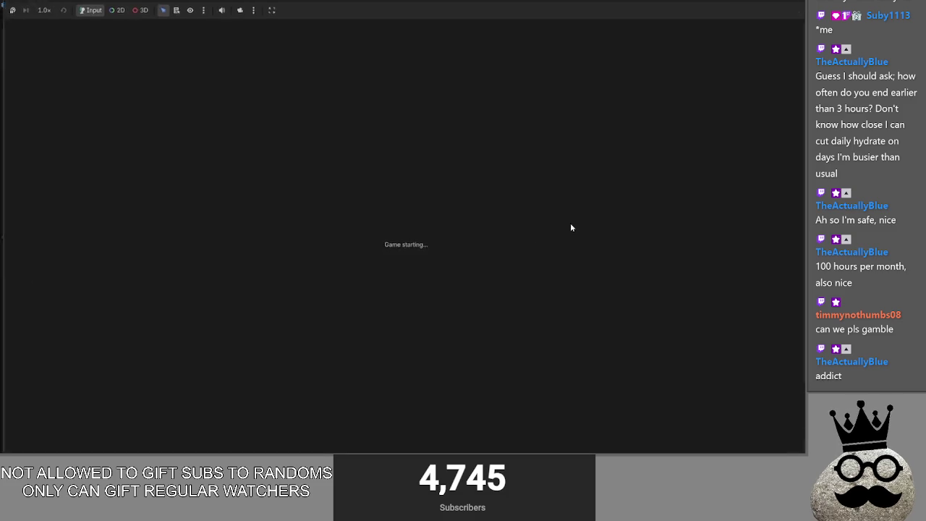
key("alt+Tab")
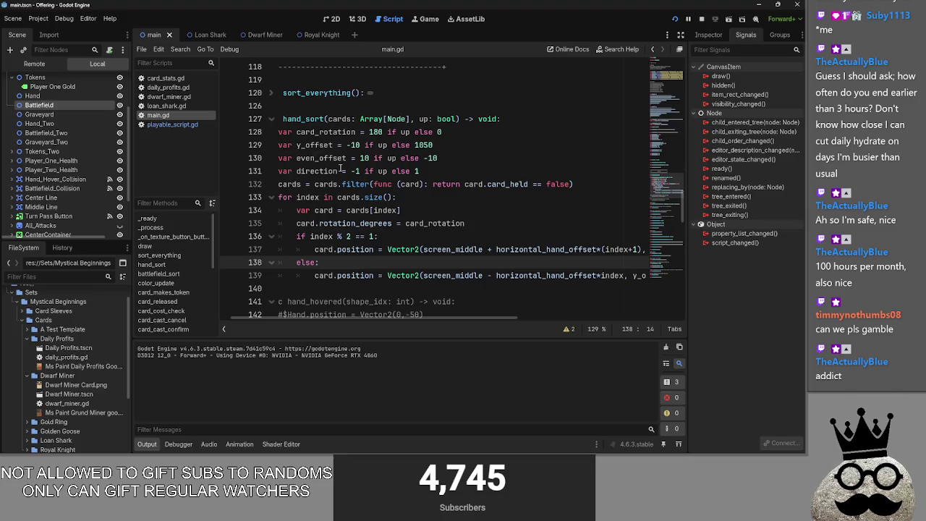
left_click(303, 301)
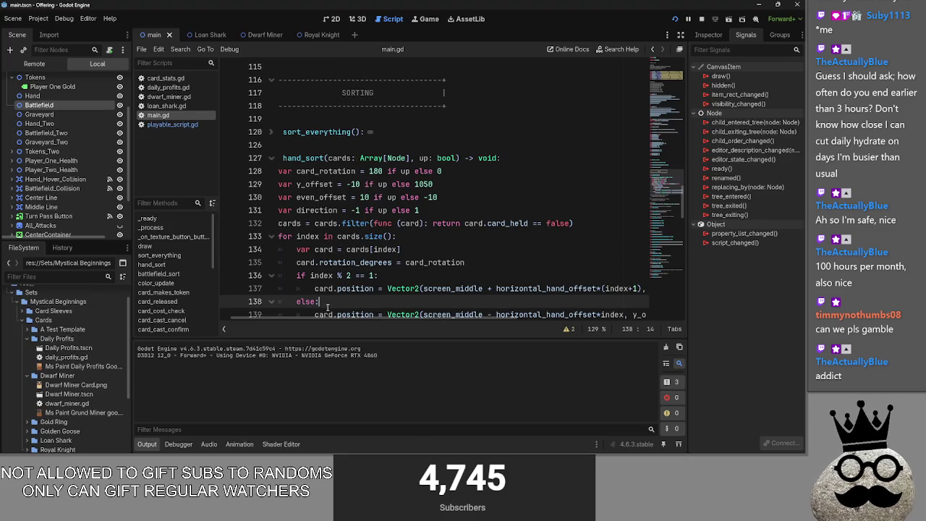
- Add a '#TODO fix so cards dont teleport around' comment above hand_sort, then fold hand_sort
left_click(327, 146)
key("Return")
type("#fixe")
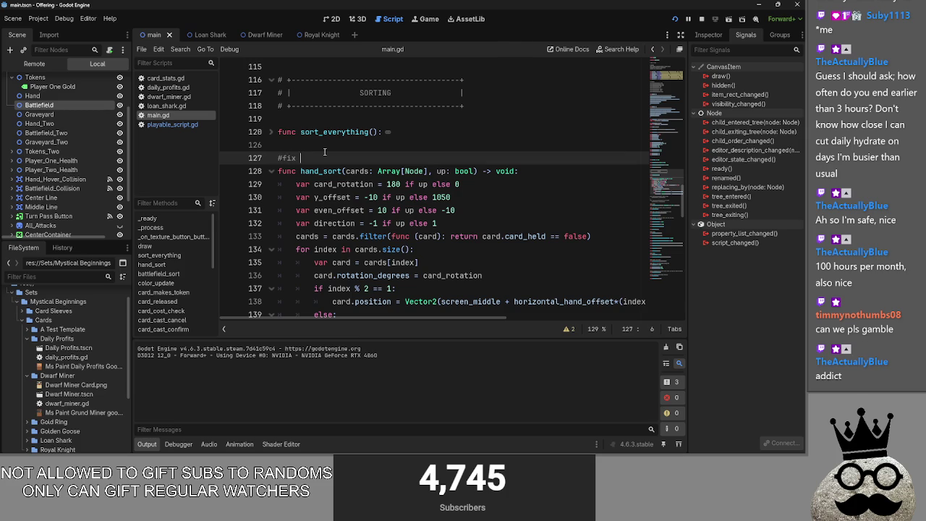
key("BackSpace")
key("BackSpace")
key("BackSpace")
key("BackSpace")
type("TODO")
type(" fix so ca")
type("rds dont t")
type("eleport aro")
type("udn")
key("BackSpace")
key("BackSpace")
type("nd")
key("Up")
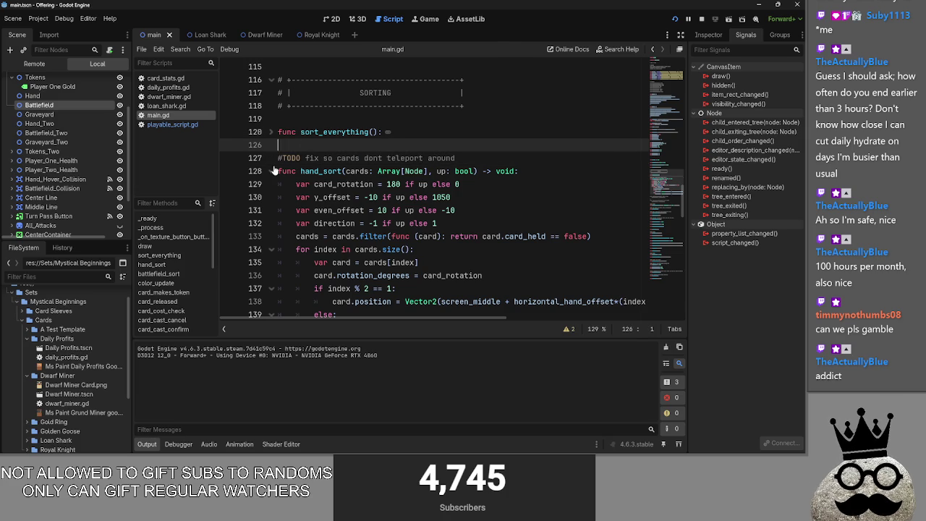
left_click(274, 170)
- Unfold card_cast in main.gd and find the sacrifice_select = false line
scroll(382, 212, "down", 5)
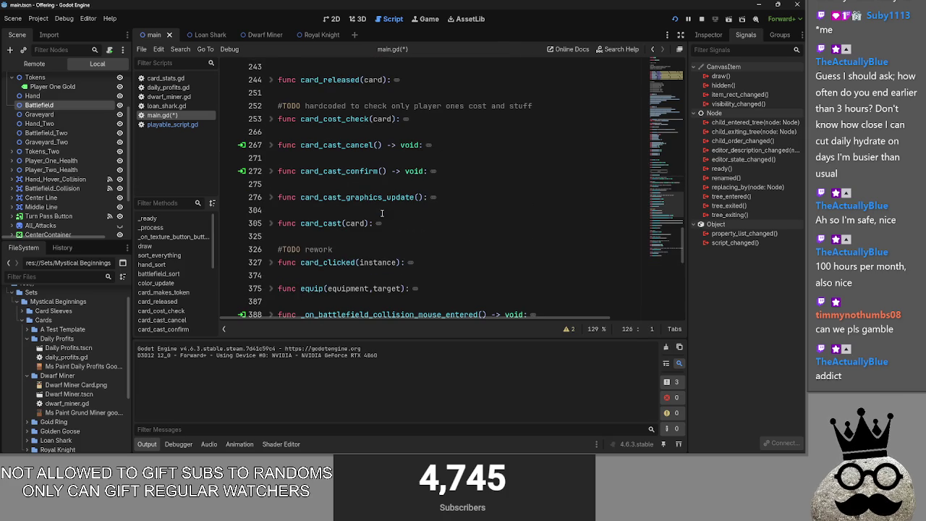
left_click(282, 222)
left_click(269, 223)
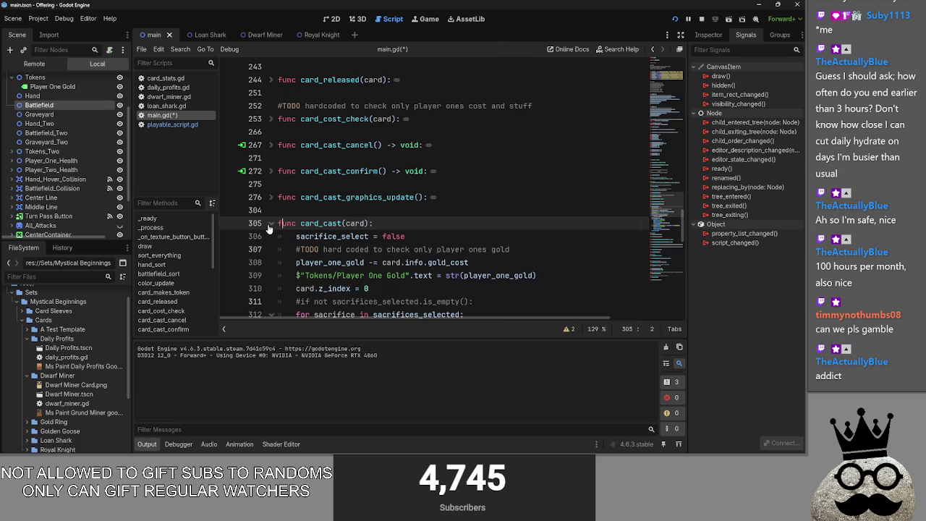
scroll(304, 217, "down", 1)
left_click(396, 197)
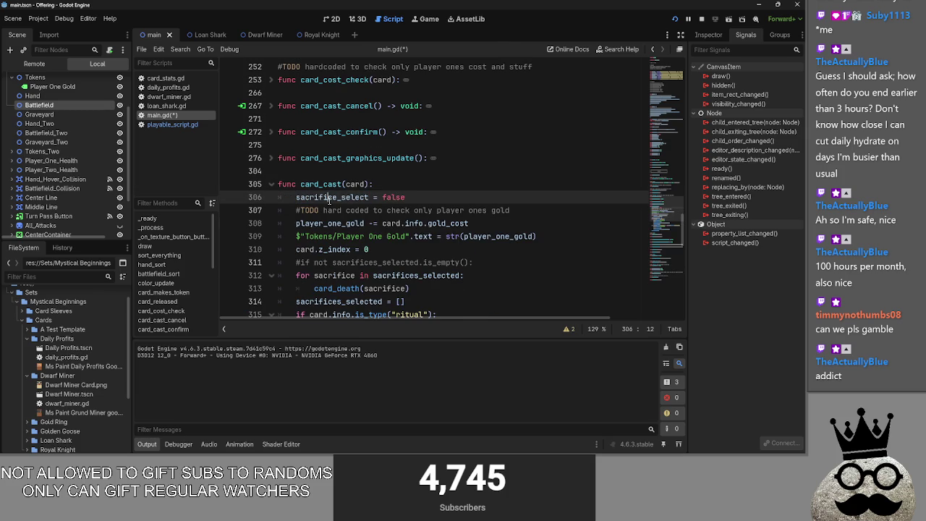
double_click(329, 197)
left_click(384, 188)
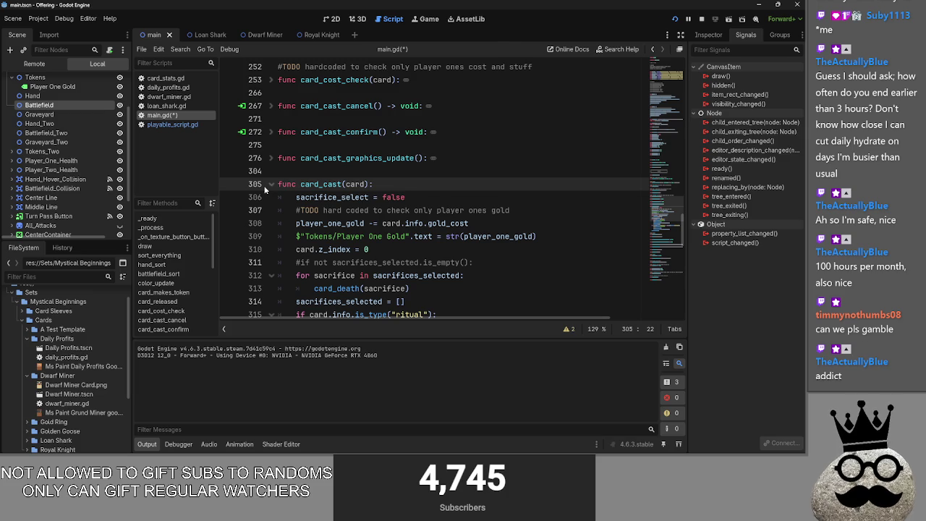
- Check sacrifice_select and its false value on line 306, then return to the start of card_cast
double_click(330, 197)
left_click(387, 196)
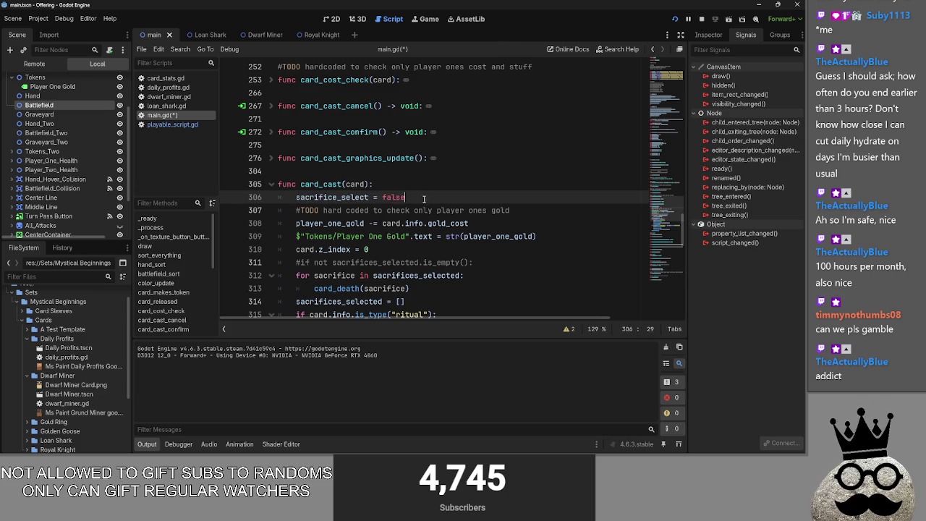
double_click(345, 201)
double_click(386, 198)
double_click(348, 201)
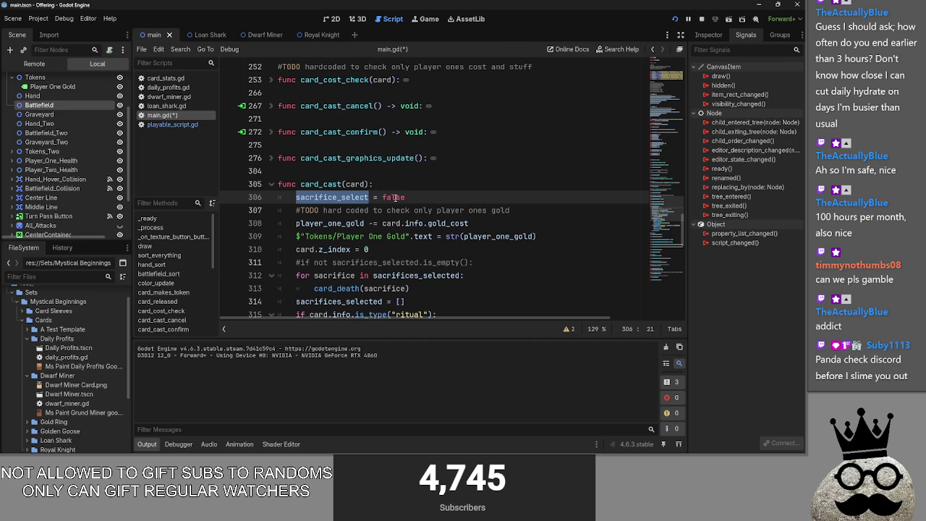
left_click(437, 198)
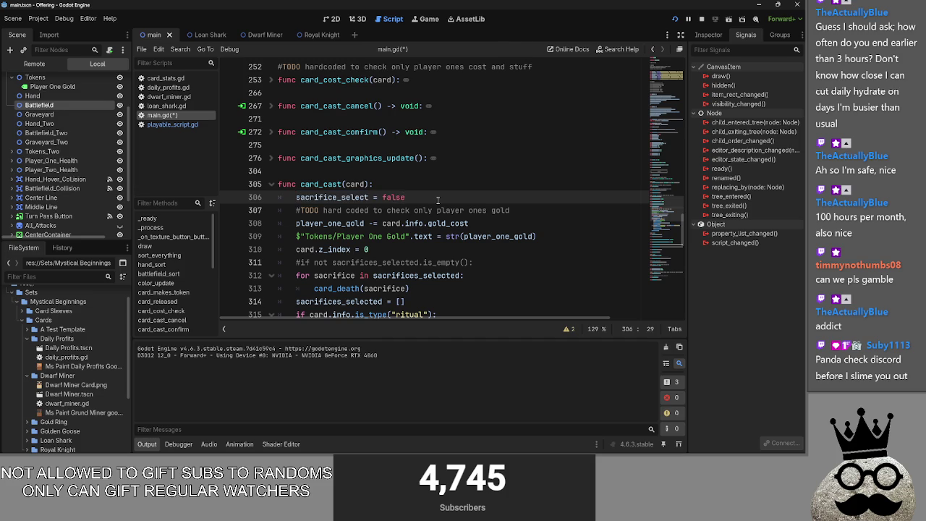
left_click(400, 172)
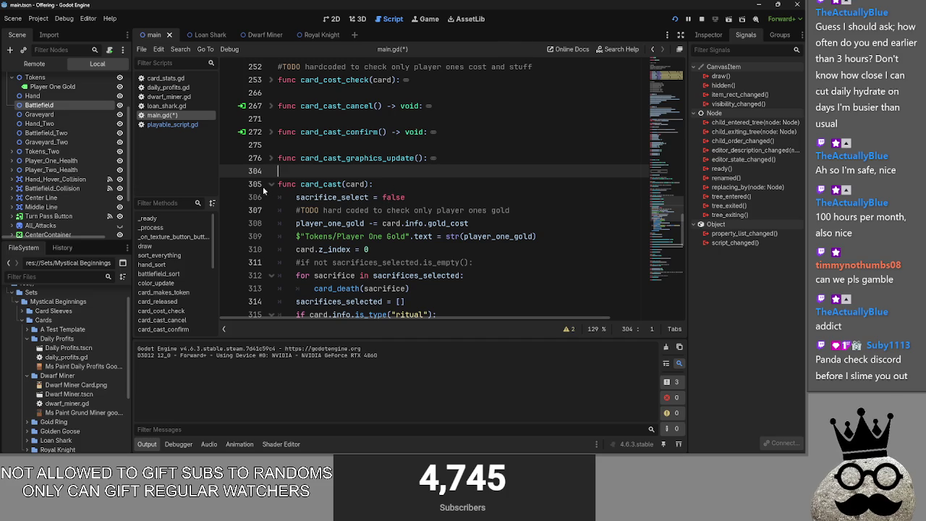
scroll(449, 244, "down", 1)
scroll(452, 244, "down", 1)
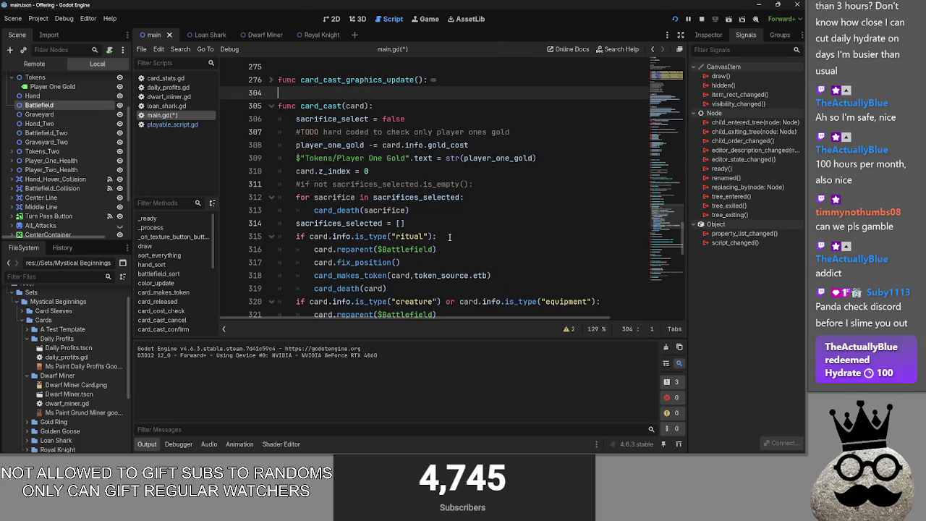
left_click(550, 134)
left_click_drag(550, 134, 313, 133)
left_click(419, 108)
- Add a new line after sacrifice_select = false and take the Confirm Button hide line from card_cast_graphics_update
left_click(438, 118)
key("Return")
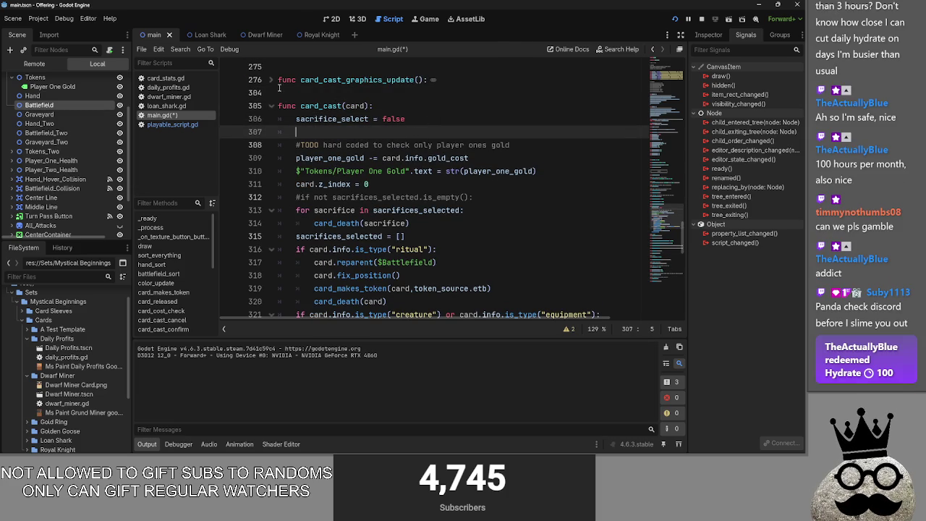
left_click(272, 80)
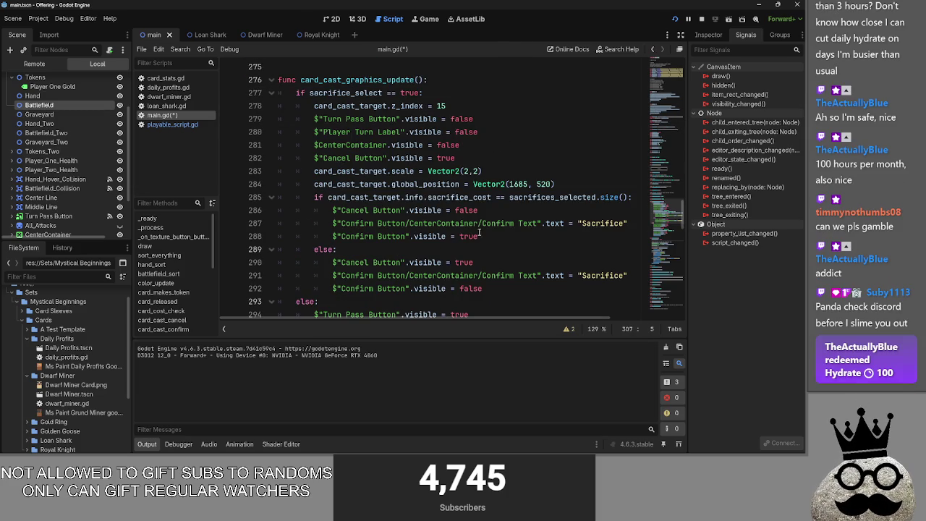
left_click_drag(484, 210, 332, 210)
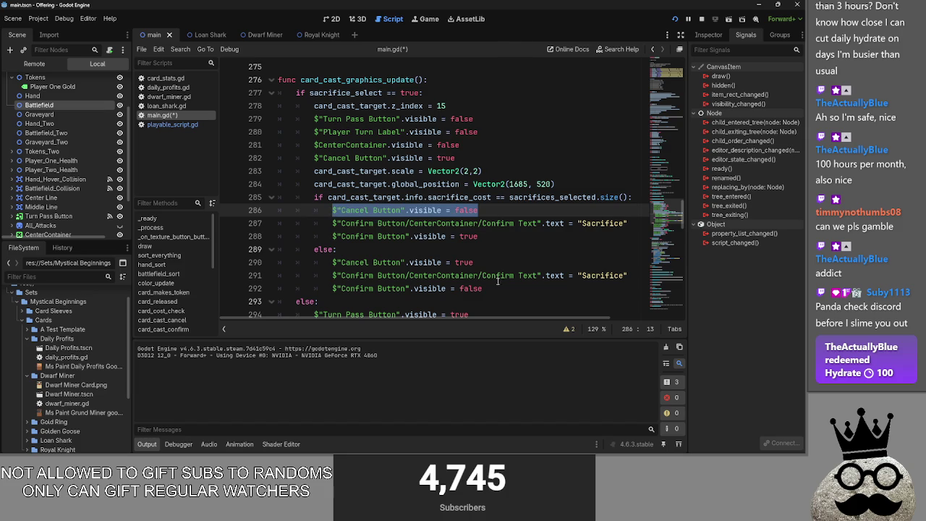
left_click_drag(483, 288, 332, 288)
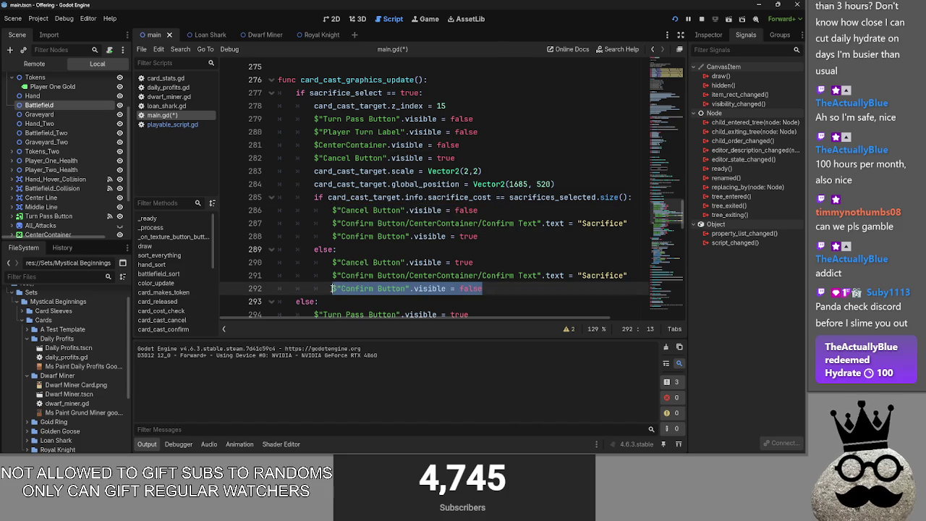
left_click(271, 80)
left_click(333, 132)
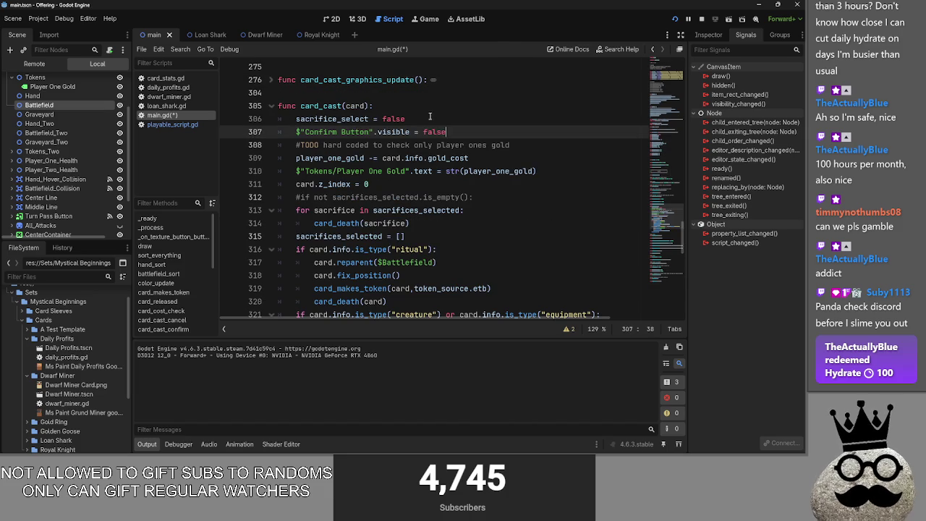
left_click(432, 119)
left_click(272, 80)
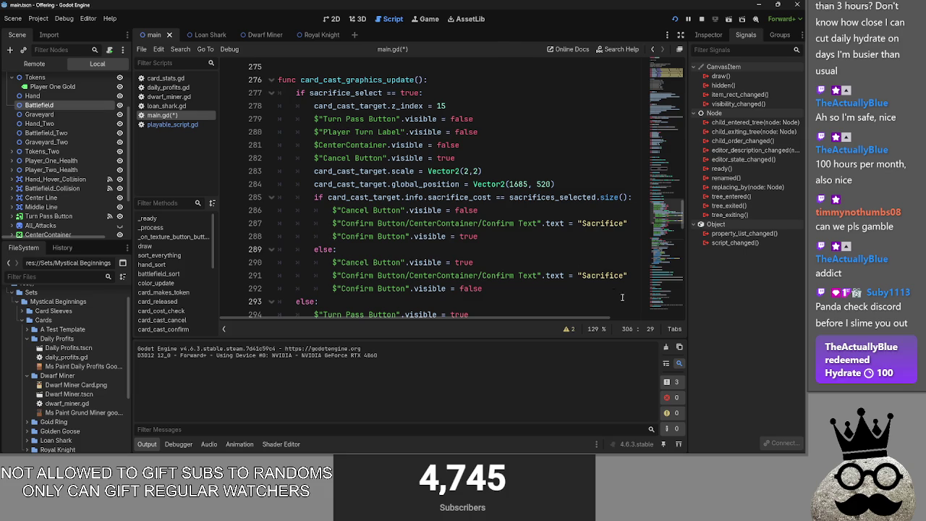
- Delete the duplicate Sacrifice label line in card_cast_graphics_update and fold it away
left_click_drag(640, 280, 261, 279)
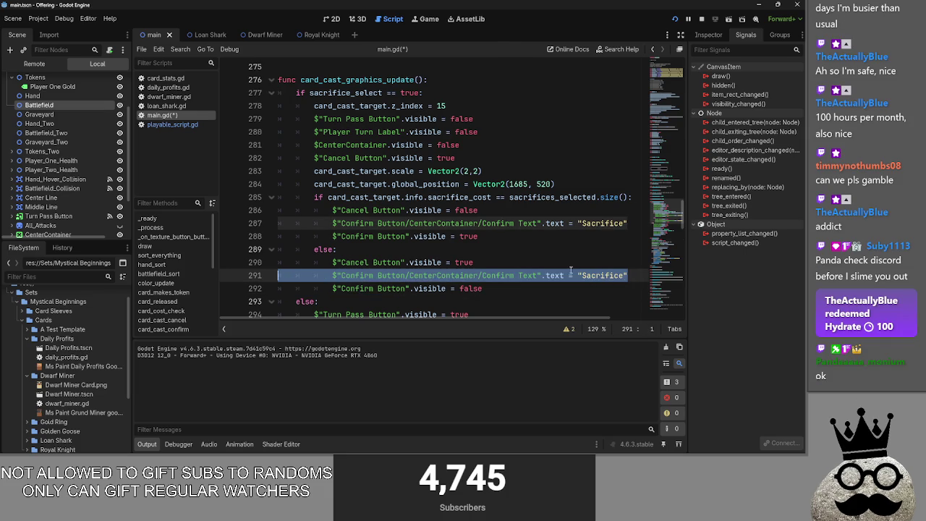
key("BackSpace")
key("BackSpace")
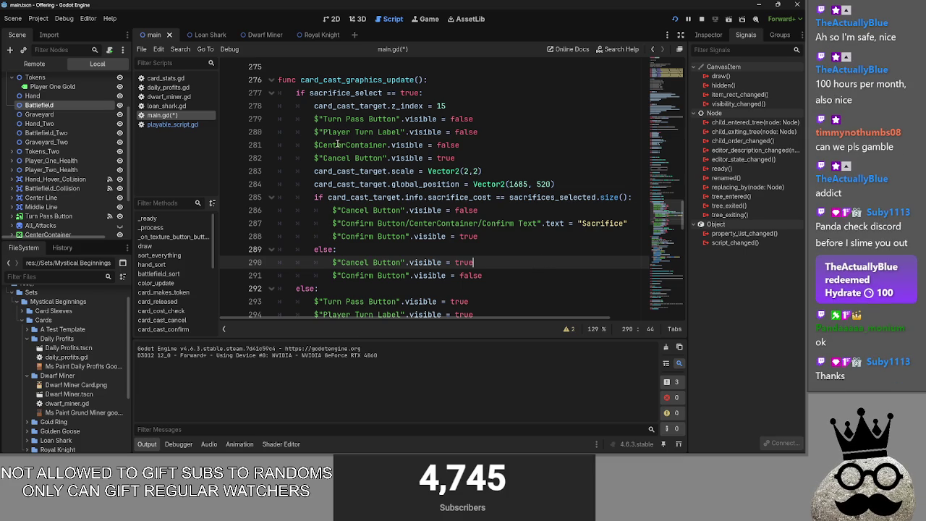
left_click(271, 80)
- Review the uses of sacrifice_select, sacrifices_selected and card.info.gold_cost in card_cast
double_click(364, 122)
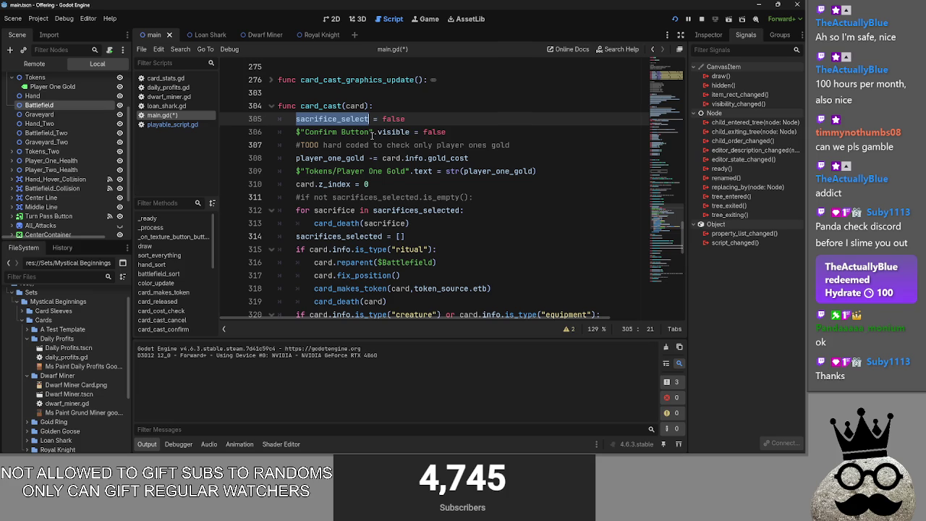
double_click(347, 237)
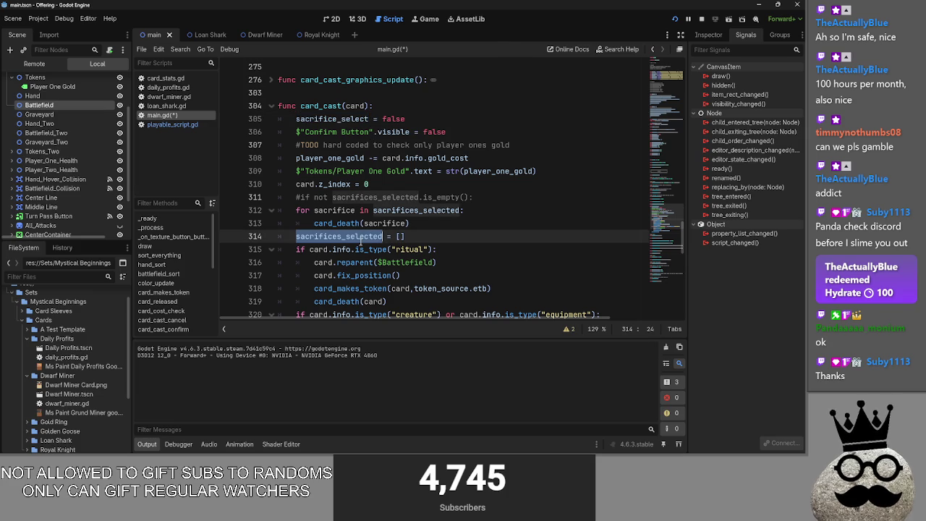
left_click(415, 236)
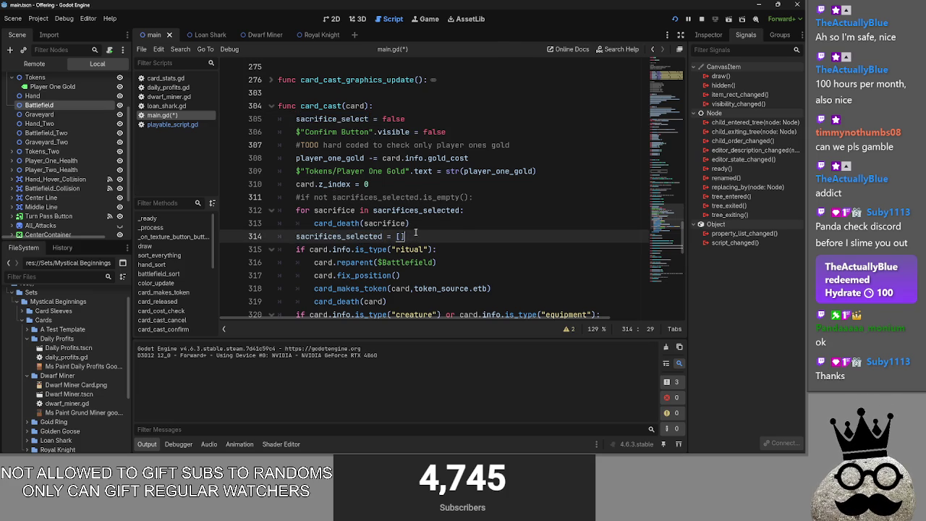
left_click(390, 182)
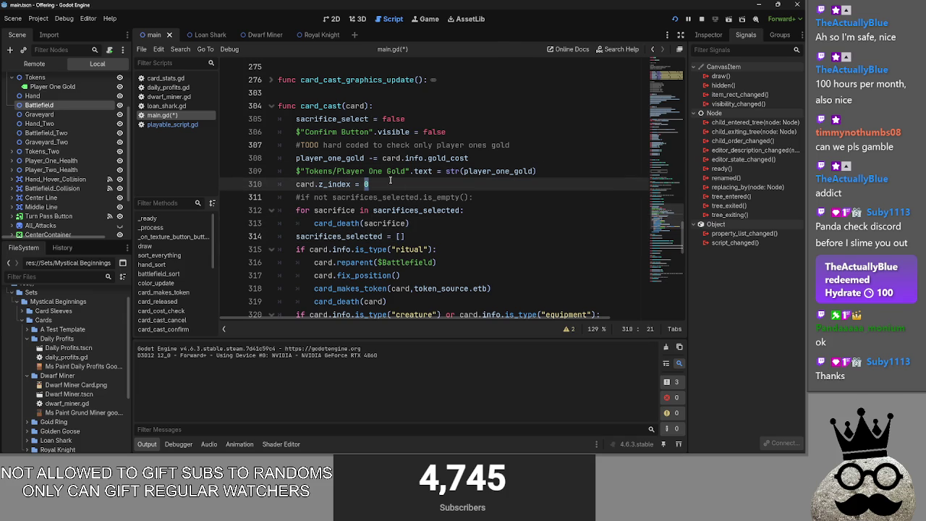
double_click(329, 158)
double_click(414, 158)
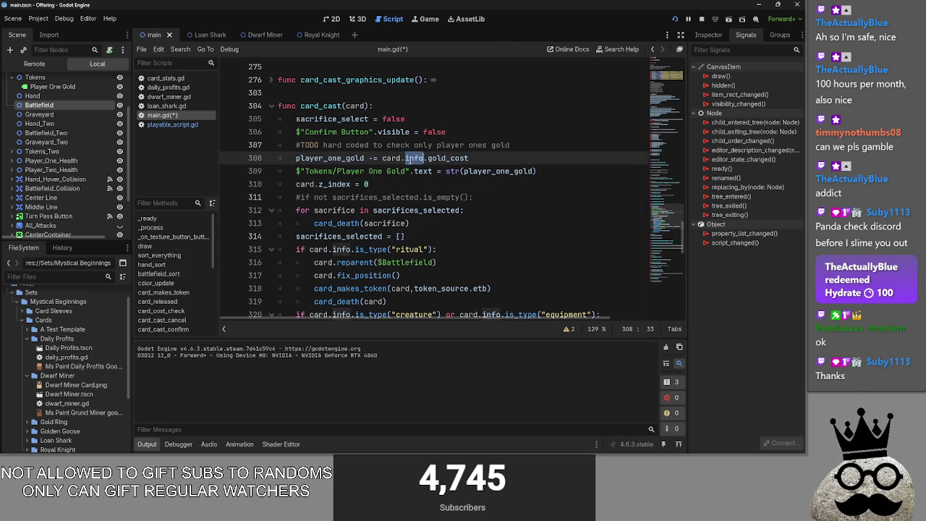
double_click(392, 158)
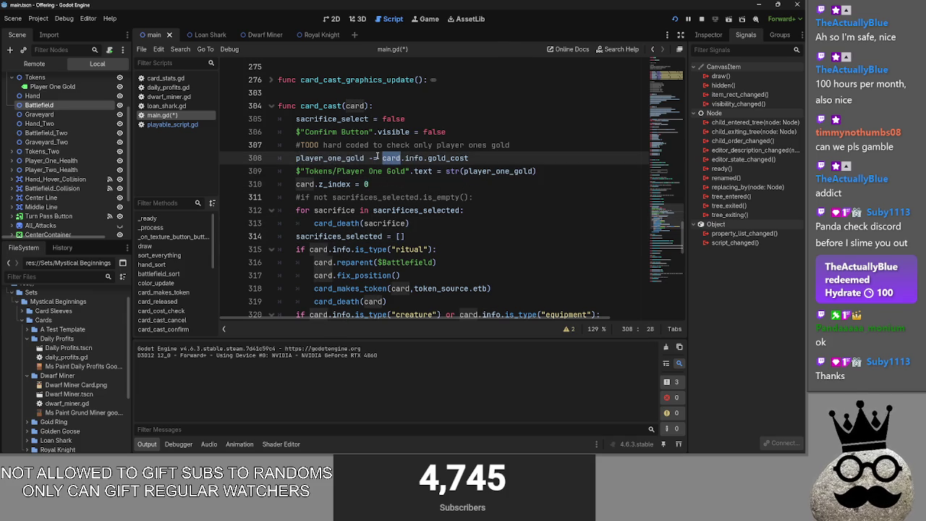
- Add a new line below the Confirm Button hide line in card_cast
left_click(459, 132)
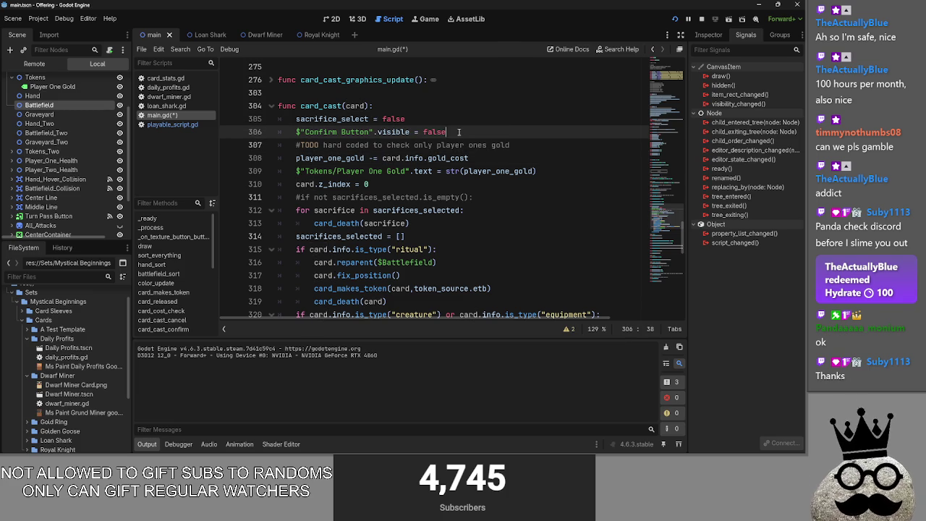
key("Return")
scroll(357, 181, "up", 3)
scroll(358, 182, "up", 2)
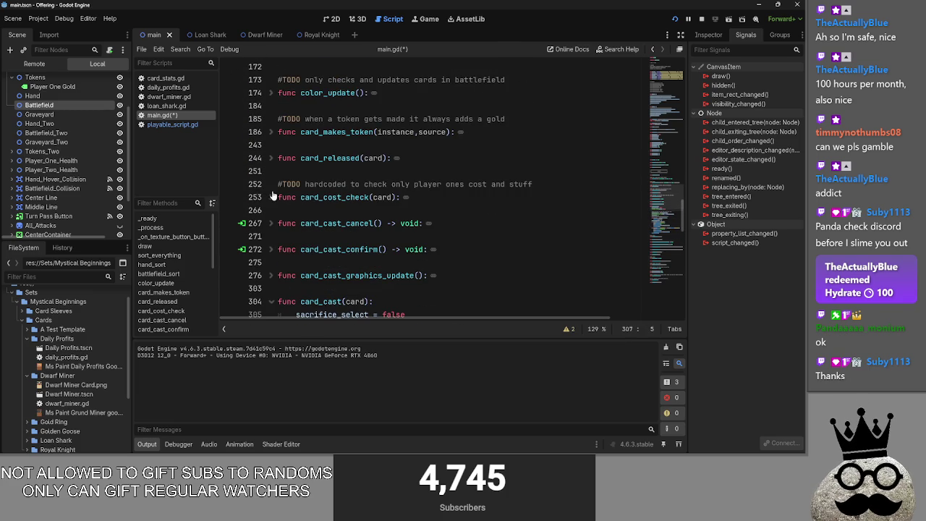
scroll(280, 202, "down", 3)
scroll(279, 201, "down", 4)
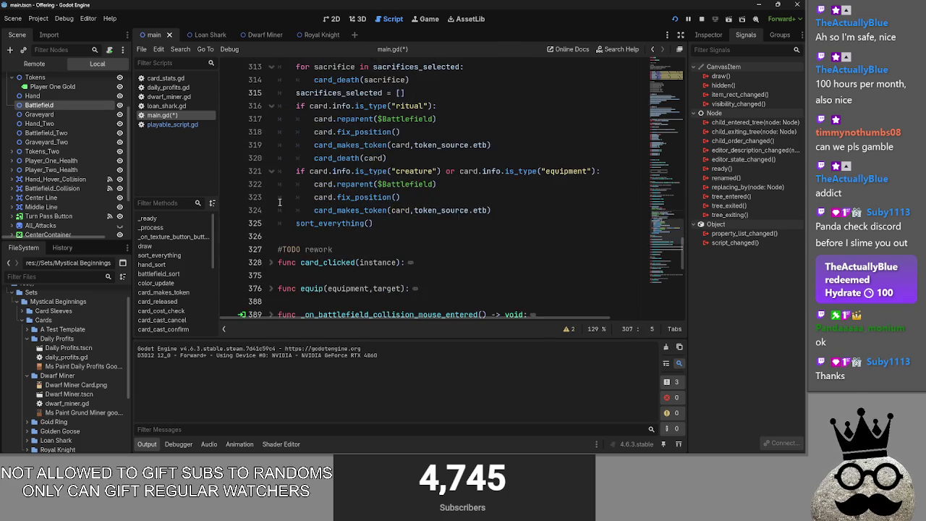
scroll(279, 202, "up", 7)
scroll(279, 202, "down", 1)
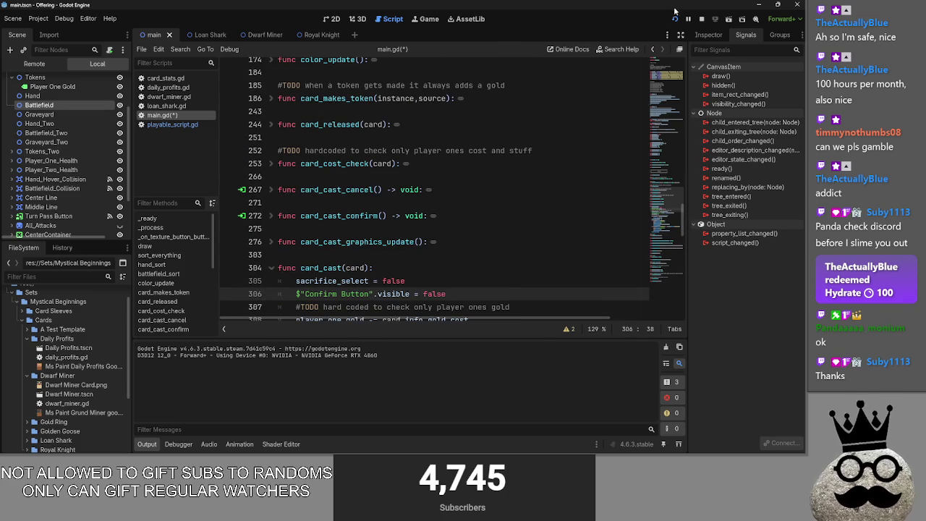
- Save main.gd, relaunch the game, and play two ring cards and a Makes card onto the battlefield
left_click(675, 17)
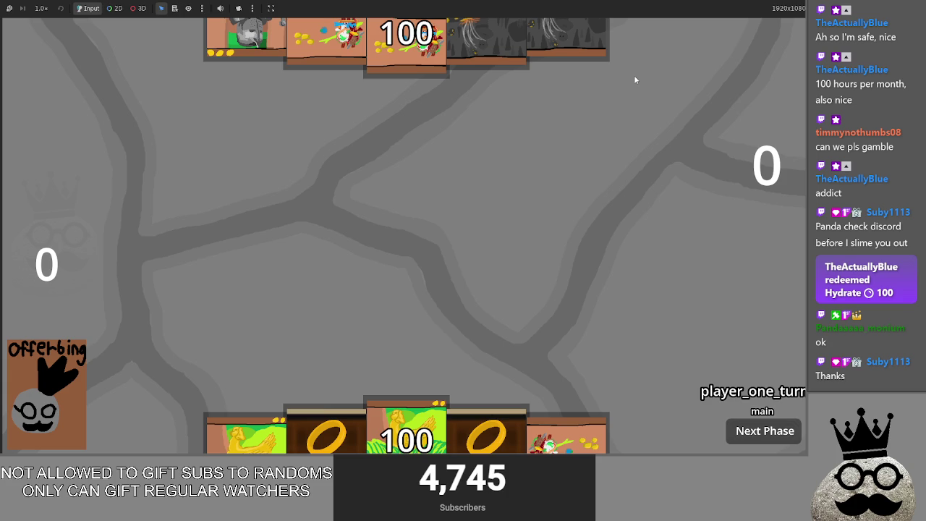
mouse_move(318, 427)
left_mouse_down()
mouse_move(341, 320)
mouse_move(405, 308)
left_mouse_up()
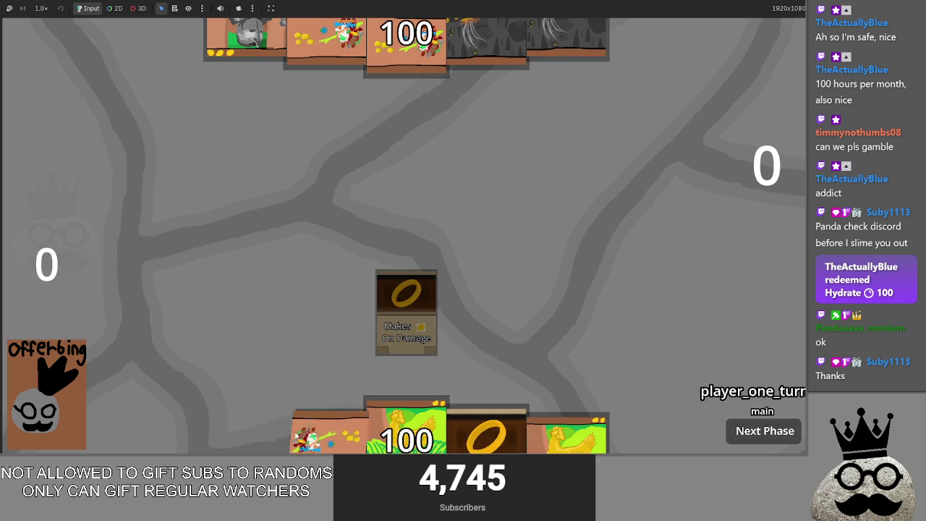
mouse_move(477, 431)
left_mouse_down()
mouse_move(423, 264)
mouse_move(471, 308)
left_mouse_up()
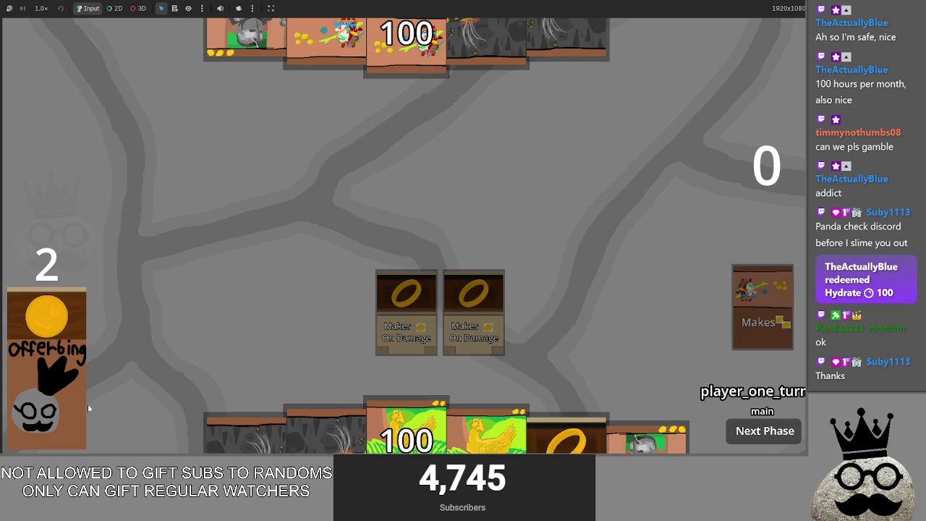
mouse_move(326, 433)
left_mouse_down()
mouse_move(337, 264)
mouse_move(338, 286)
left_mouse_up()
mouse_move(322, 433)
left_mouse_down()
mouse_move(337, 246)
mouse_move(340, 304)
left_mouse_up()
- Fill the battlefield with more ring and Makes cards, gaining extra gold along the way
left_click_drag(591, 437, 554, 268)
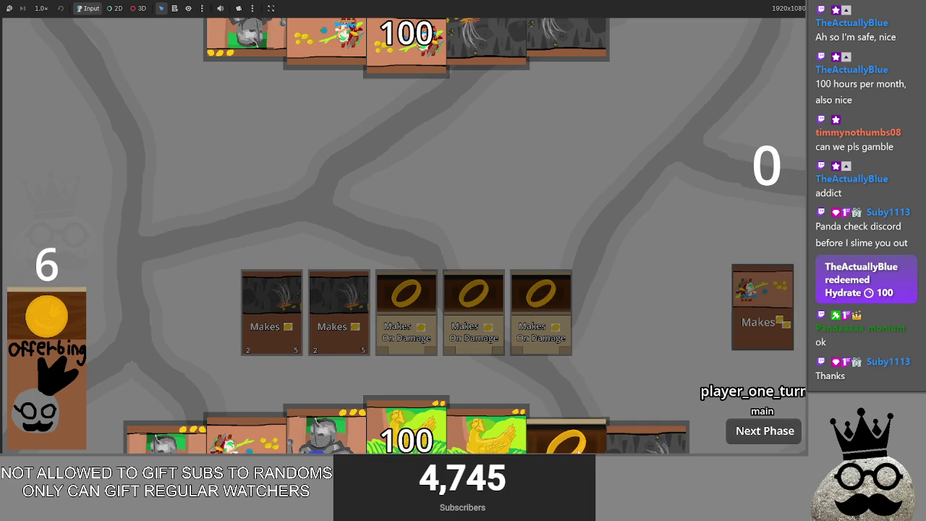
left_click_drag(248, 434, 282, 318)
mouse_move(568, 434)
left_mouse_down()
mouse_move(557, 348)
mouse_move(525, 261)
left_mouse_up()
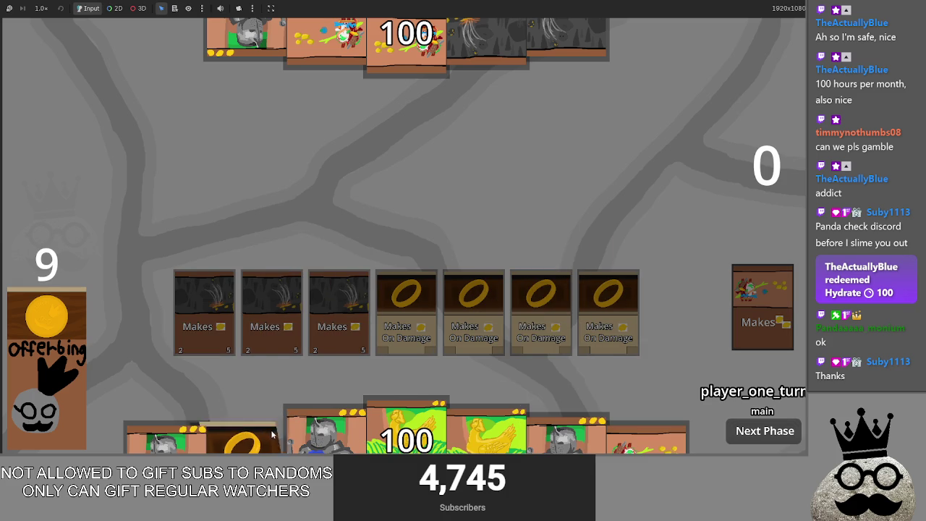
left_click_drag(246, 434, 507, 379)
left_click(45, 381)
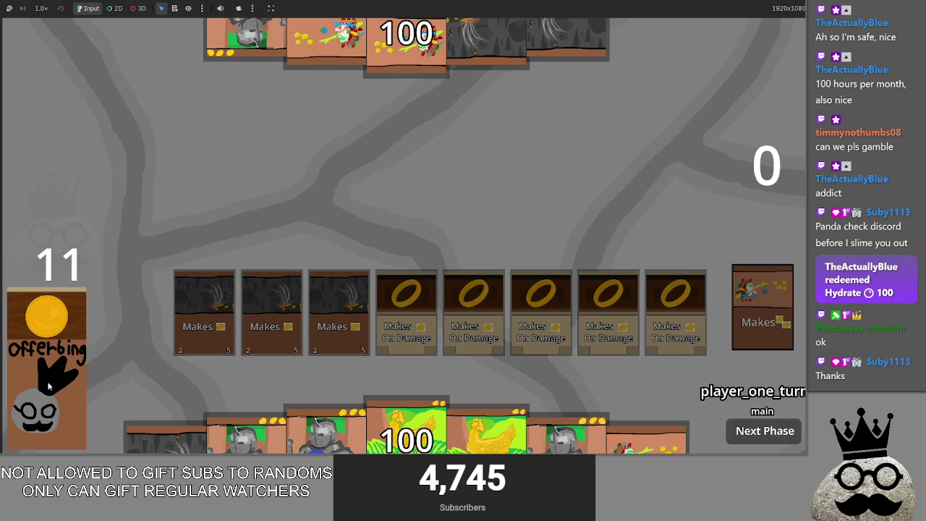
left_click_drag(655, 434, 623, 311)
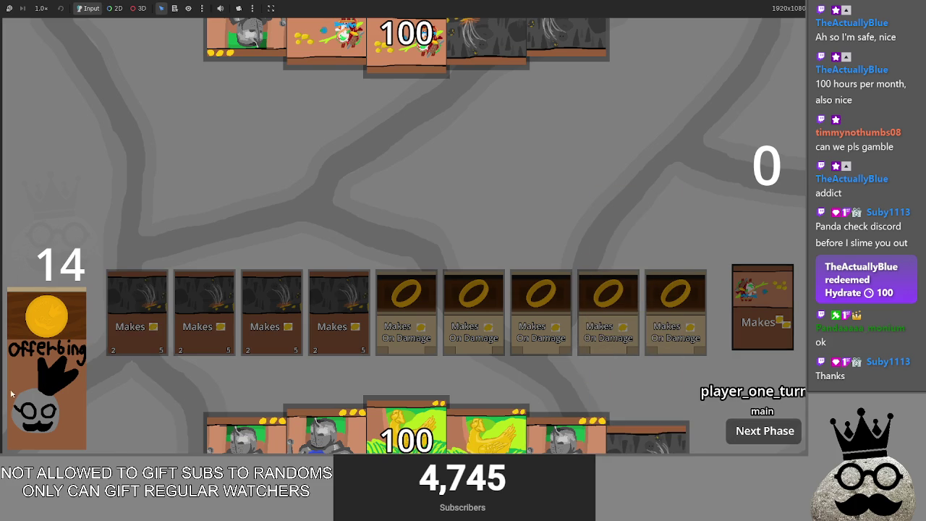
- Cast the shark by sacrificing a Makes card, then play the Brace 1 card
left_click_drag(651, 430, 627, 187)
left_click(355, 303)
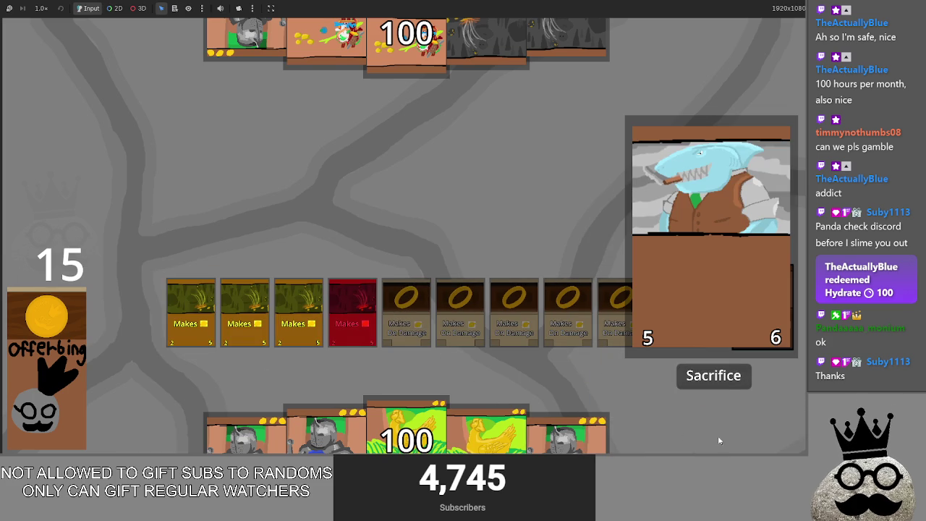
left_click(726, 382)
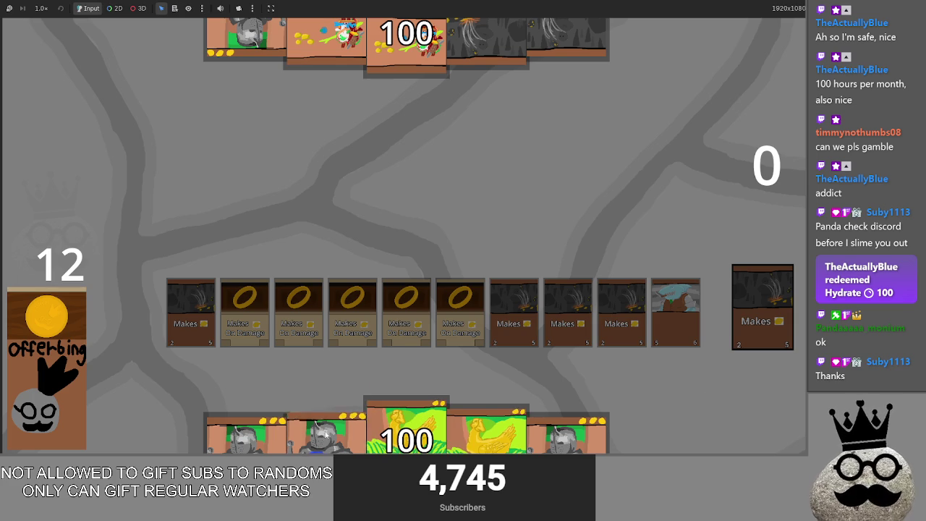
left_click_drag(246, 434, 425, 364)
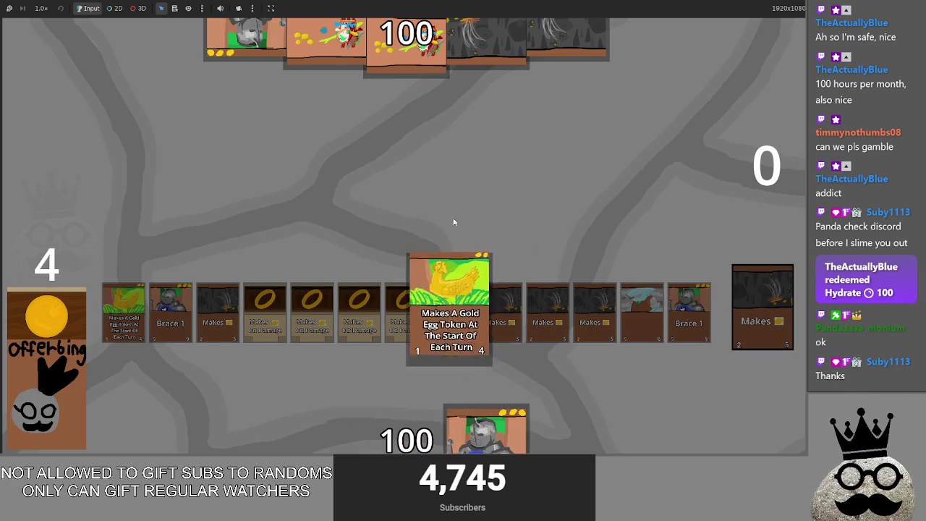
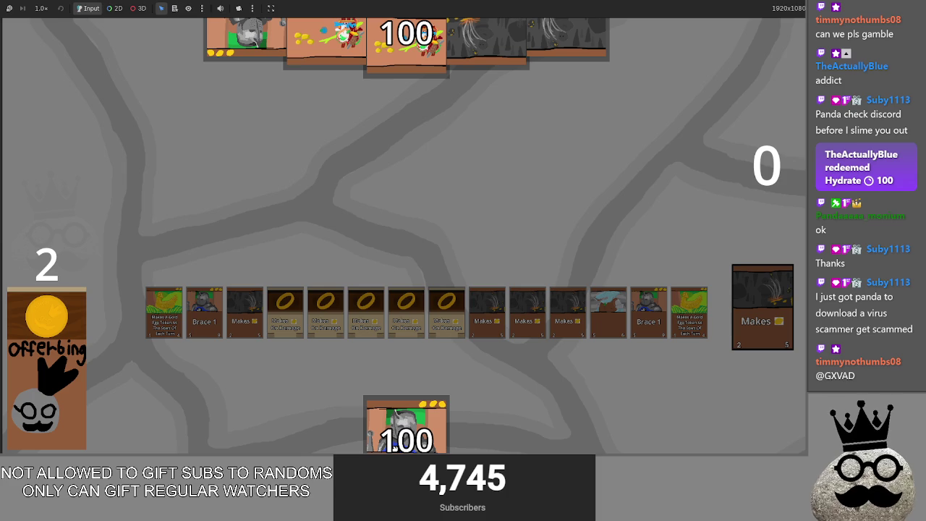
- Relaunch the game, cast the middle Makes card from the hand, then stop the run
key("alt+Tab")
key("alt+Tab")
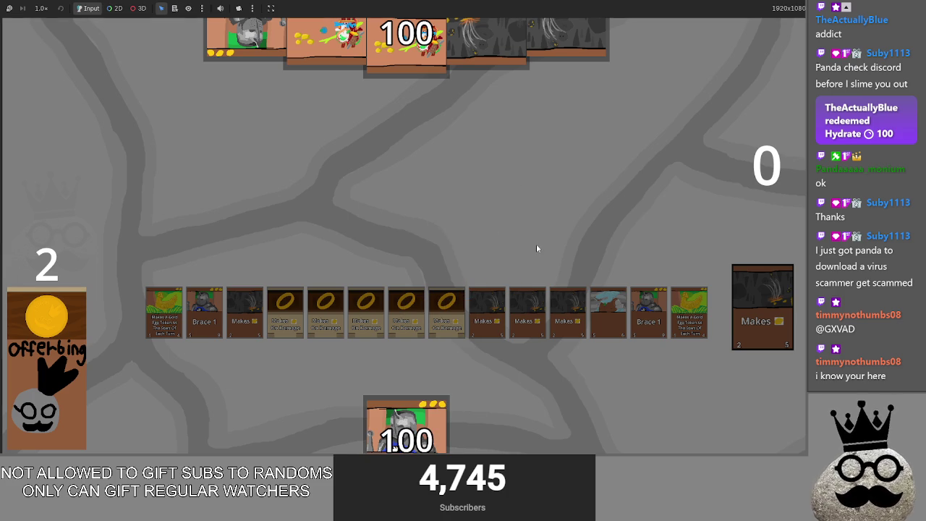
key("F8")
left_click(672, 20)
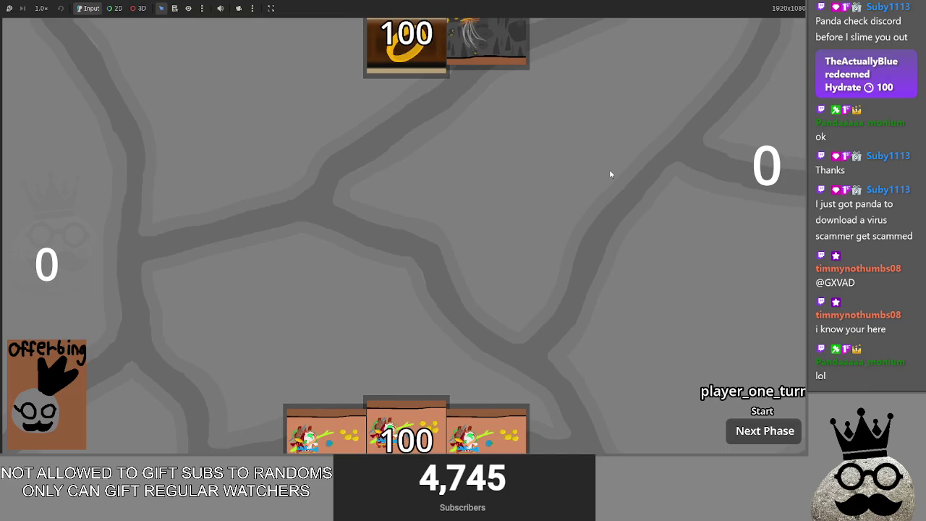
left_click(431, 383)
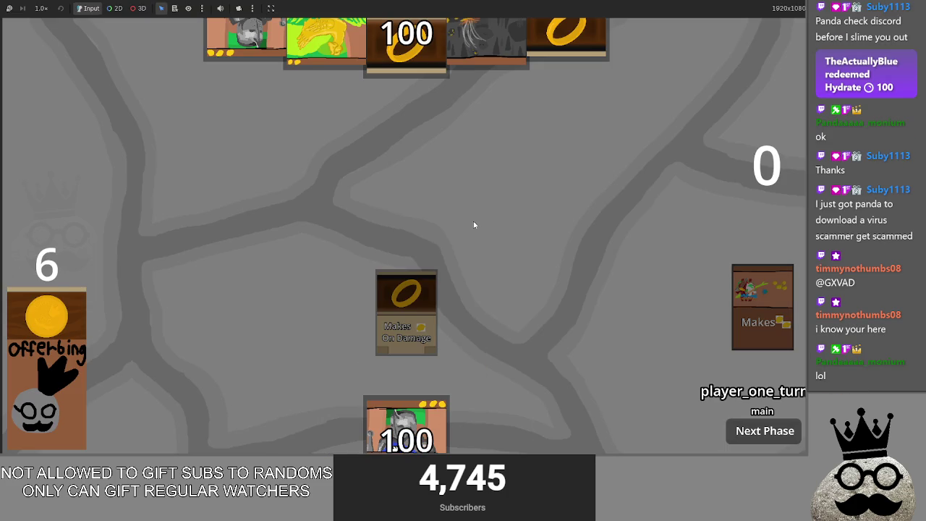
key("F8")
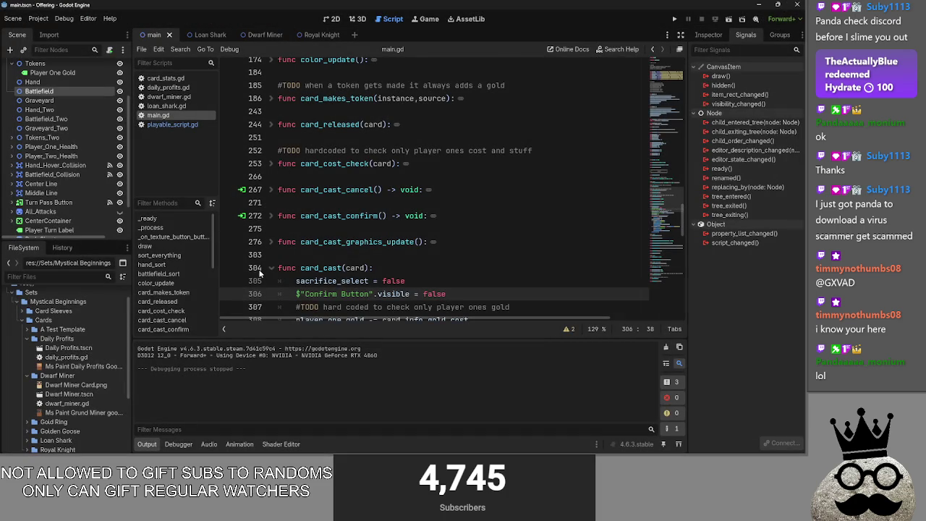
left_click(270, 267)
scroll(281, 165, "up", 4)
left_click(270, 177)
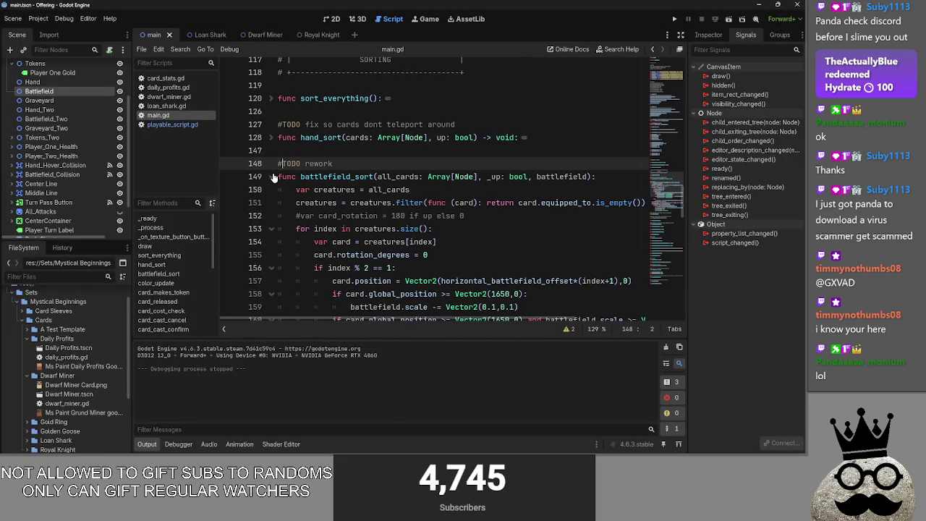
left_click(333, 163)
scroll(268, 150, "down", 1)
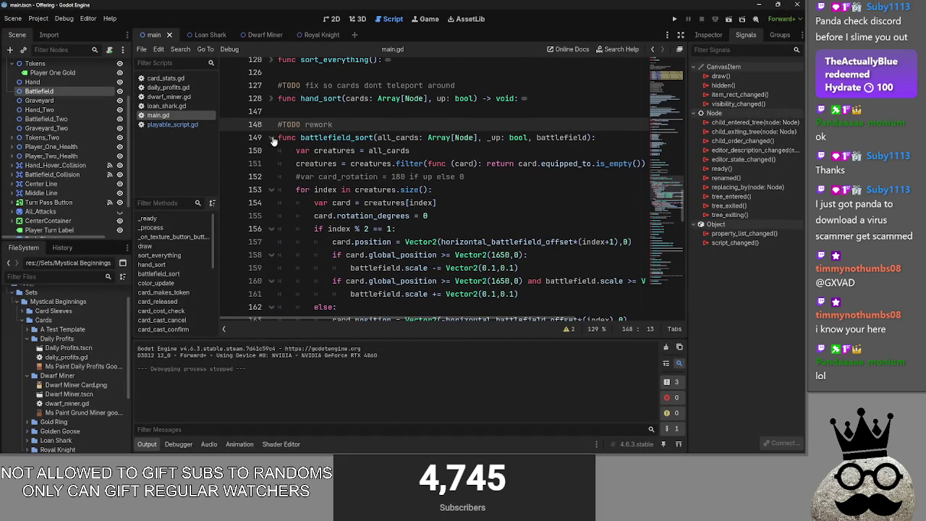
left_click(272, 137)
scroll(318, 158, "up", 3)
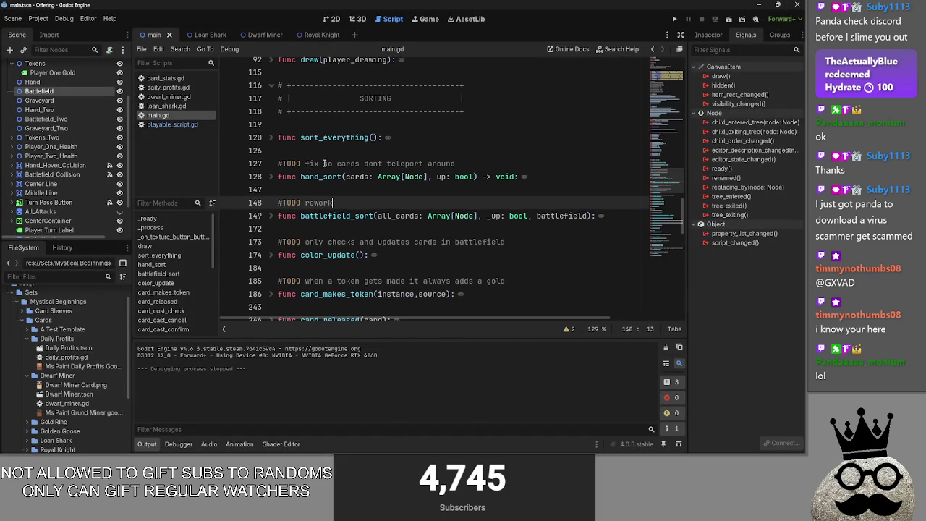
left_click(309, 153)
scroll(310, 153, "up", 3)
left_click(273, 125)
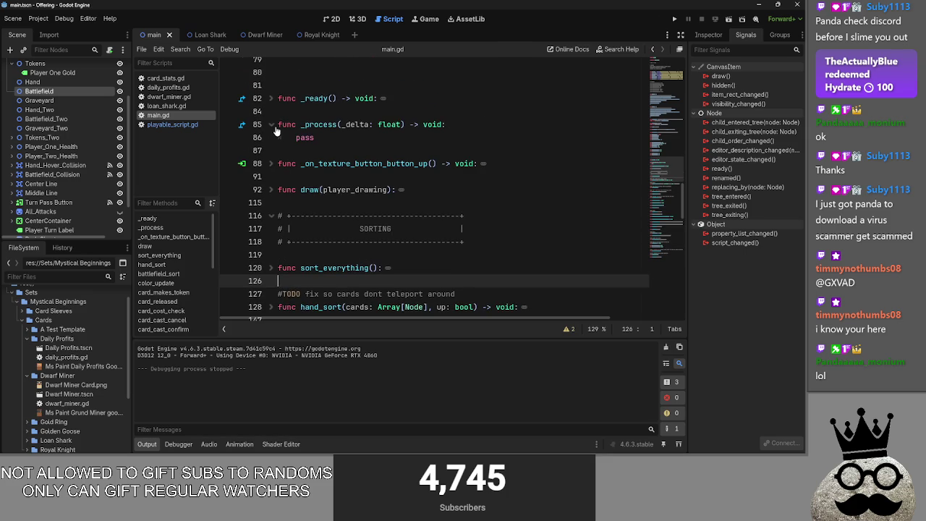
left_click(272, 125)
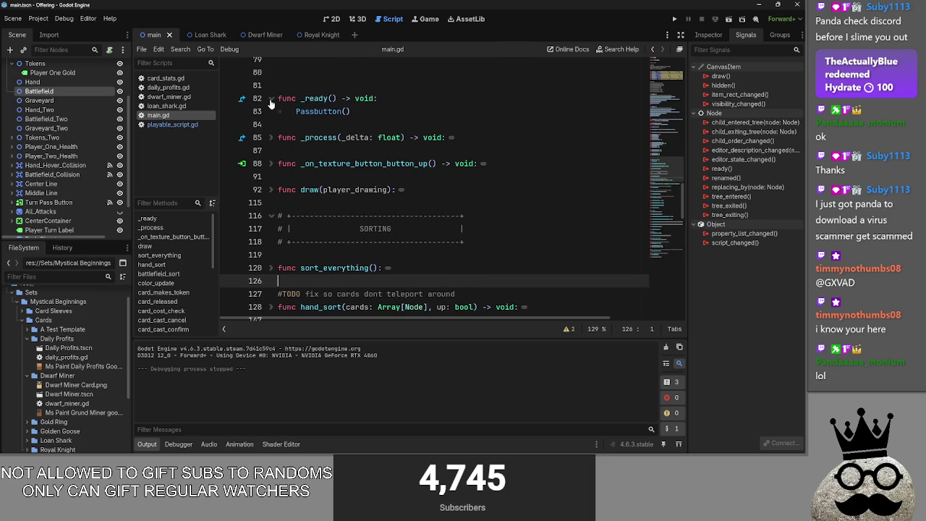
triple_click(309, 126)
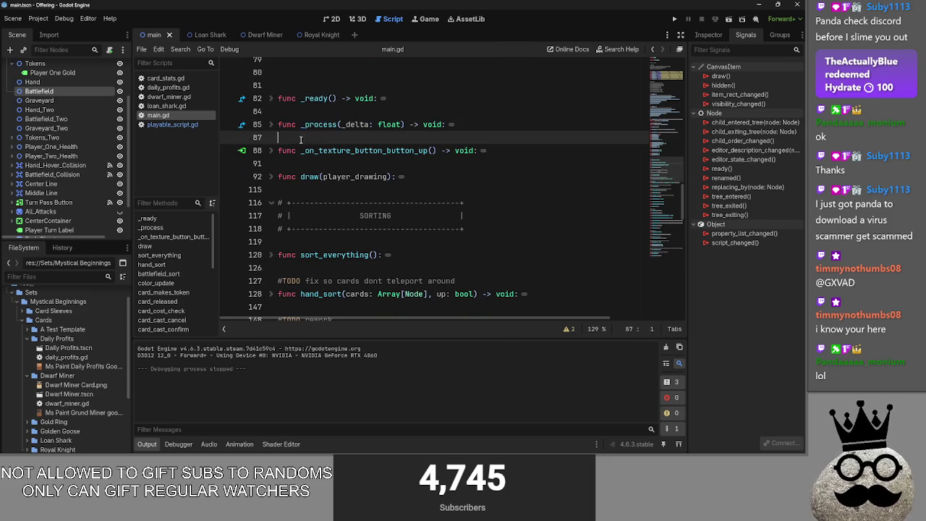
double_click(309, 126)
left_click(283, 138)
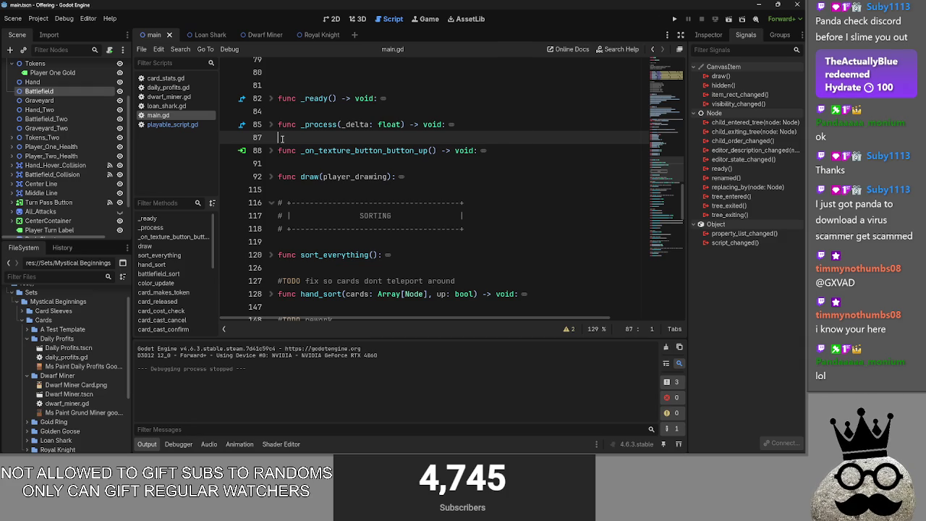
left_click(165, 125)
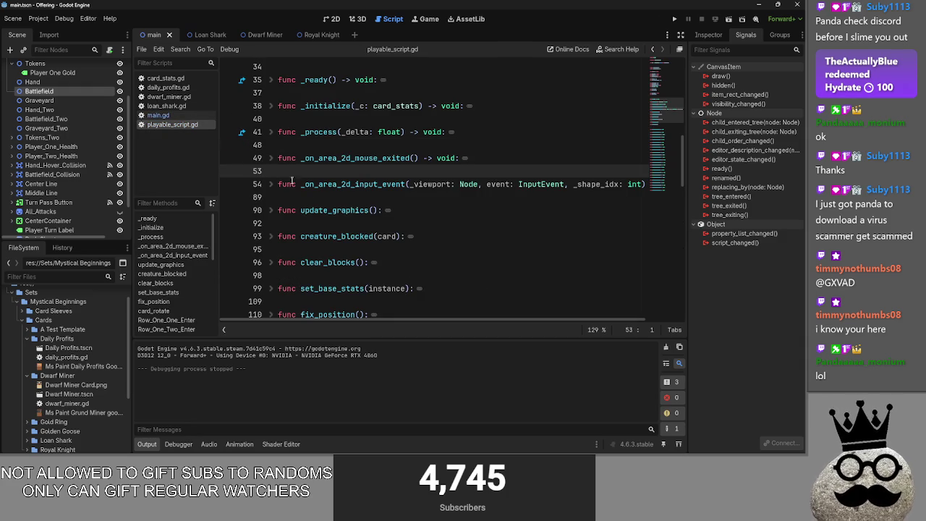
scroll(324, 198, "up", 1)
scroll(324, 198, "down", 1)
left_click(273, 133)
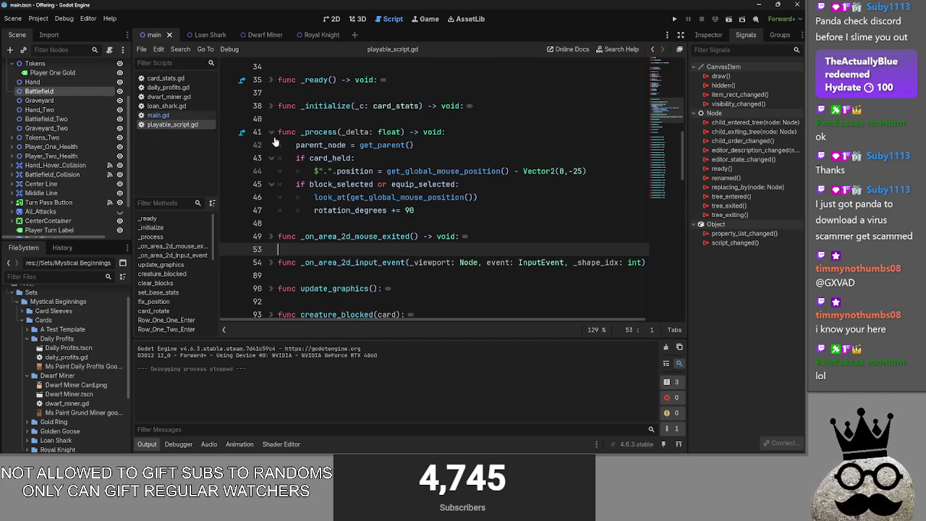
left_click(316, 158)
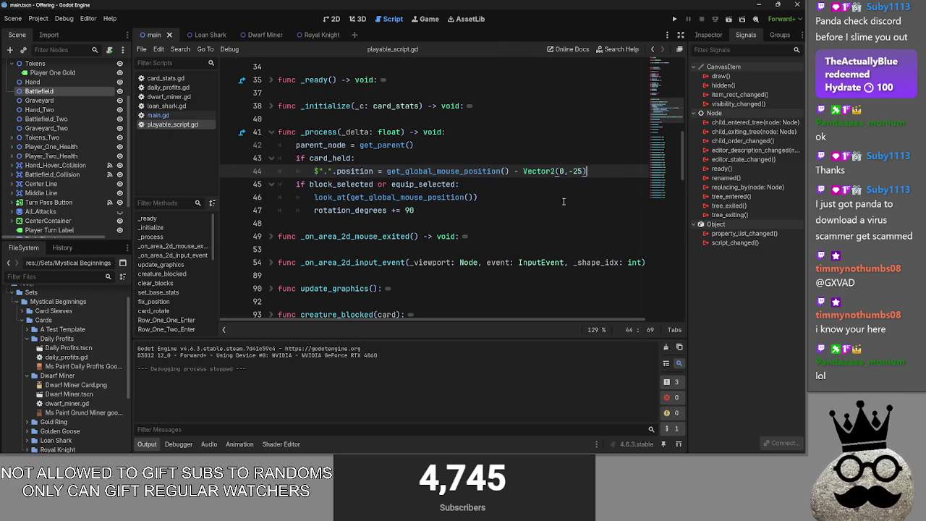
left_click_drag(414, 209, 354, 184)
mouse_move(293, 160)
left_mouse_down()
mouse_move(282, 157)
mouse_move(292, 162)
left_mouse_up()
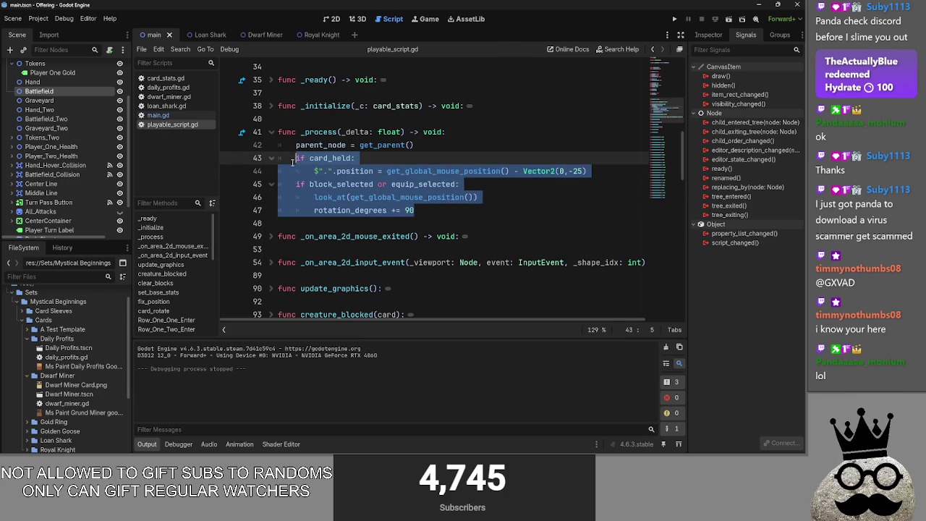
left_click(386, 160)
mouse_move(427, 208)
left_mouse_down()
mouse_move(313, 197)
mouse_move(295, 158)
left_mouse_up()
left_click(396, 159)
left_click(273, 133)
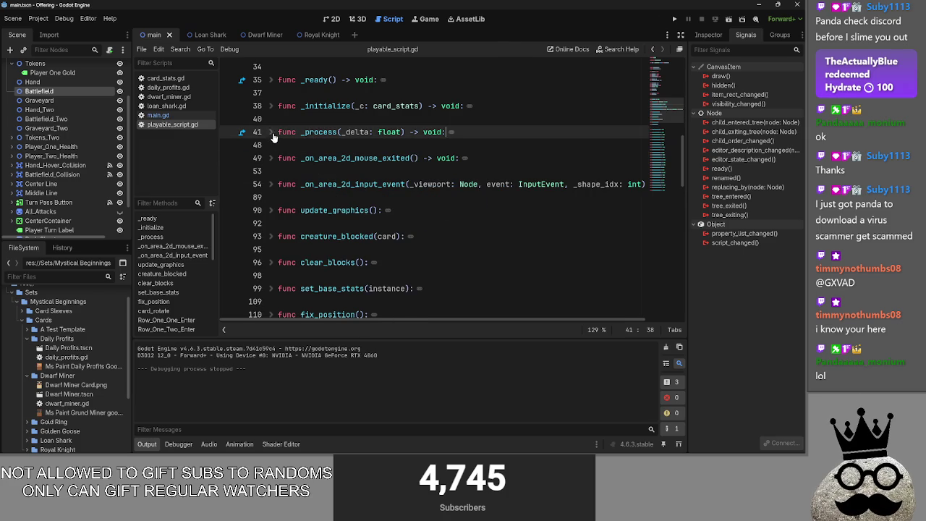
left_click(273, 133)
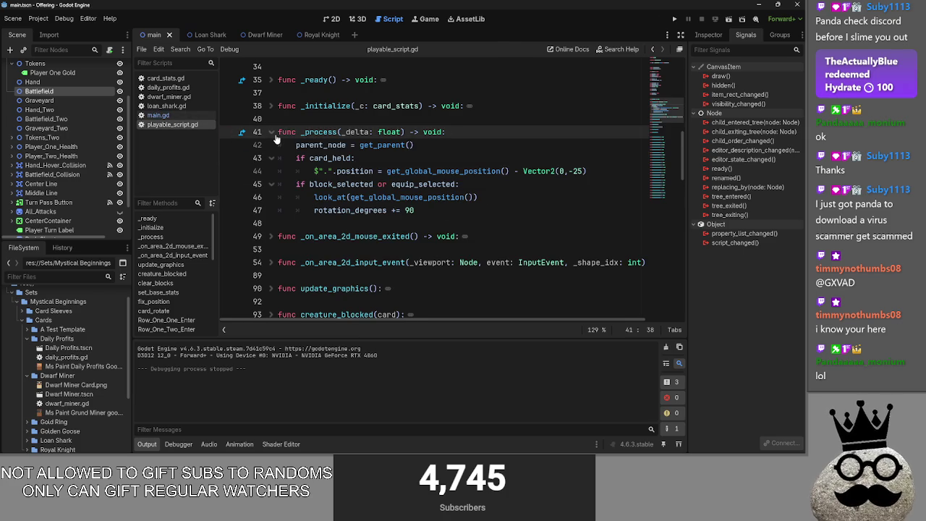
left_click(273, 133)
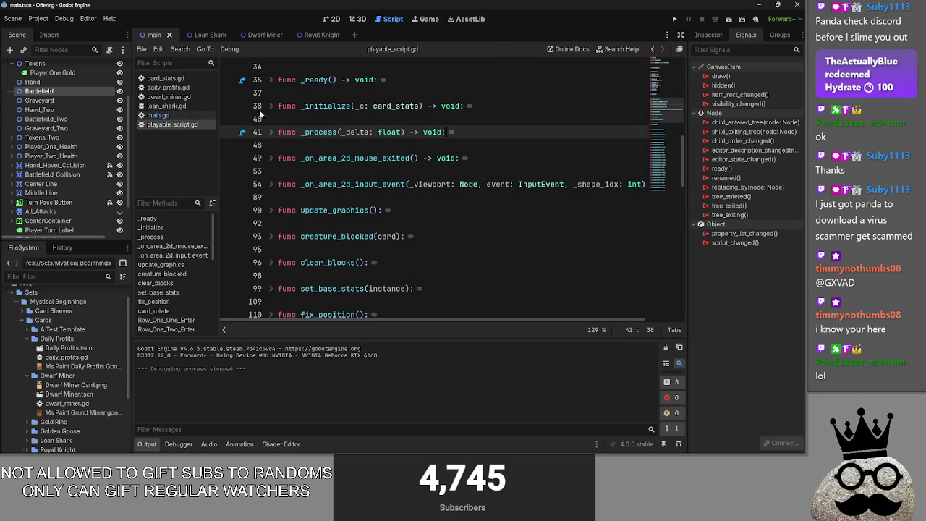
left_click(157, 115)
- Expand _process in main.gd and select its pass line
left_click(271, 131)
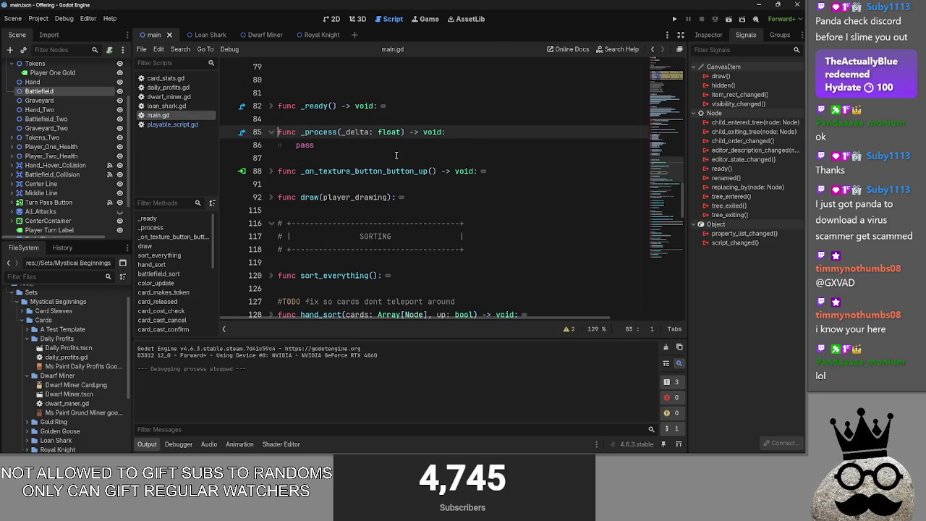
left_click(397, 148)
left_click_drag(327, 148, 290, 145)
left_click(331, 145)
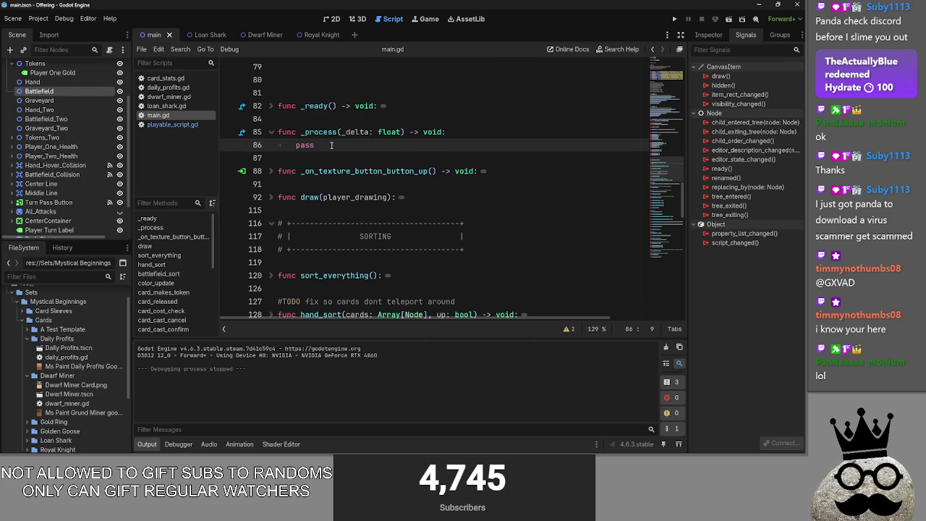
left_click_drag(327, 146, 277, 149)
left_click(310, 145)
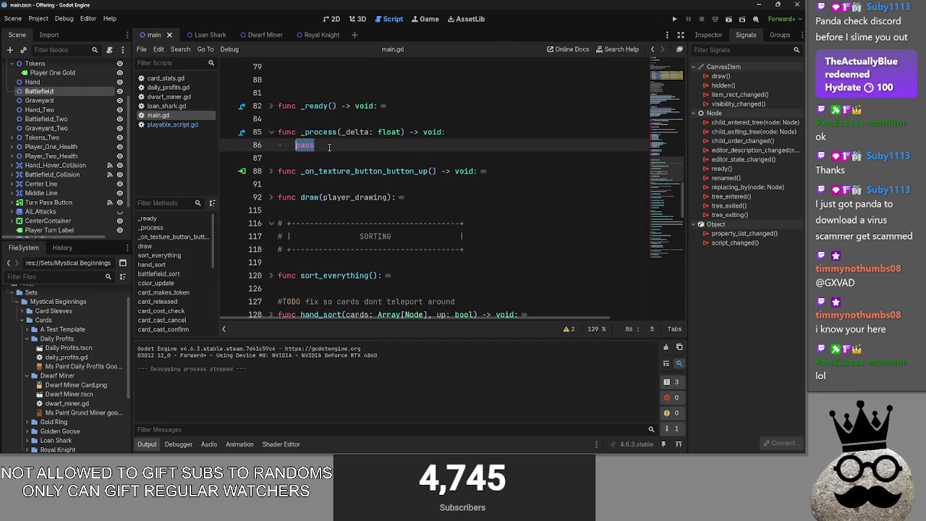
- Check the 2D scene, expand battlefield_sort in main.gd, and launch the project
left_click(331, 19)
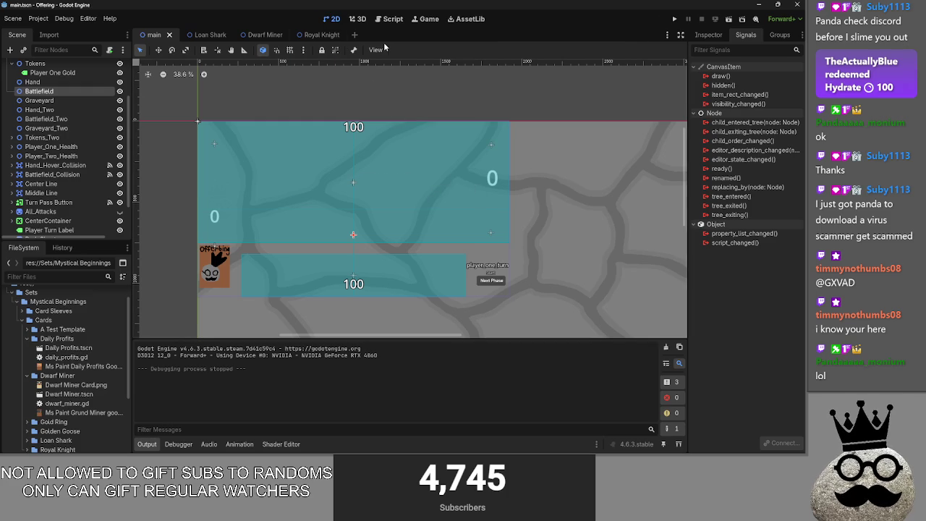
left_click(384, 18)
scroll(287, 239, "down", 5)
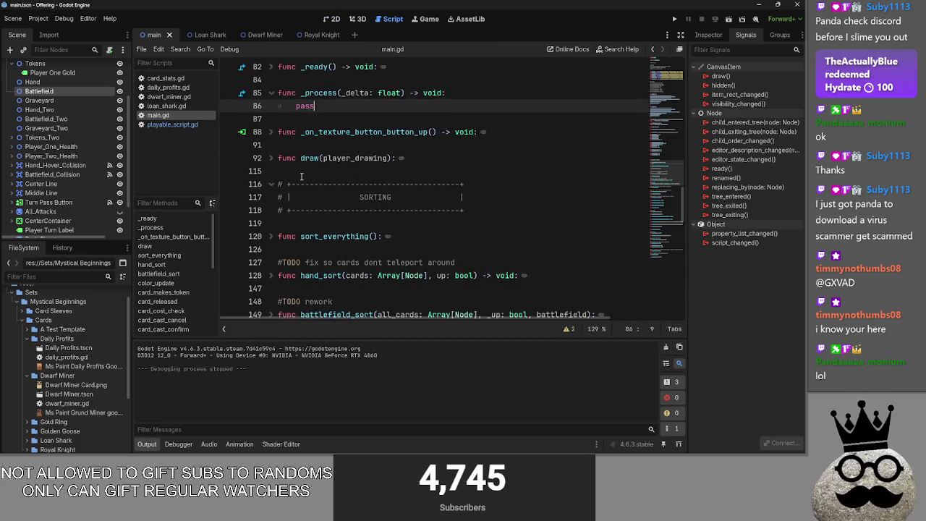
left_click(274, 236)
scroll(354, 192, "down", 3)
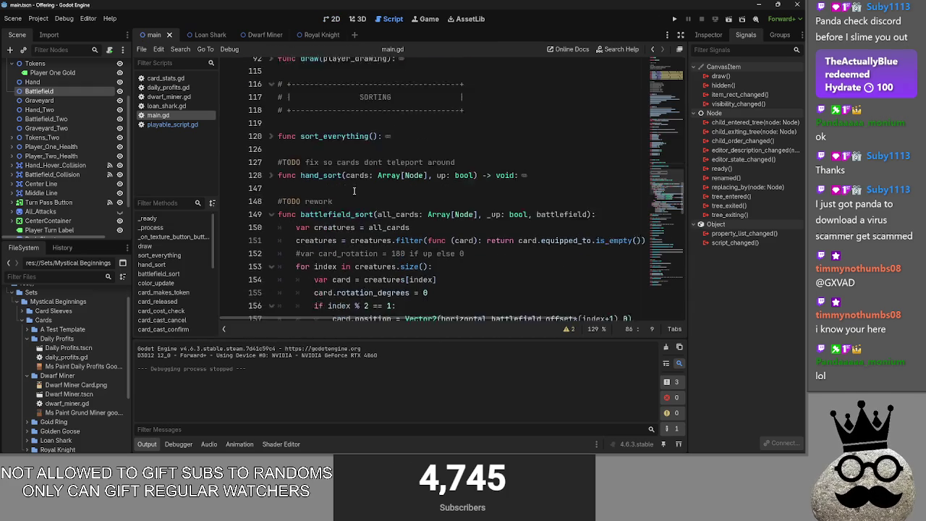
mouse_move(428, 318)
left_mouse_down()
mouse_move(543, 318)
mouse_move(423, 310)
left_mouse_up()
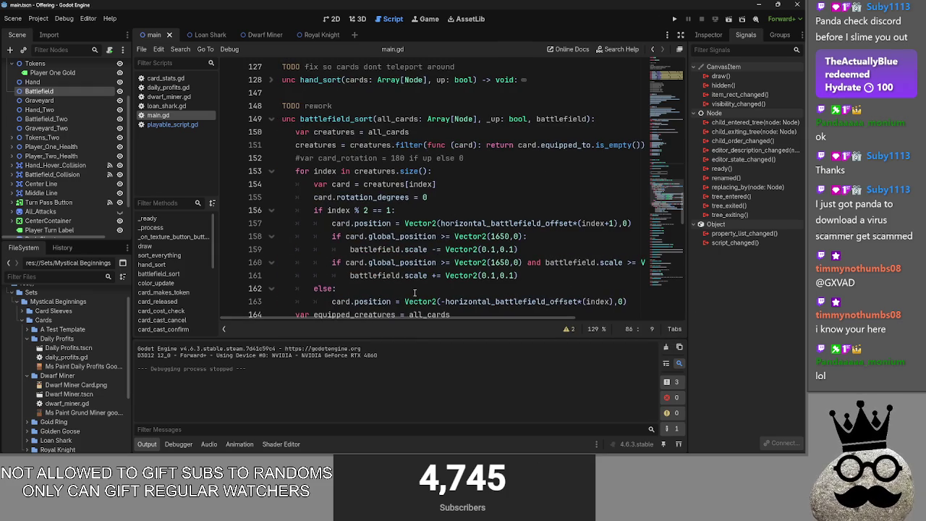
scroll(414, 292, "down", 1)
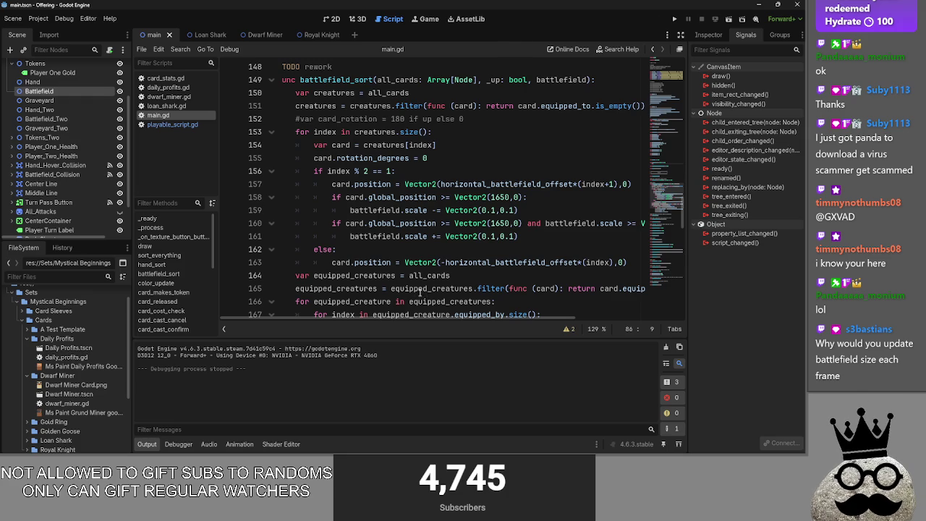
scroll(419, 293, "up", 2)
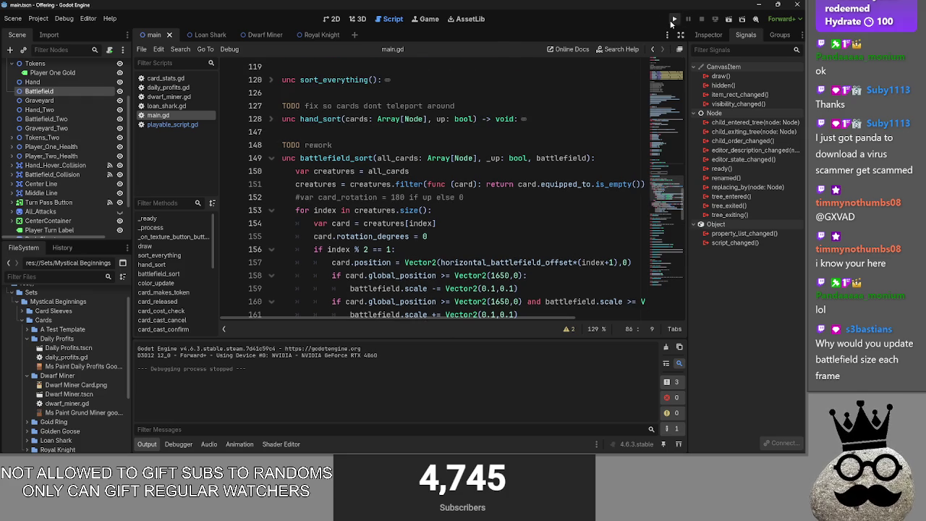
left_click(673, 20)
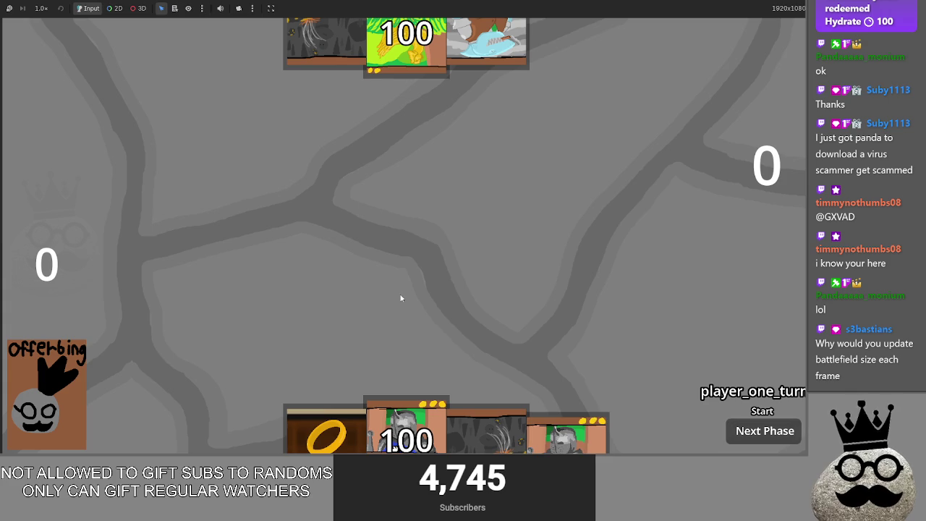
- Play the ring and Makes cards, sacrifice the Makes card for the shark, then stop the game
left_click(325, 433)
left_click(446, 432)
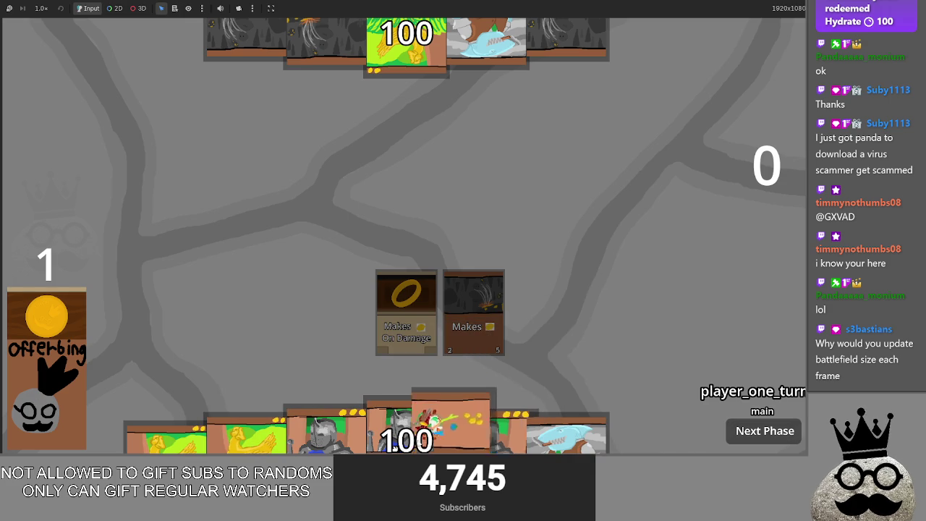
left_click(559, 450)
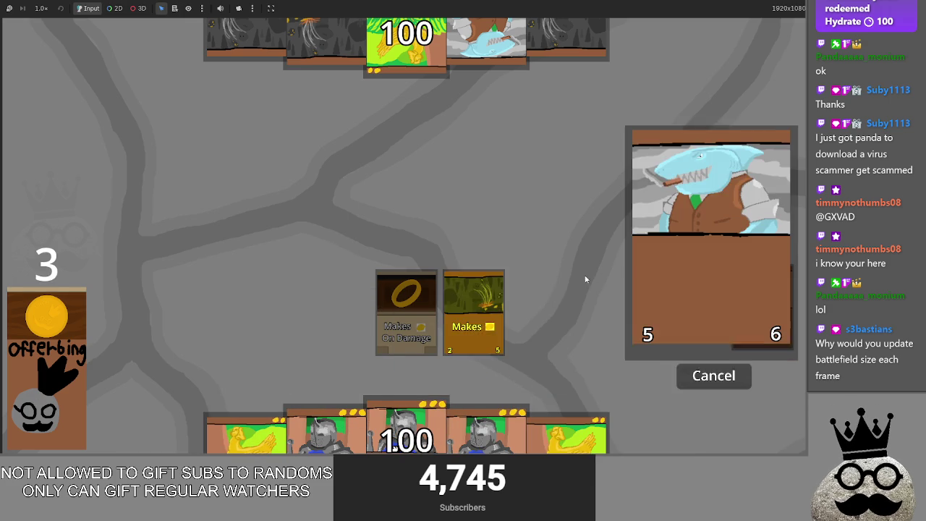
left_click(497, 314)
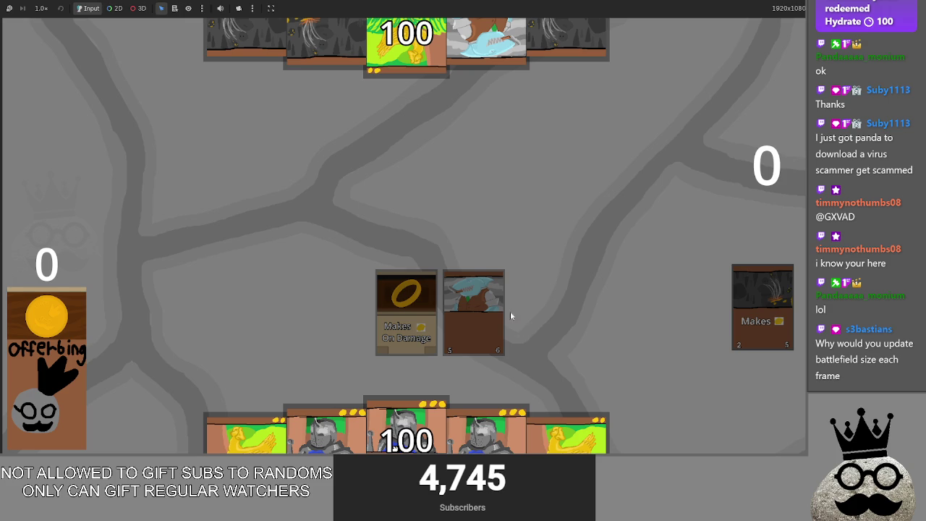
key("F8")
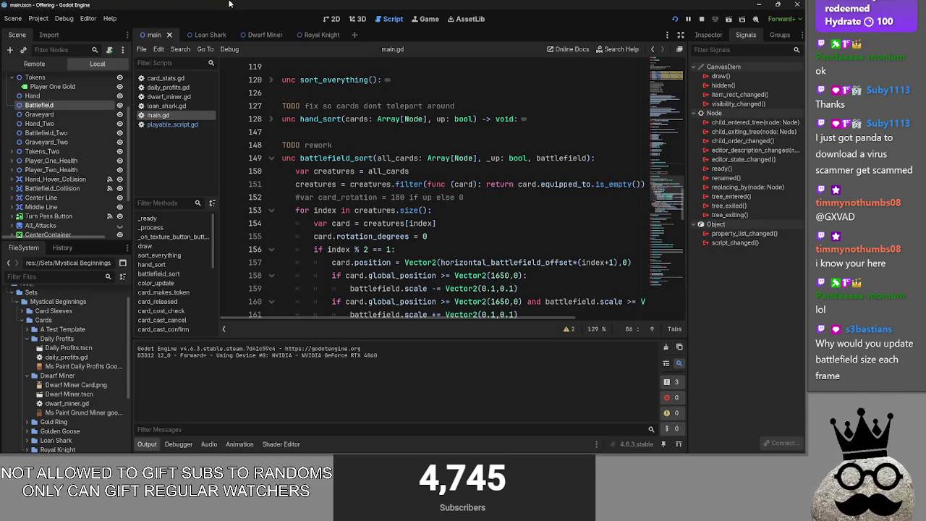
- Open loan_shark.gd, go to the shark's sacrifice cost on line 7, and relaunch the game
left_click(168, 96)
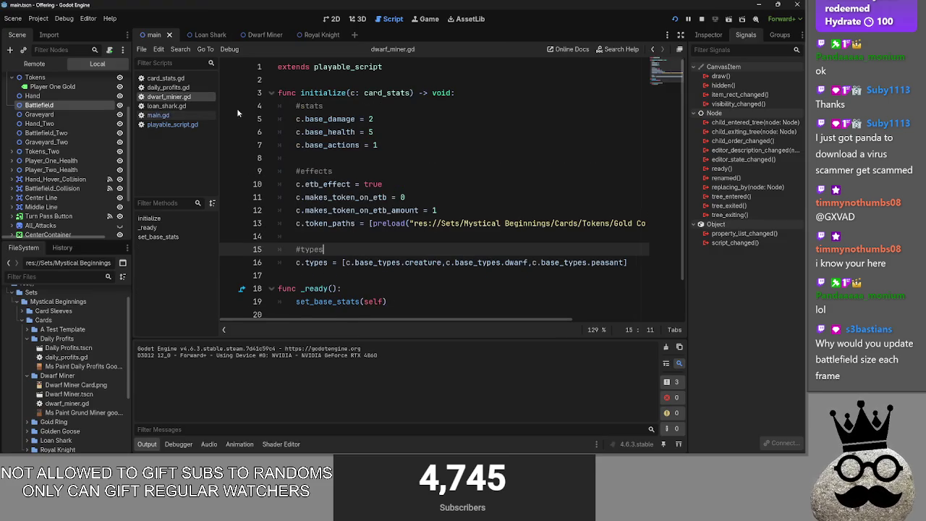
left_click(168, 87)
left_click(168, 106)
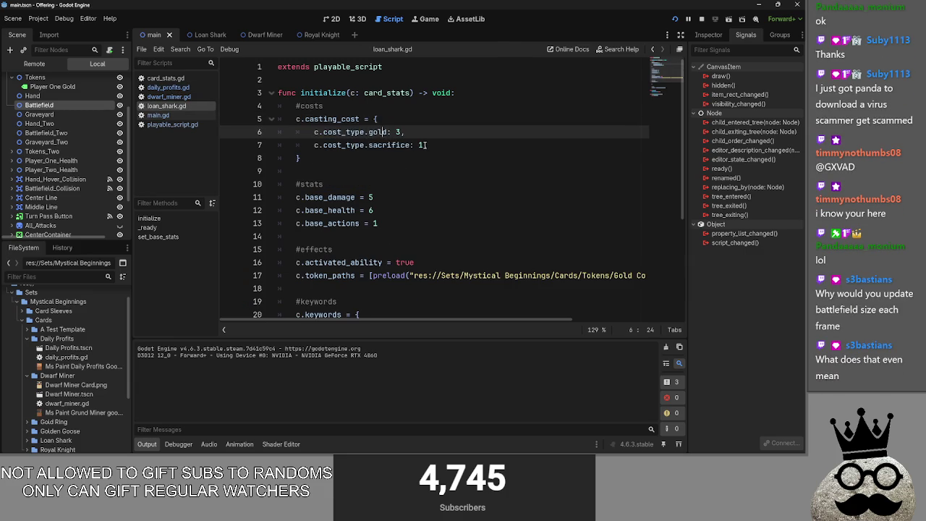
left_click(418, 145)
left_click(698, 19)
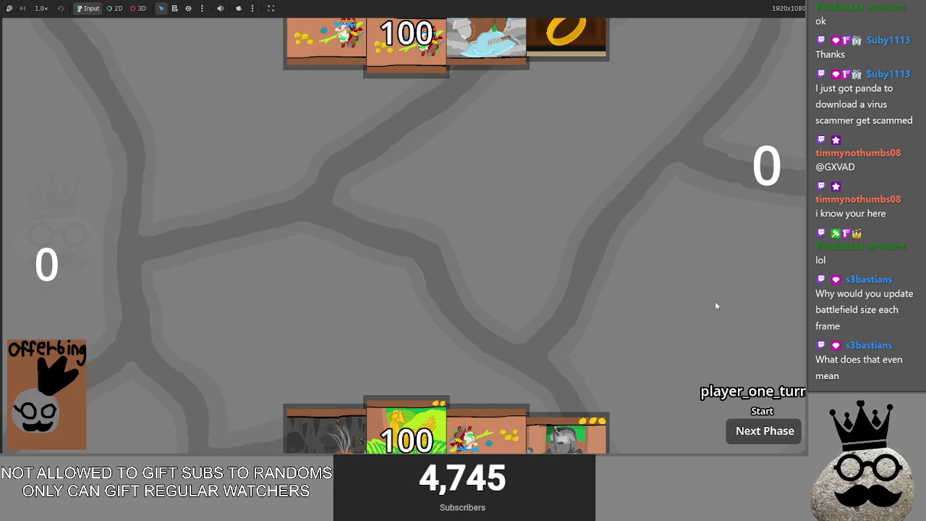
- Advance to the main phase and play cave Makes, ring and pink Makes cards onto the board
left_click(325, 431)
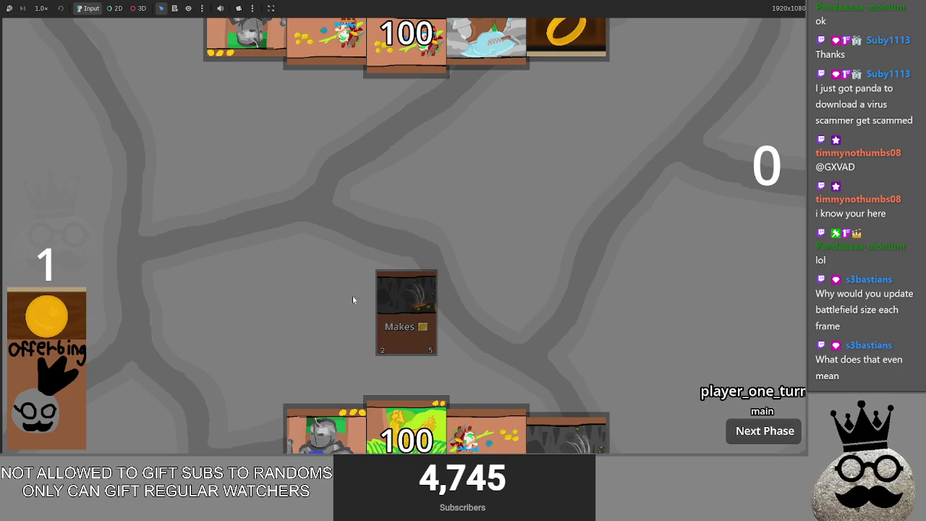
left_click(487, 432)
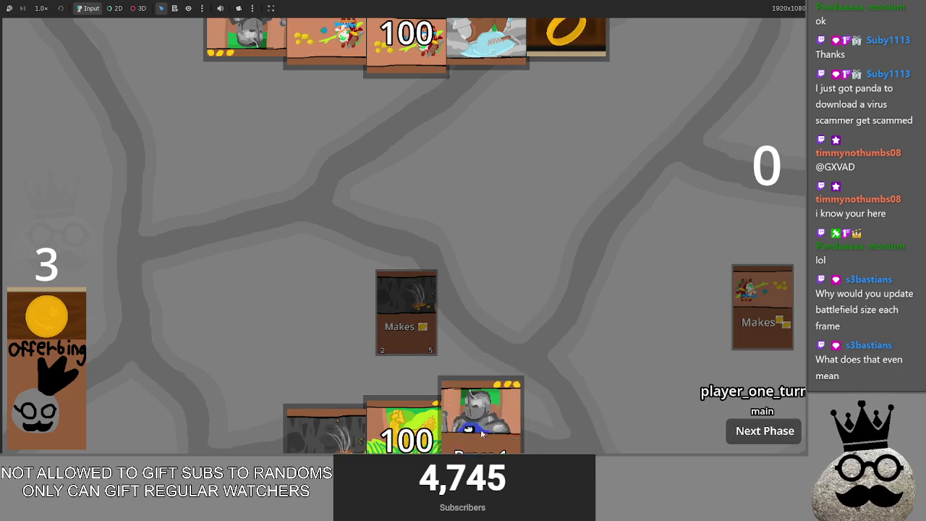
left_click_drag(326, 431, 331, 296)
left_click(325, 431)
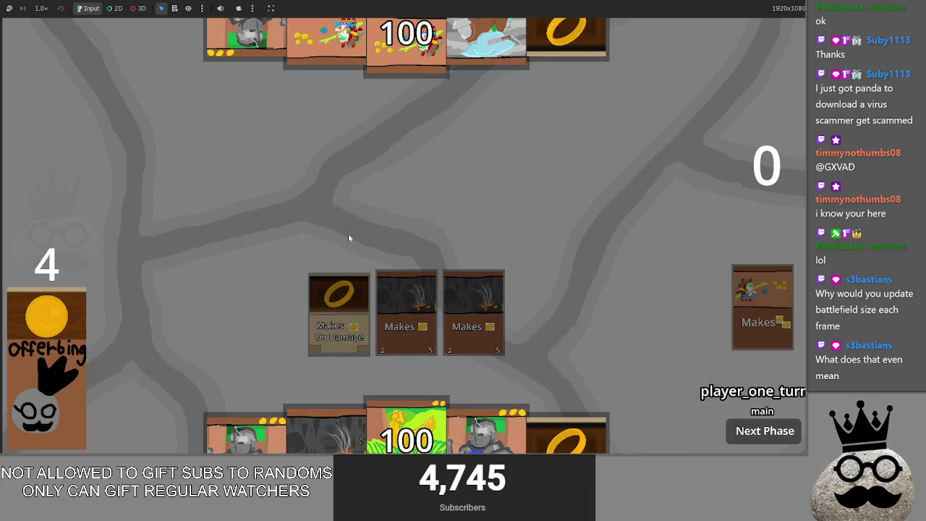
left_click(289, 430)
left_click(329, 427)
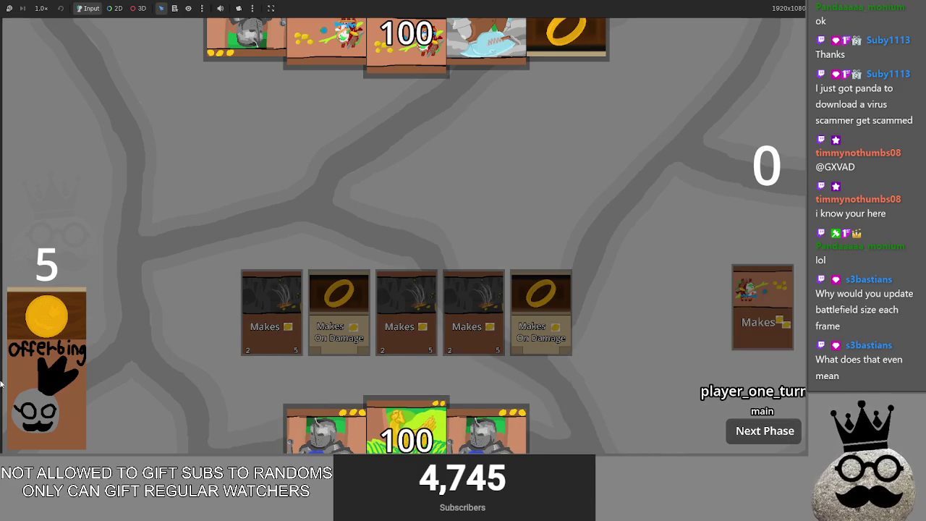
left_click(595, 323)
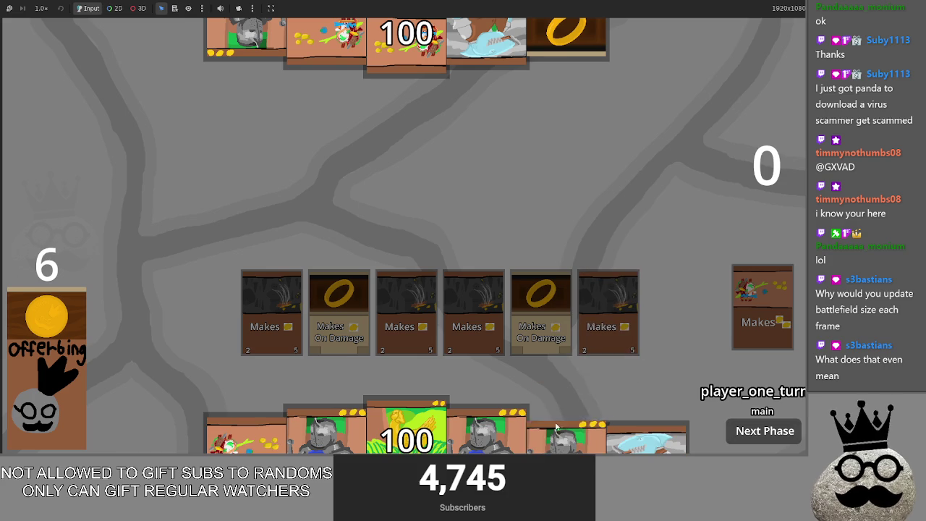
left_click(333, 444)
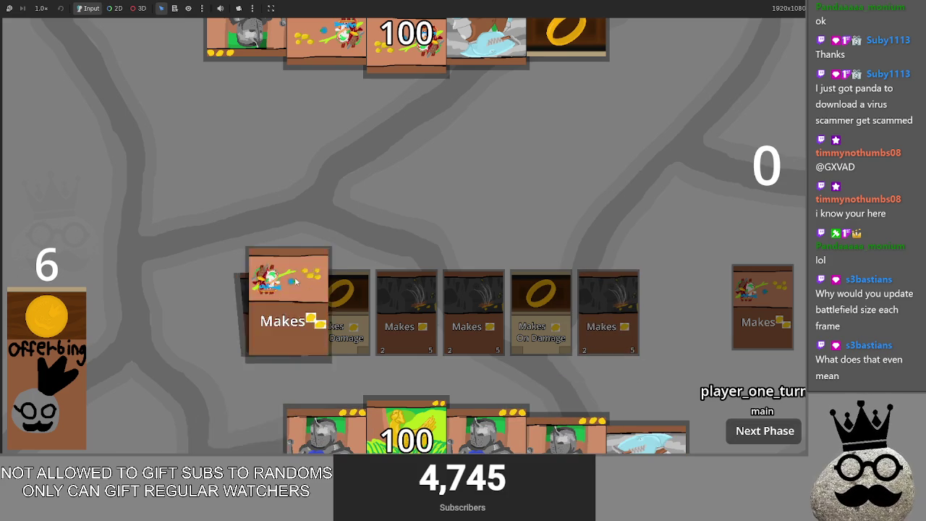
- Place the rightmost cave Makes cards from the hand into new board slots
left_click(70, 389)
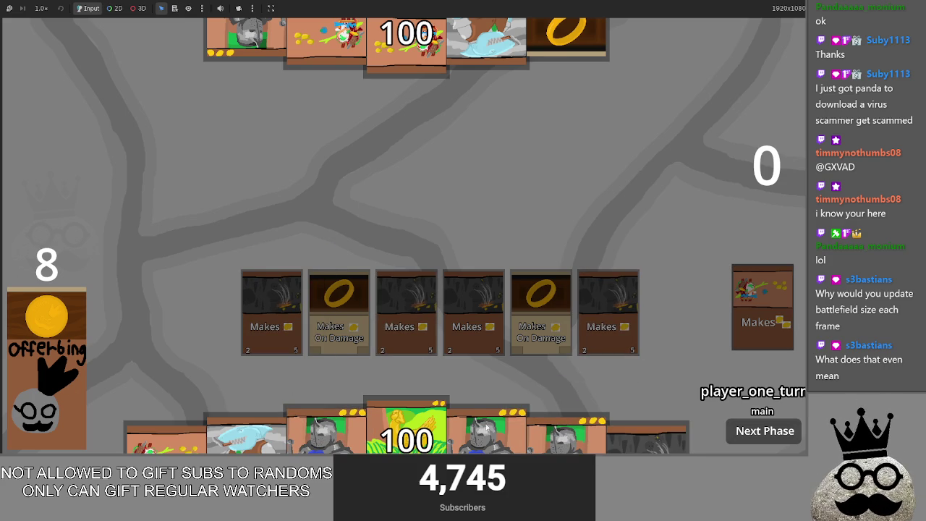
left_click(644, 436)
left_click(648, 297)
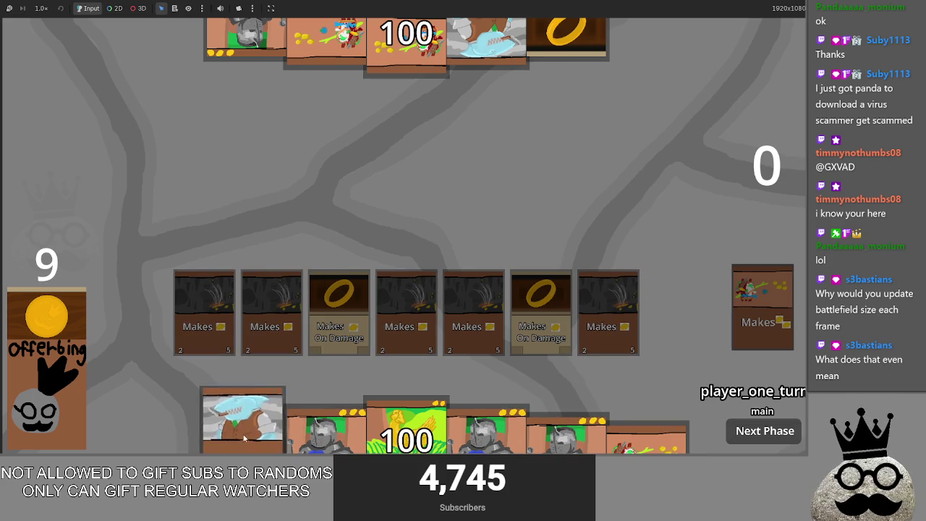
left_click(647, 434)
left_click(626, 224)
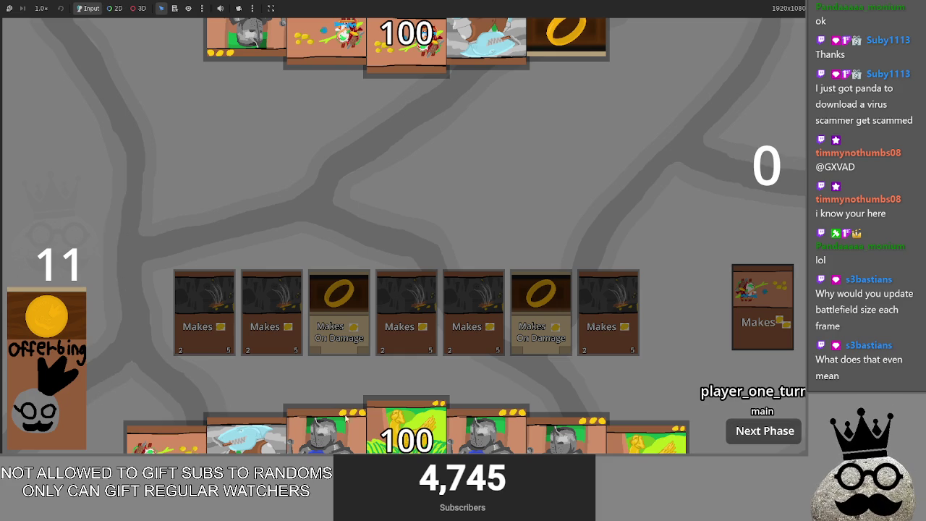
- Draw from the offering deck and play the ring cards and both chicken Gold Egg cards
left_click(83, 365)
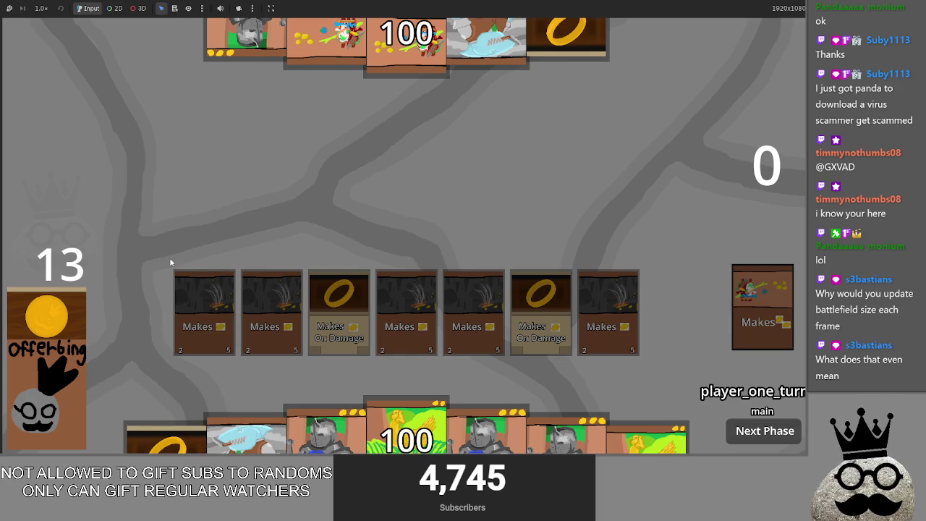
left_click(48, 364)
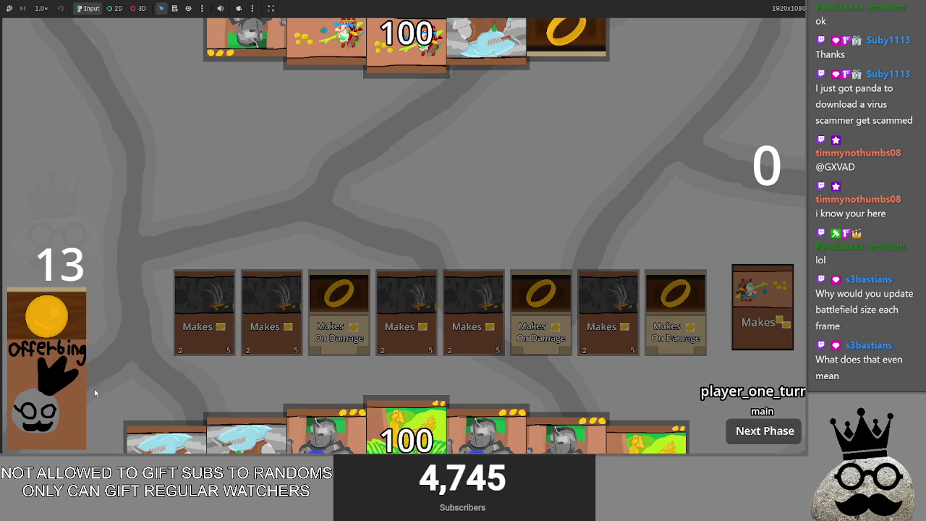
left_click(396, 439)
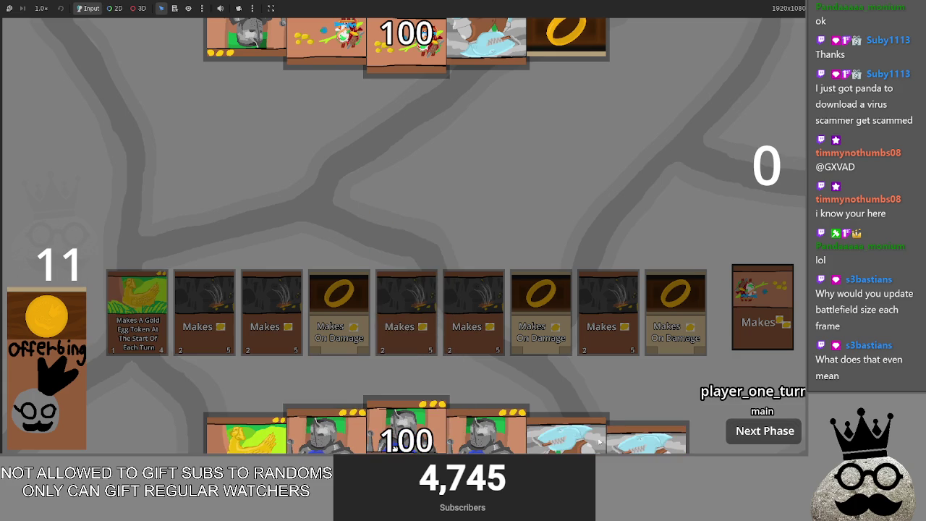
left_click(250, 434)
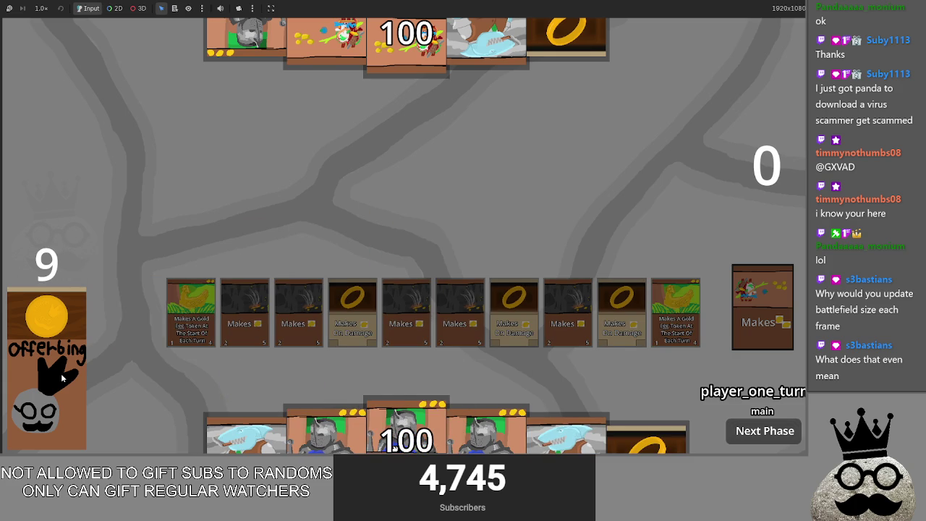
left_click(165, 435)
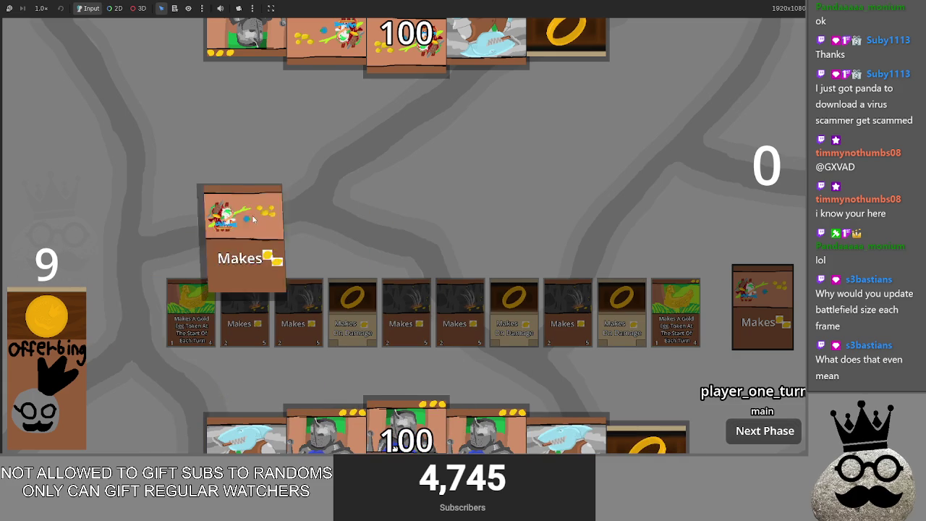
left_click(646, 434)
left_click(627, 260)
left_click(91, 400)
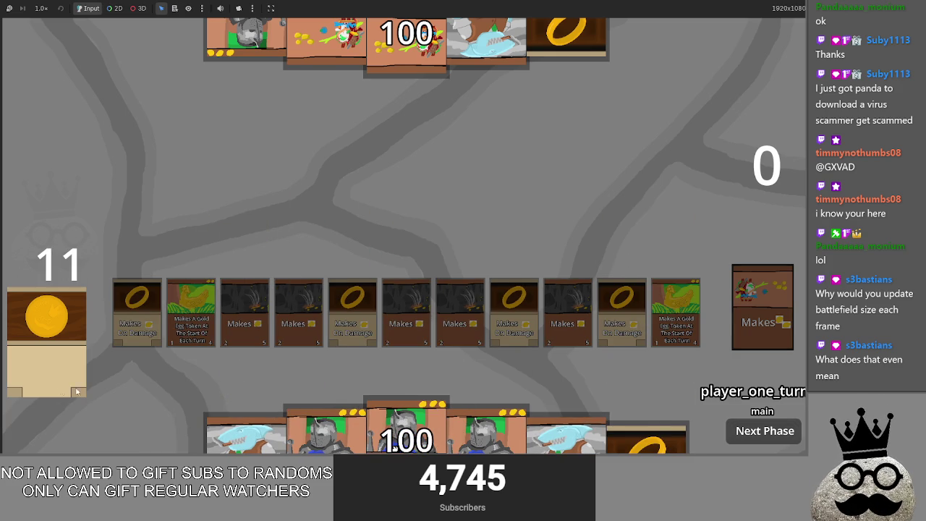
left_click(639, 215)
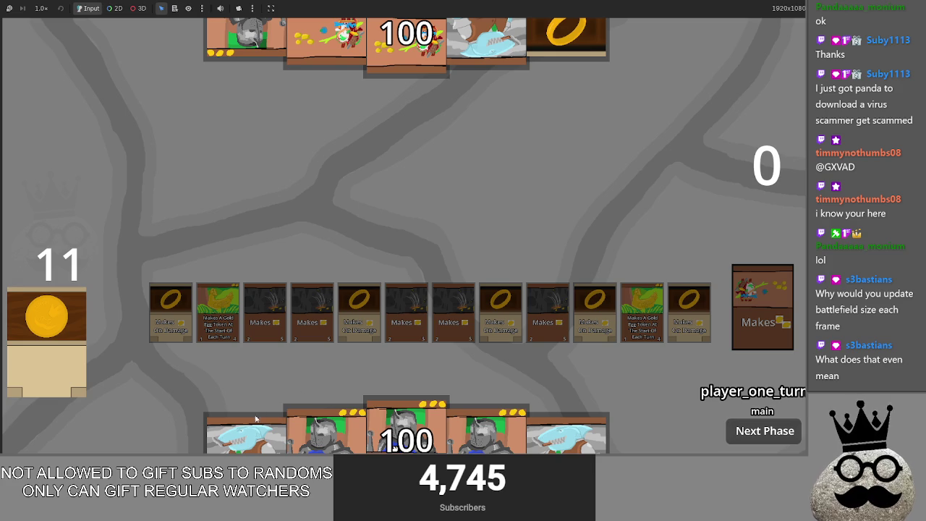
- Cast the first Loan Shark, toggling one sacrifice off and on before confirming two sacrifices
left_click(254, 448)
left_click(454, 319)
left_click(406, 318)
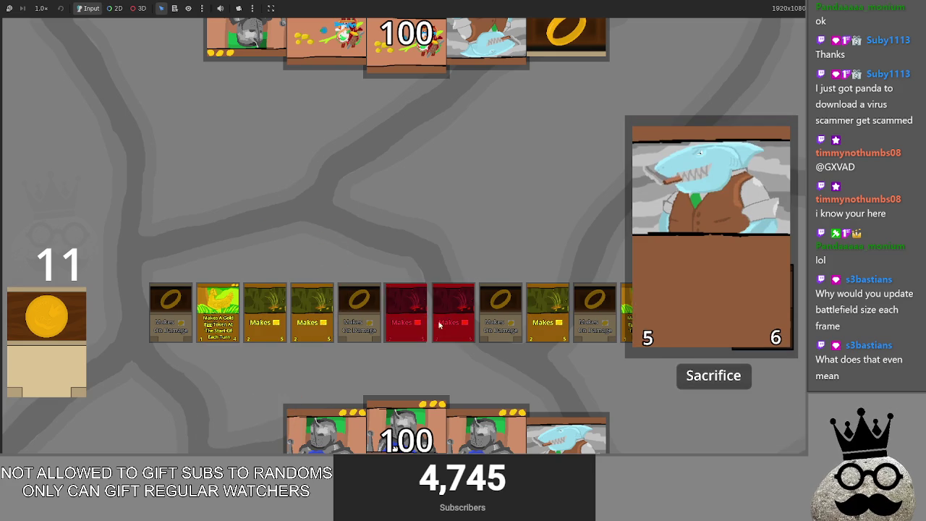
left_click(423, 316)
left_click(423, 315)
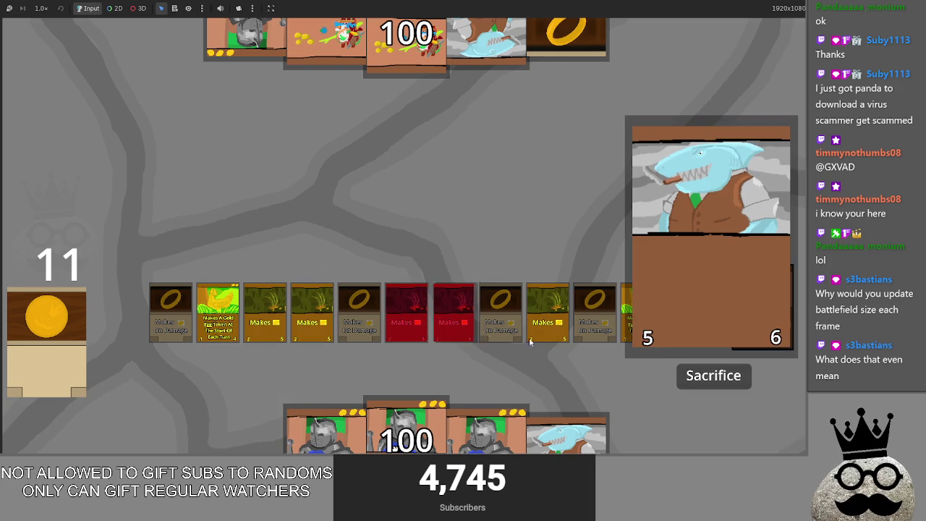
left_click(705, 375)
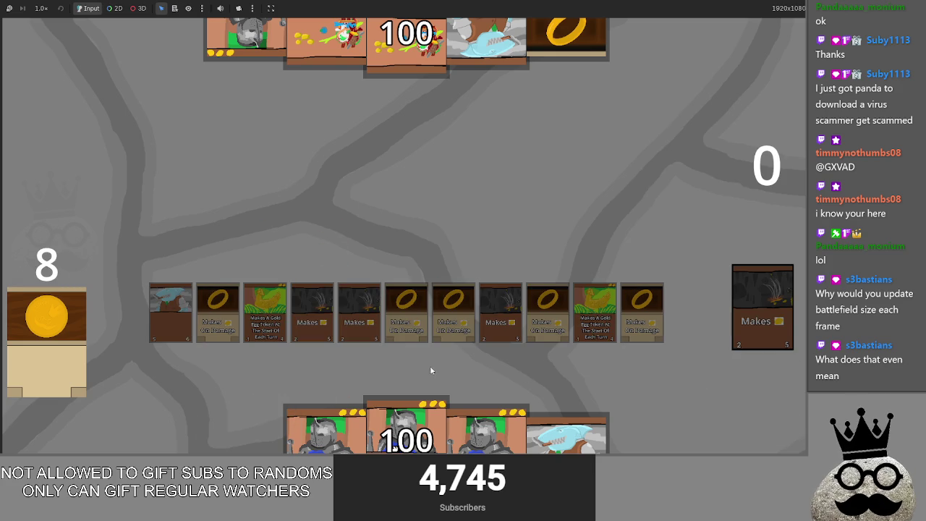
- Cast the second Loan Shark with a re-chosen pair of sacrifices, then play the Brace 1 knight
left_click(567, 434)
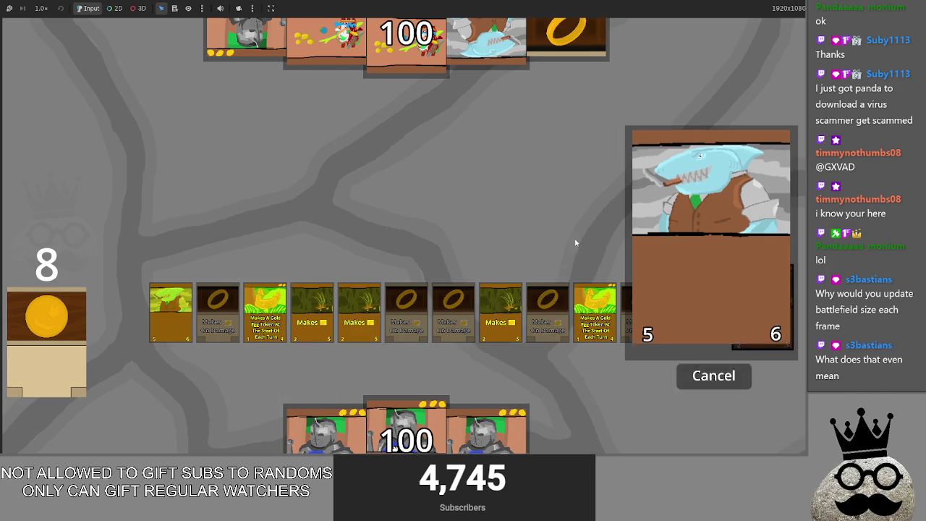
left_click(501, 318)
left_click(360, 318)
left_click(359, 319)
left_click(501, 318)
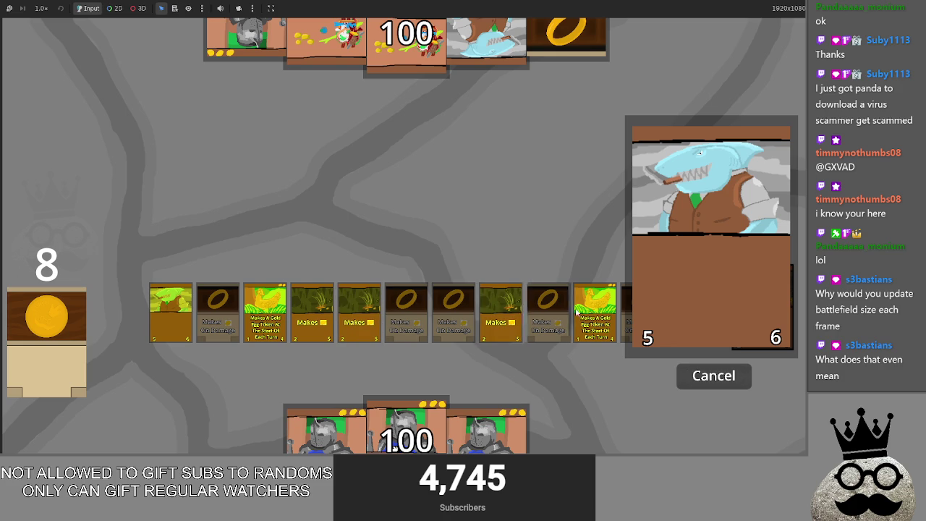
left_click(595, 318)
left_click(501, 318)
left_click(718, 384)
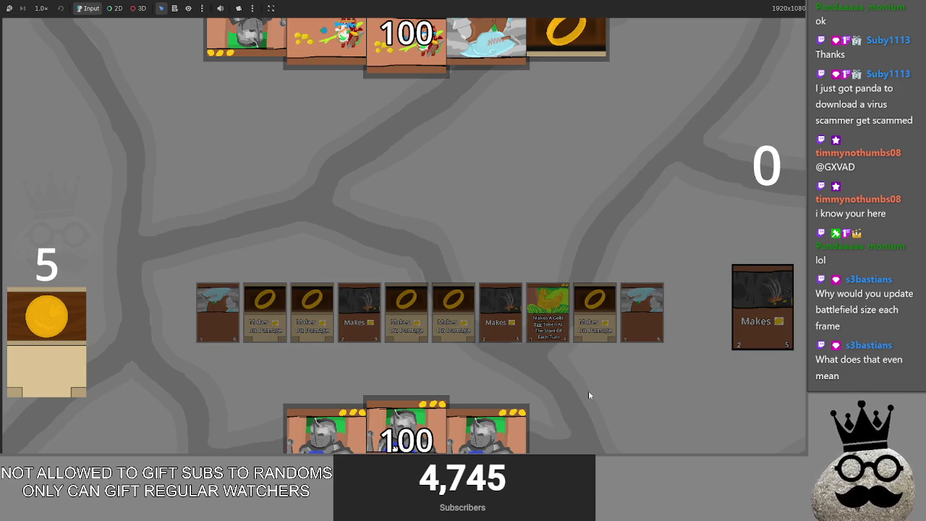
left_click(405, 423)
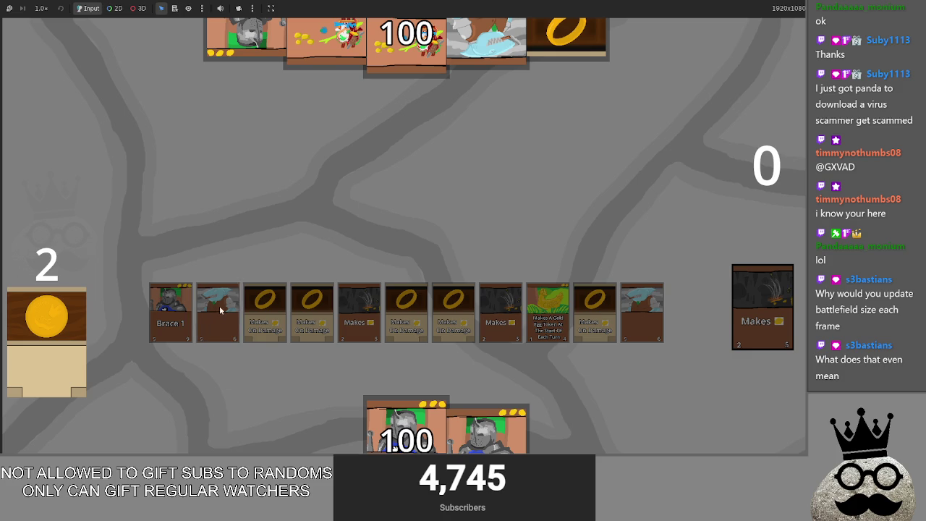
- Restart the game, play the ring card, and cast the Loan Shark by sacrificing two field cards
key("F8")
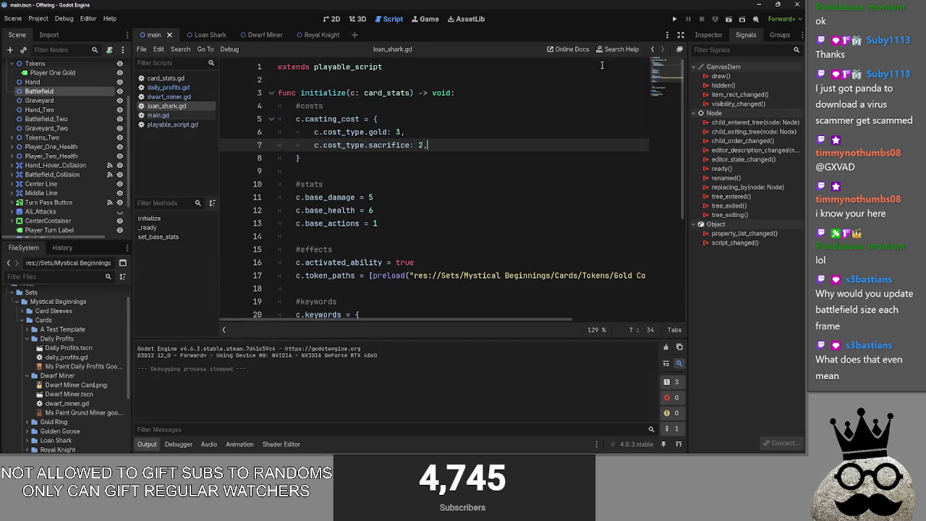
left_click(674, 19)
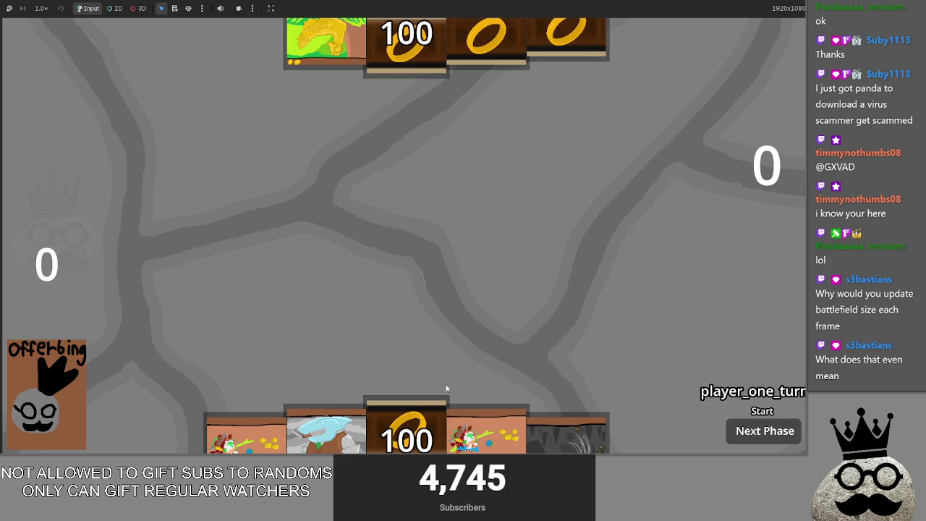
left_click(417, 415)
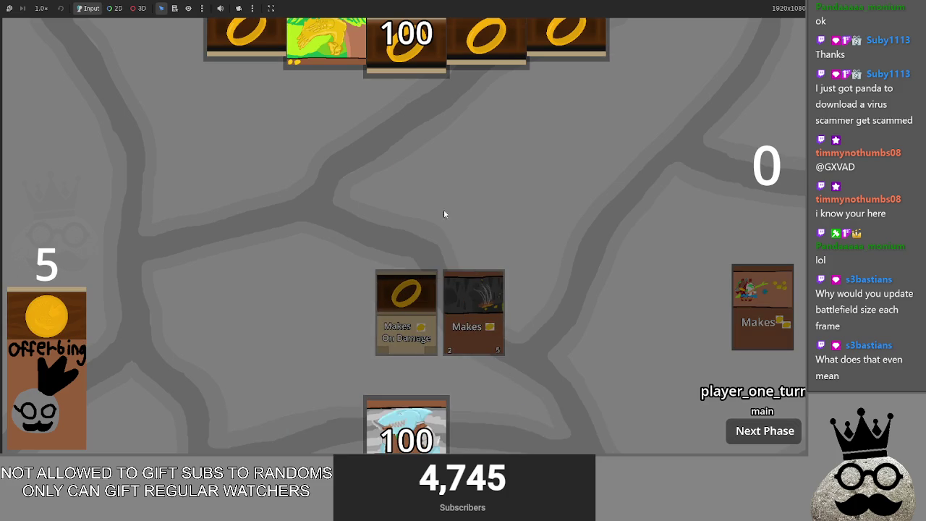
left_click(413, 407)
left_click(467, 400)
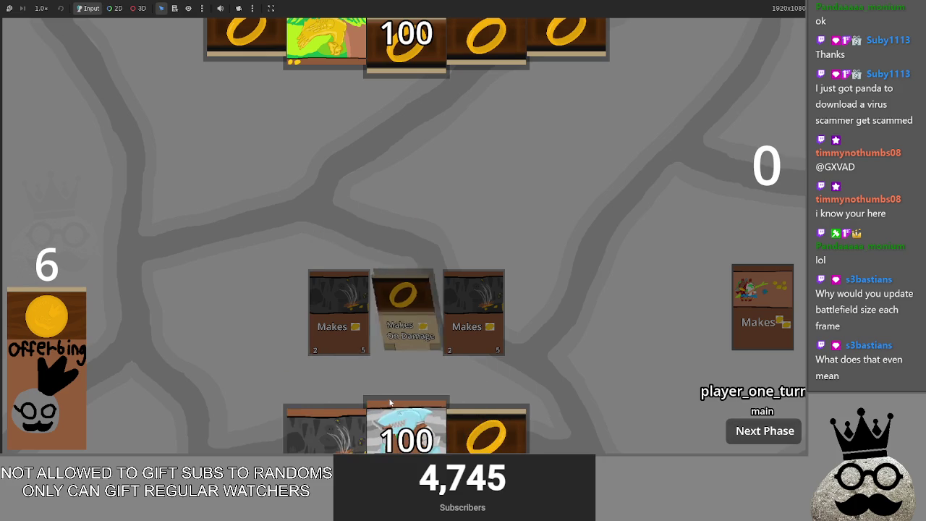
left_click(485, 296)
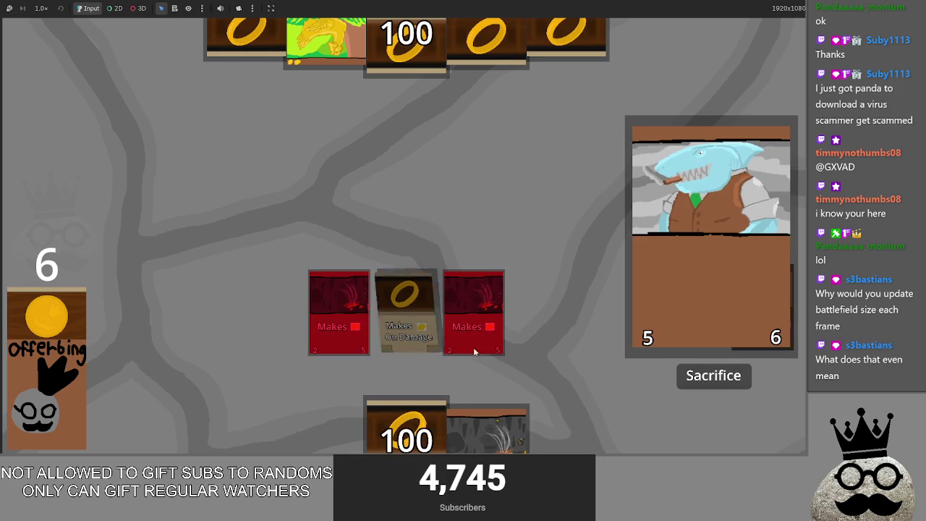
left_click(695, 377)
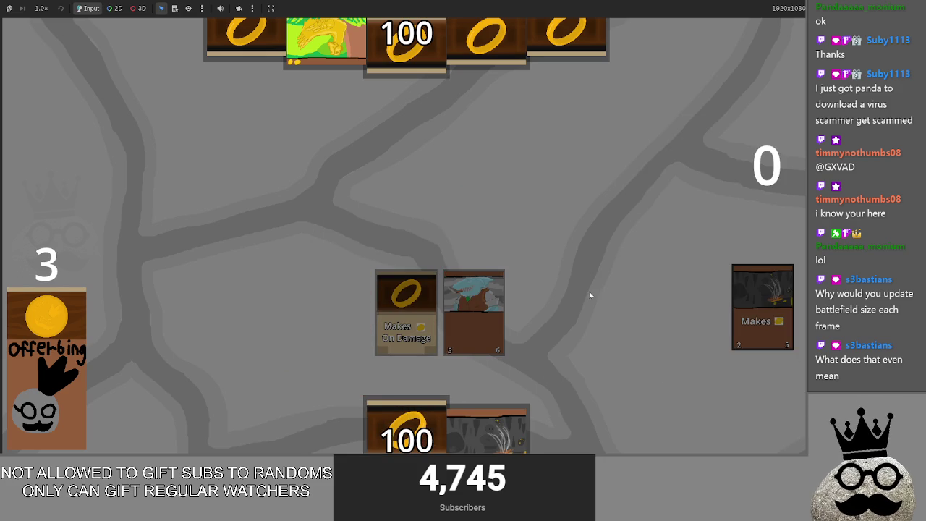
- Stop the game and open main.gd at the battlefield sorting code
key("F8")
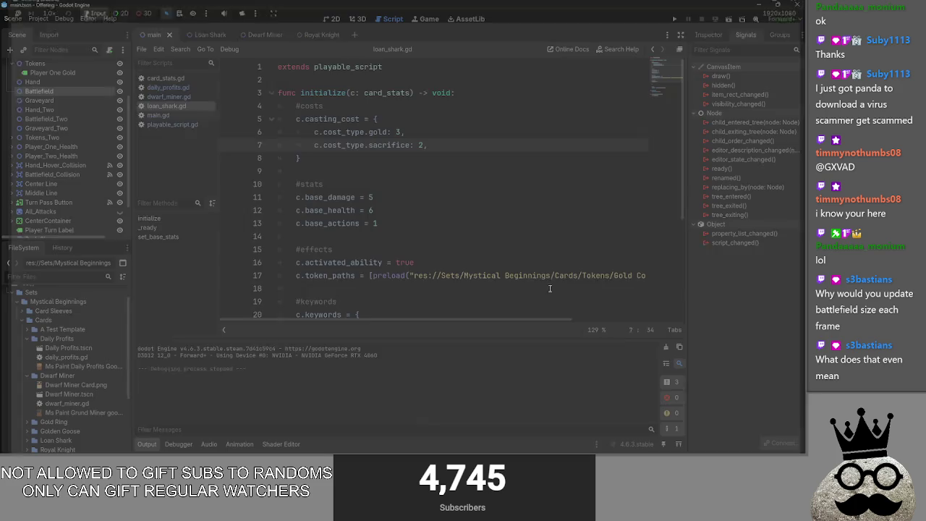
left_click(381, 164)
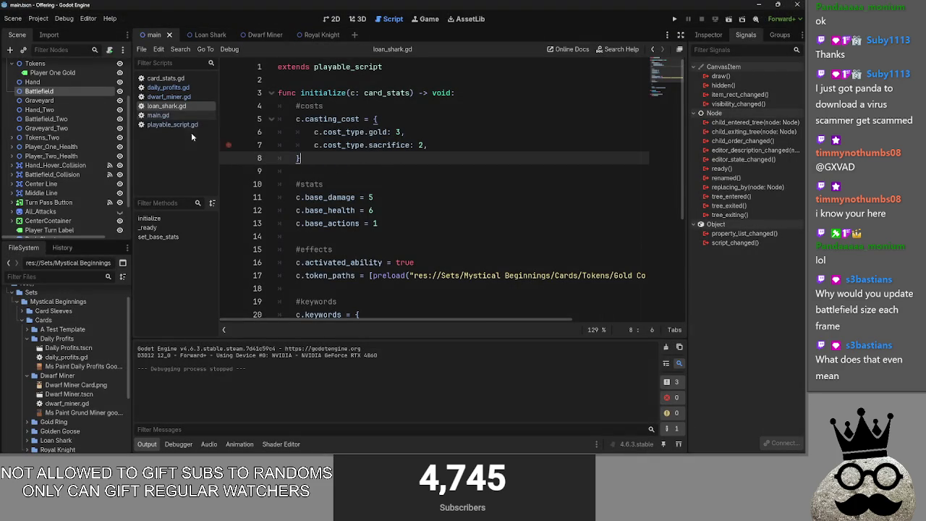
left_click(174, 114)
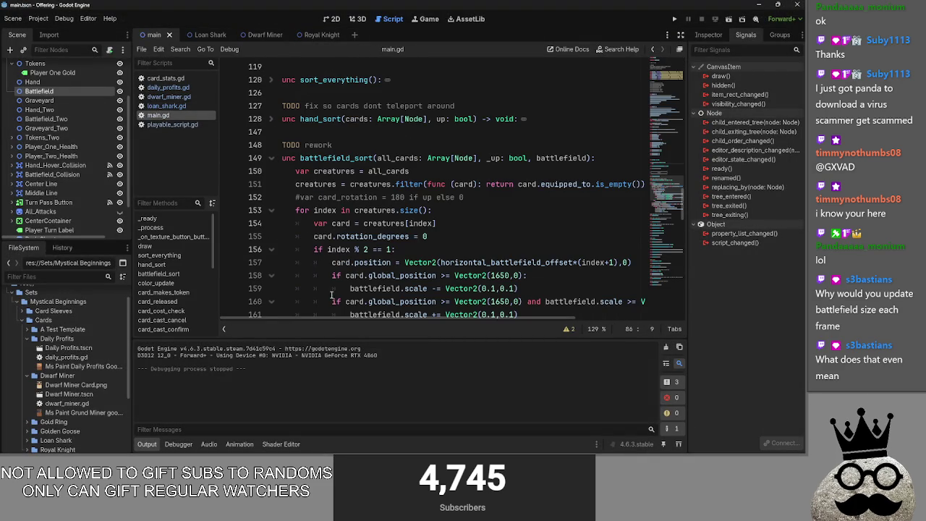
left_click_drag(284, 315, 304, 327)
scroll(357, 254, "up", 5)
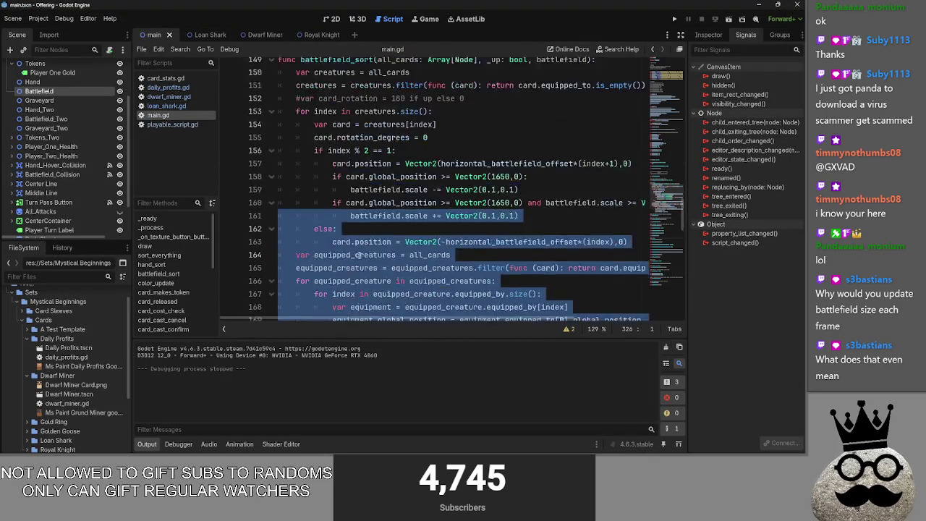
scroll(357, 255, "up", 3)
- Unfold hand_sort and delete the '#TODO fix so cards dont teleport around' comment above it
left_click(274, 140)
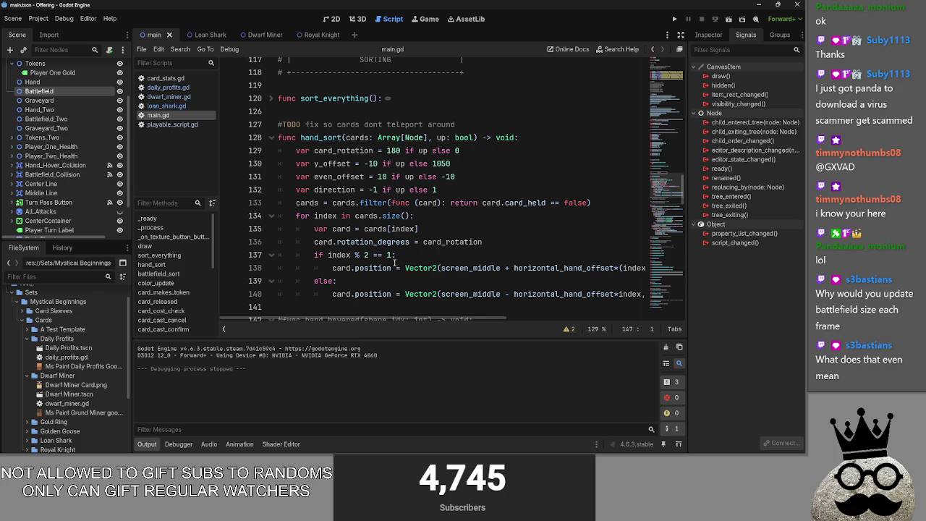
scroll(394, 263, "down", 2)
scroll(394, 263, "up", 2)
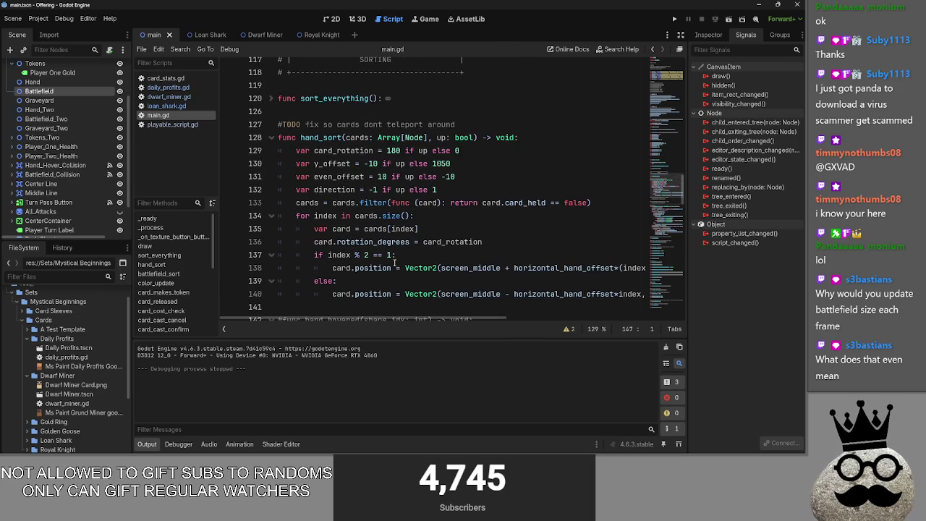
scroll(394, 263, "down", 1)
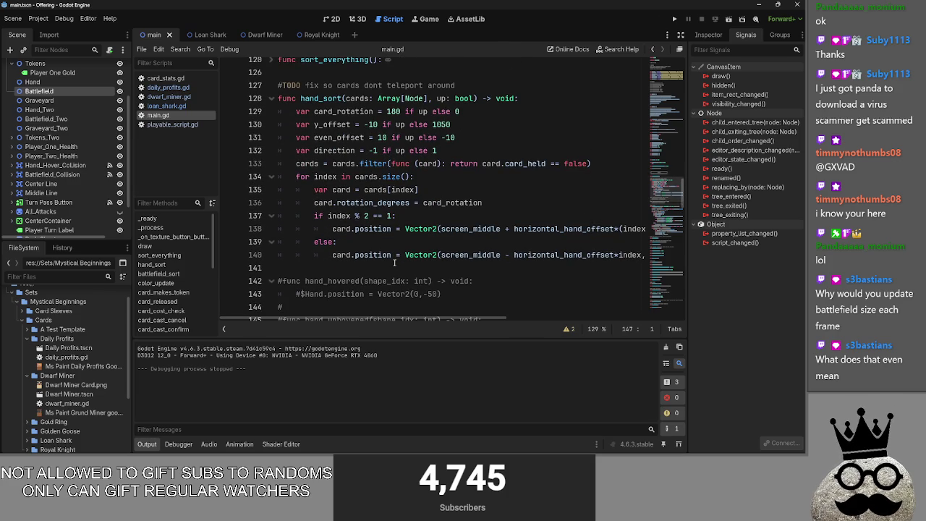
scroll(394, 262, "up", 1)
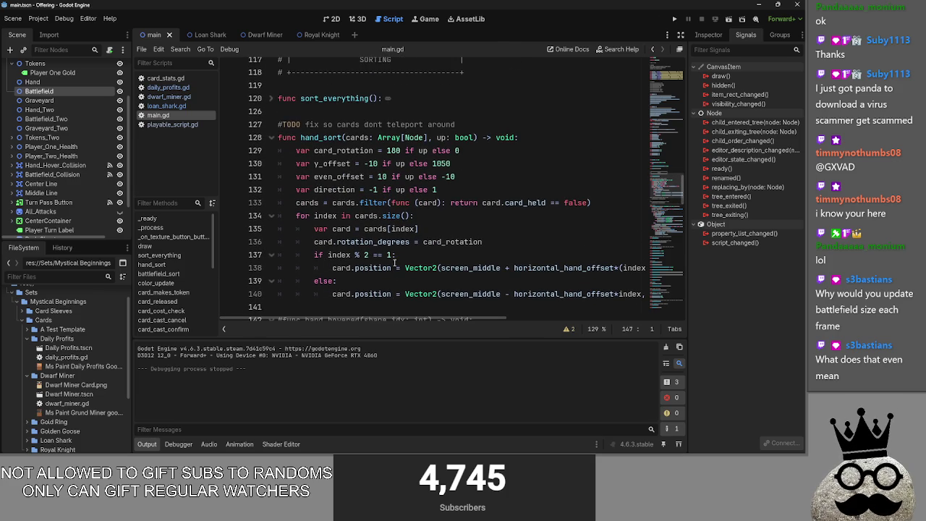
left_click(272, 138)
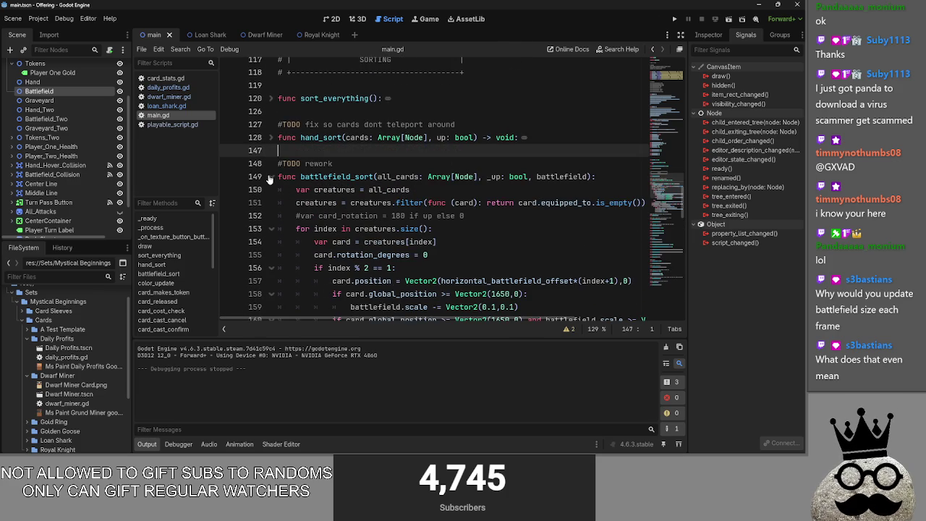
left_click(272, 137)
left_click(517, 125)
left_click_drag(456, 124, 278, 125)
key("BackSpace")
key("BackSpace")
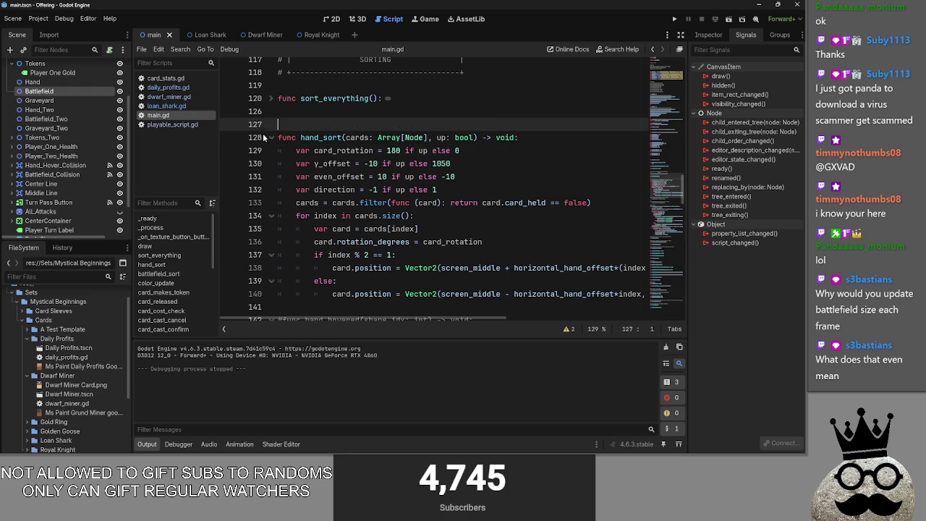
left_click(272, 124)
- Scroll the sorting section, put the caret on sort_everything, and unfold hand_sort again
scroll(317, 167, "down", 10)
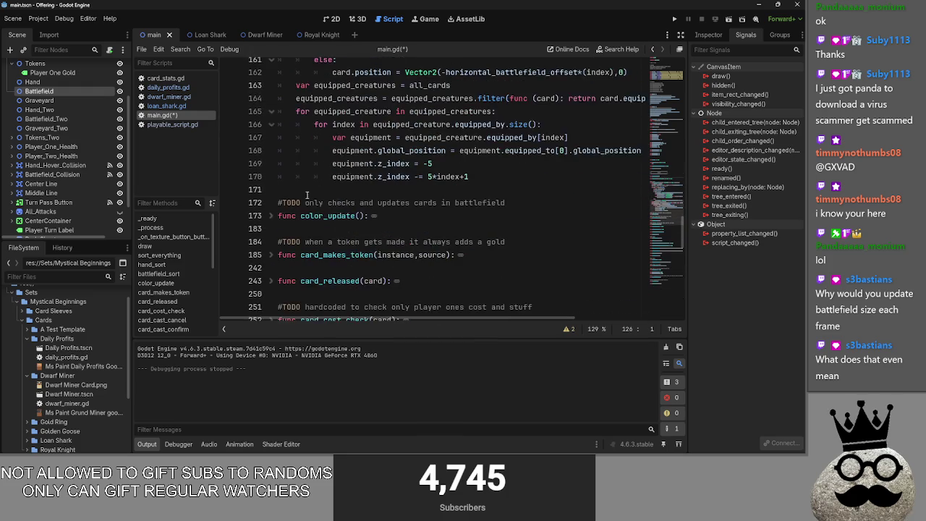
scroll(309, 218, "up", 15)
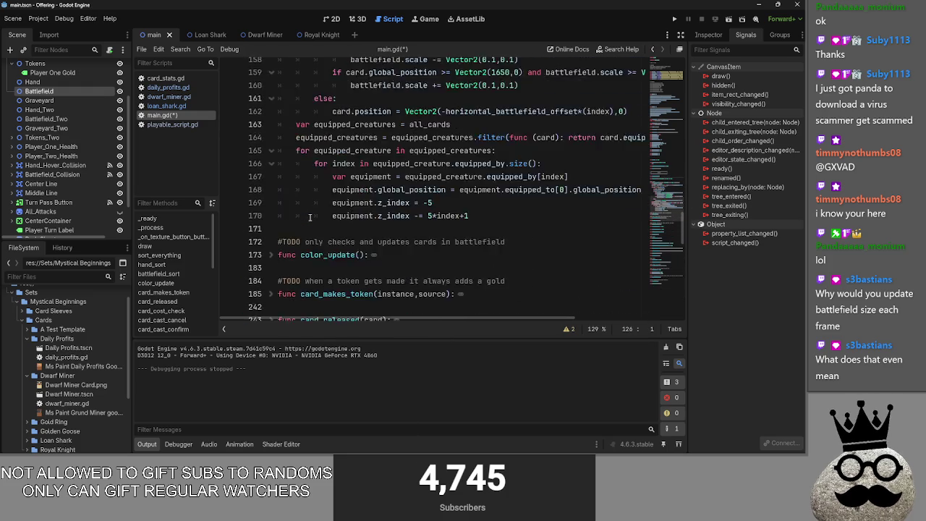
scroll(309, 218, "up", 1)
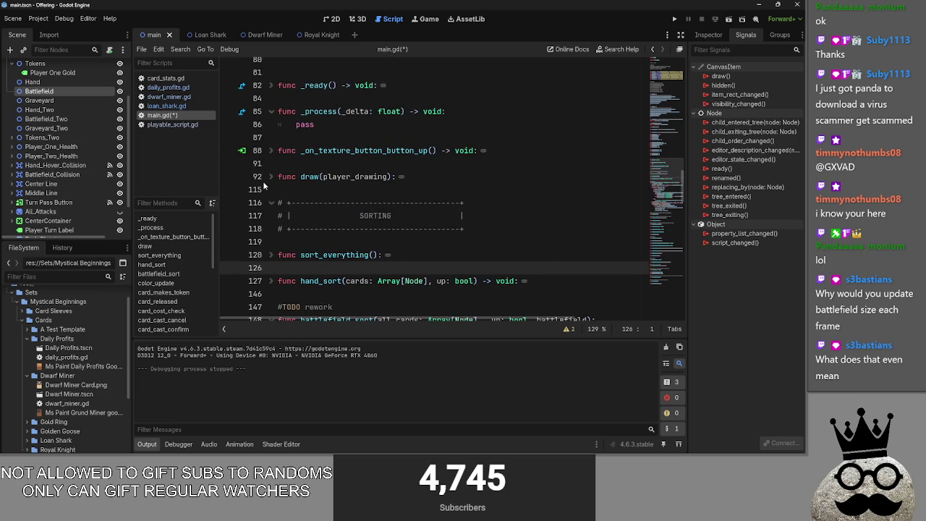
scroll(296, 207, "down", 1)
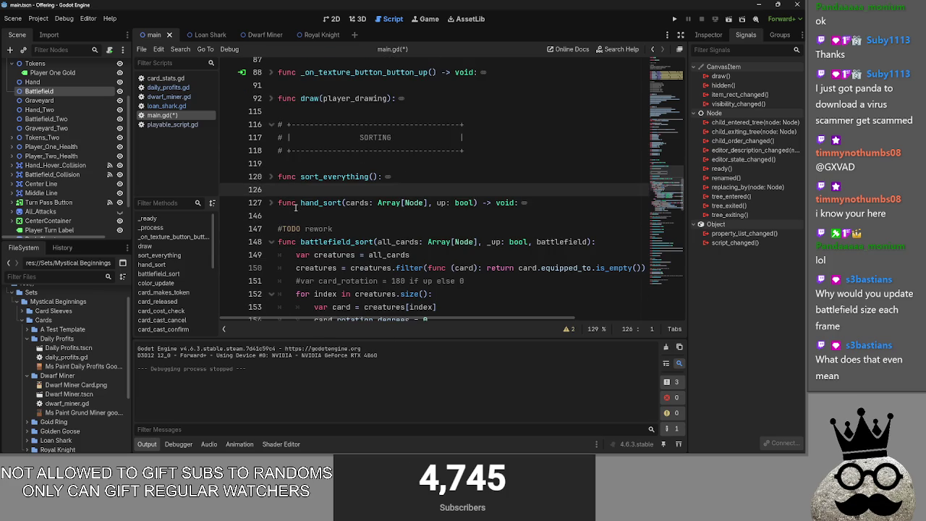
left_click(273, 178)
left_click(272, 204)
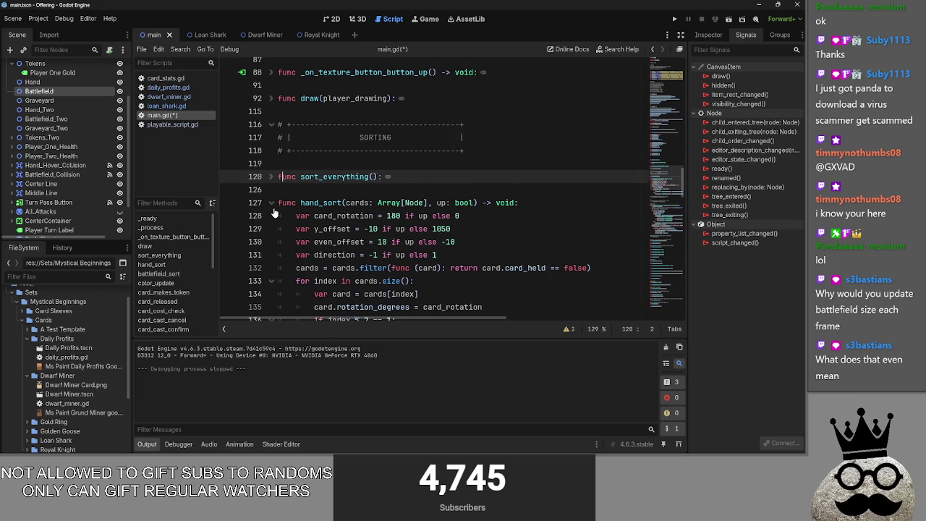
scroll(278, 211, "down", 3)
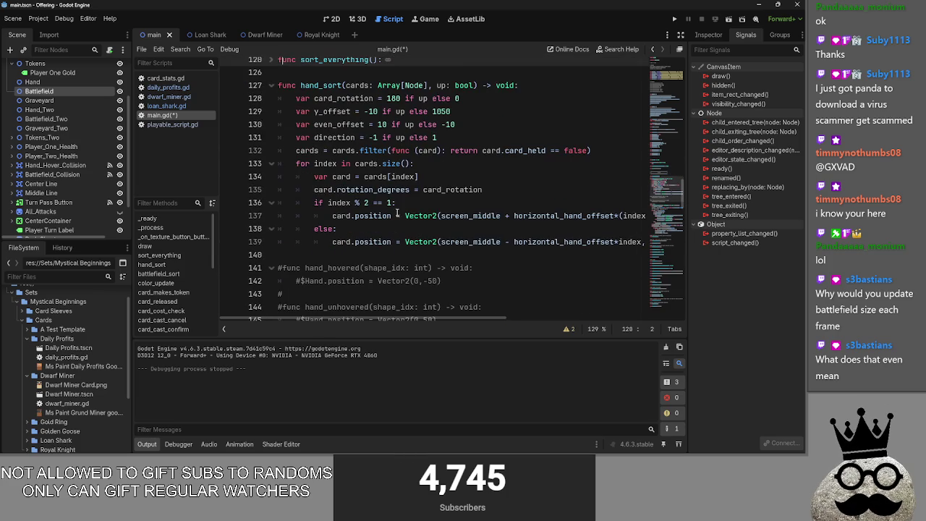
scroll(406, 210, "up", 1)
- Look over lines 133 and 136 of main.gd, then show the main scene's 2D canvas
mouse_move(429, 321)
left_mouse_down()
mouse_move(626, 320)
mouse_move(338, 319)
mouse_move(628, 322)
mouse_move(338, 321)
left_mouse_up()
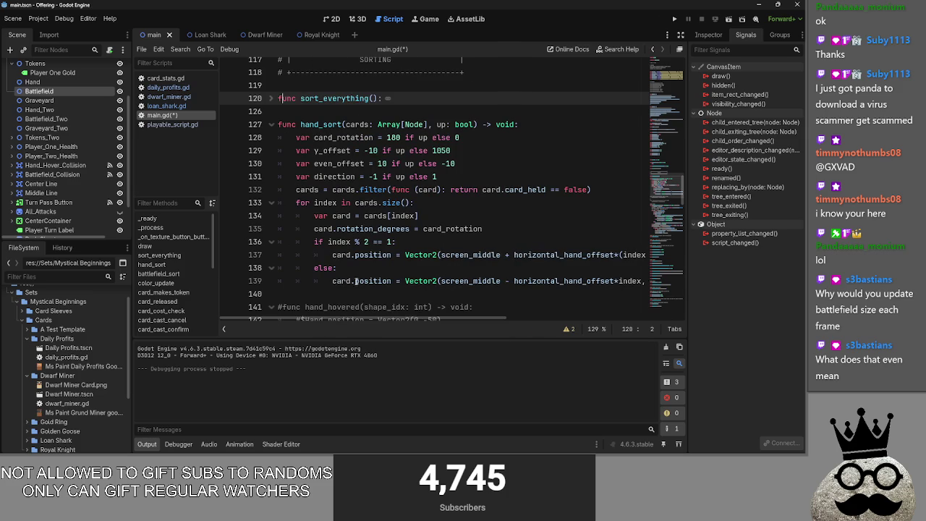
left_click(441, 241)
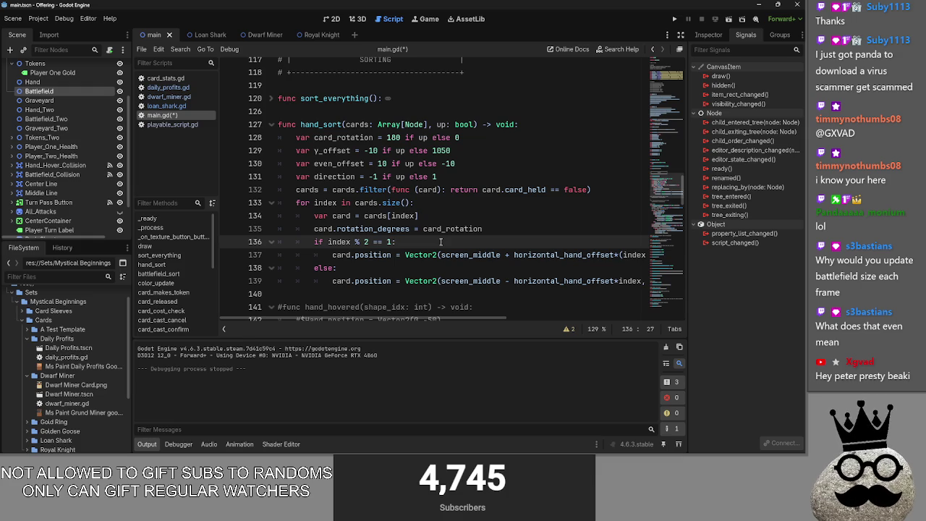
left_click(430, 205)
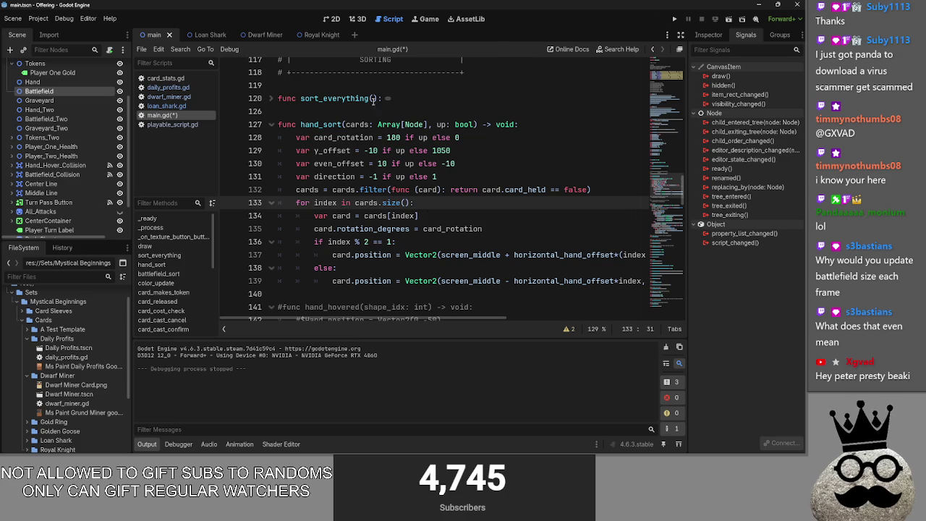
left_click(332, 19)
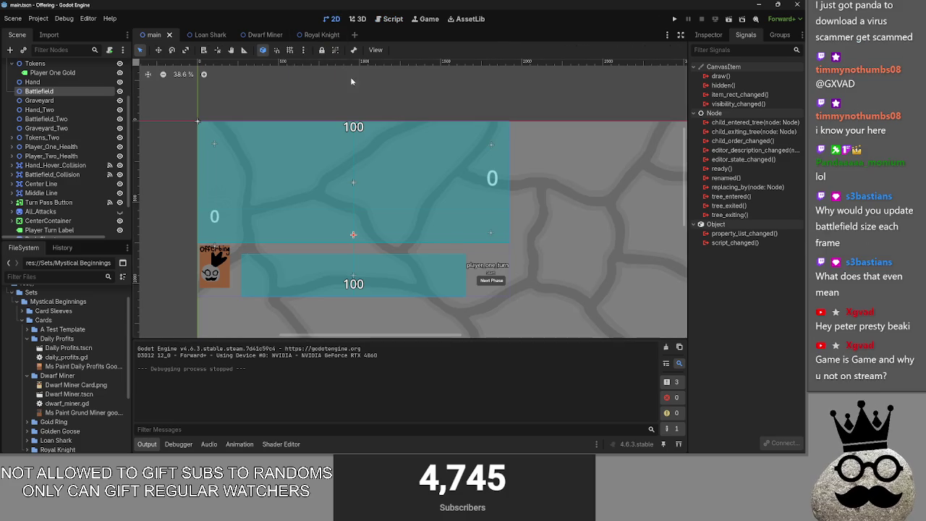
- Switch between main.gd and the 2D scene view, dismissing the window switcher
left_click(388, 20)
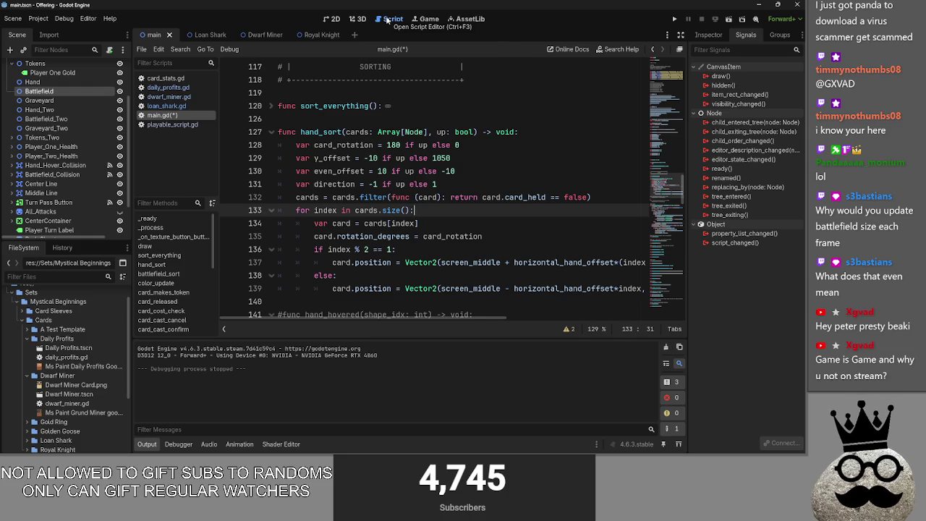
key("alt+Tab")
key("alt+Tab")
key("alt+Tab")
key("Escape")
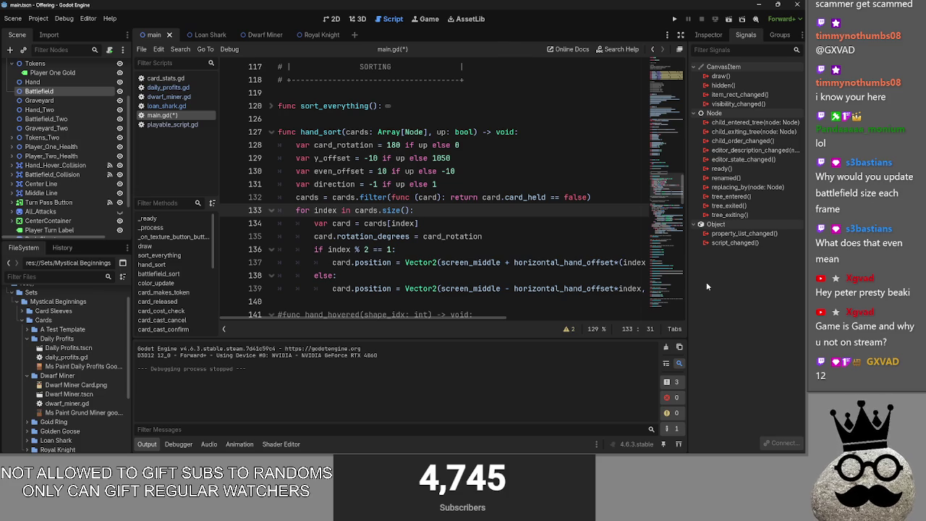
left_click(327, 18)
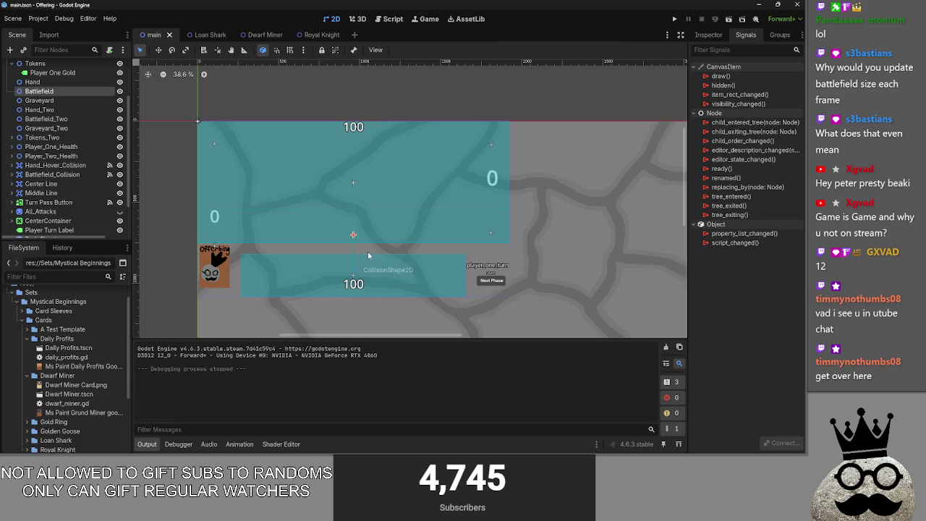
left_click(391, 20)
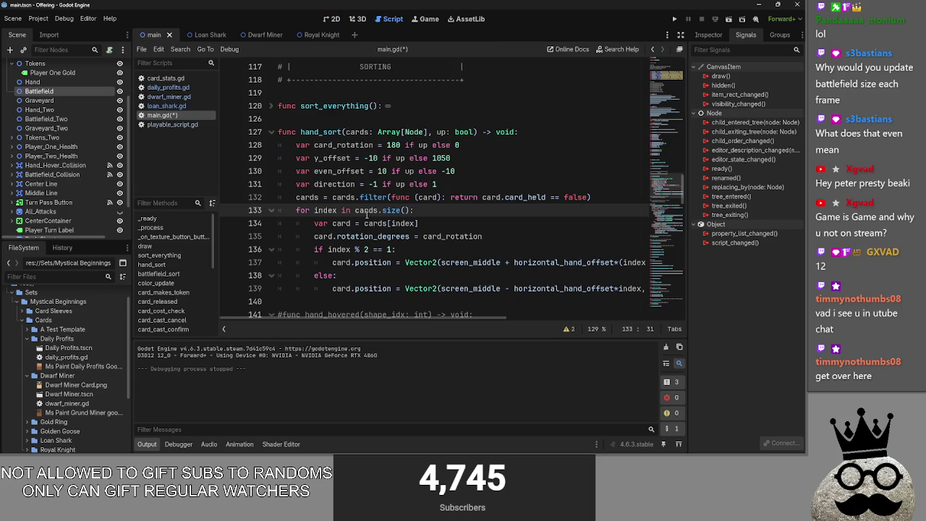
- Inspect hand_sort lines 132–134, highlighting every use of the cards variable
left_click(324, 223)
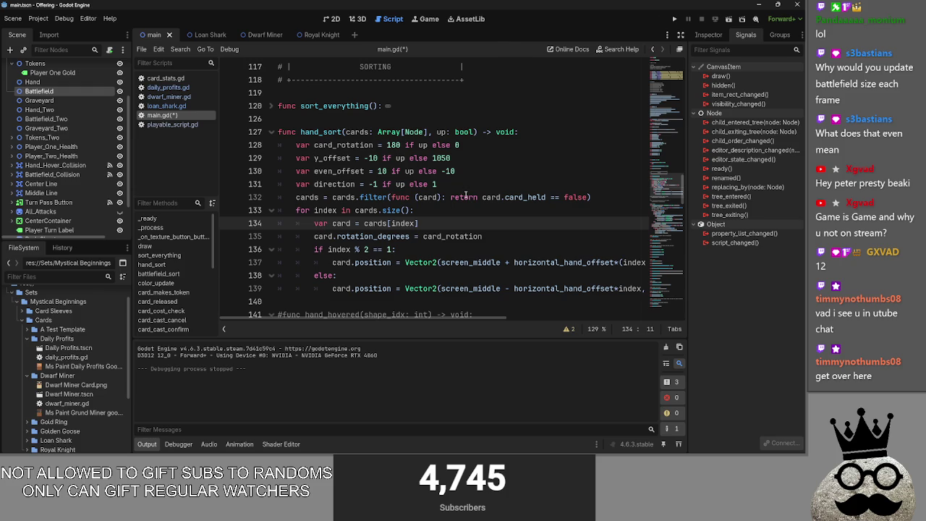
left_click(450, 213)
left_click(444, 224)
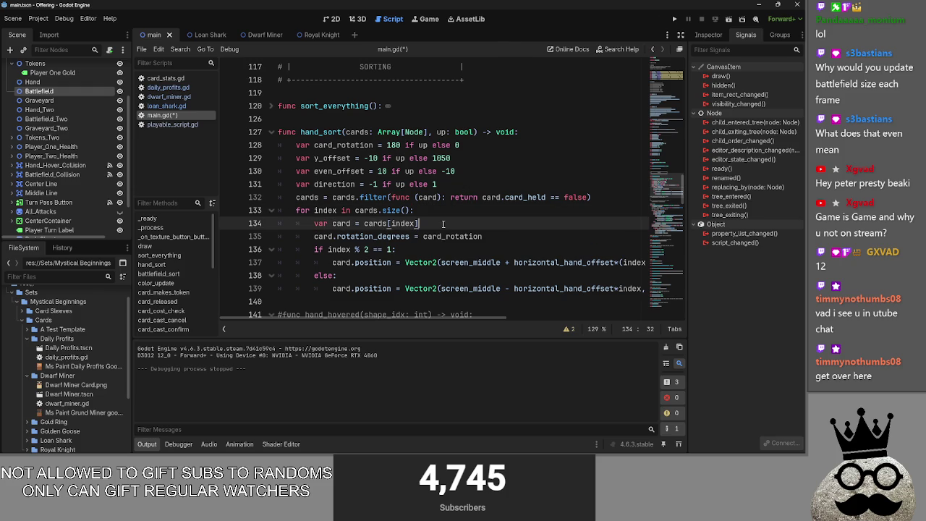
left_click(419, 212)
left_click(425, 219)
left_click(424, 213)
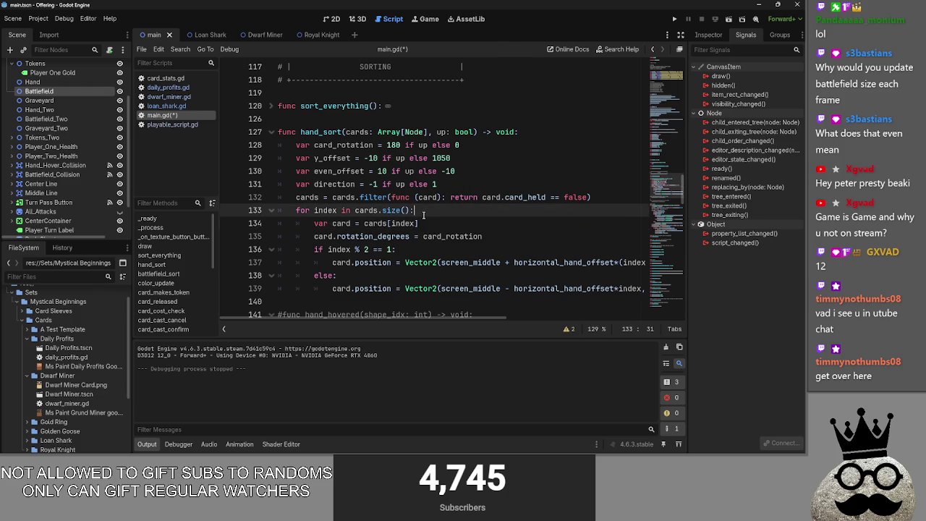
double_click(365, 210)
double_click(344, 197)
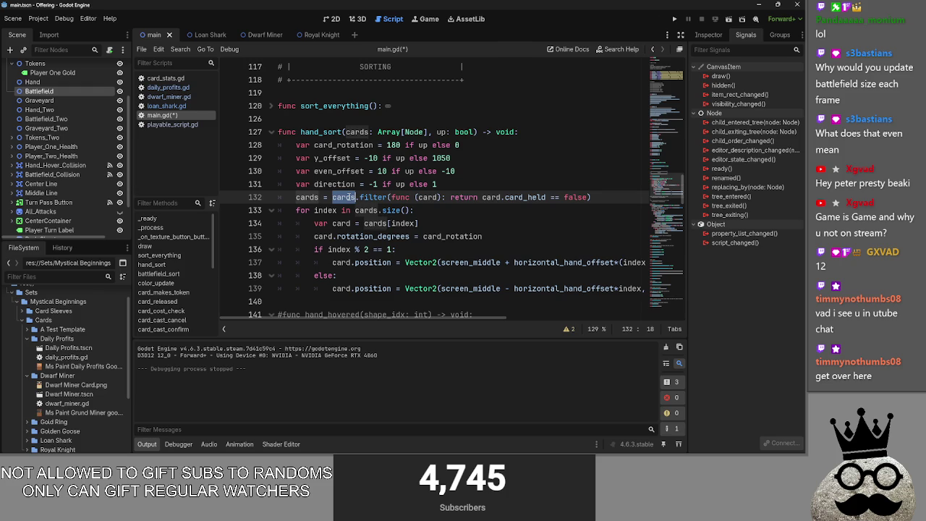
left_click(439, 186)
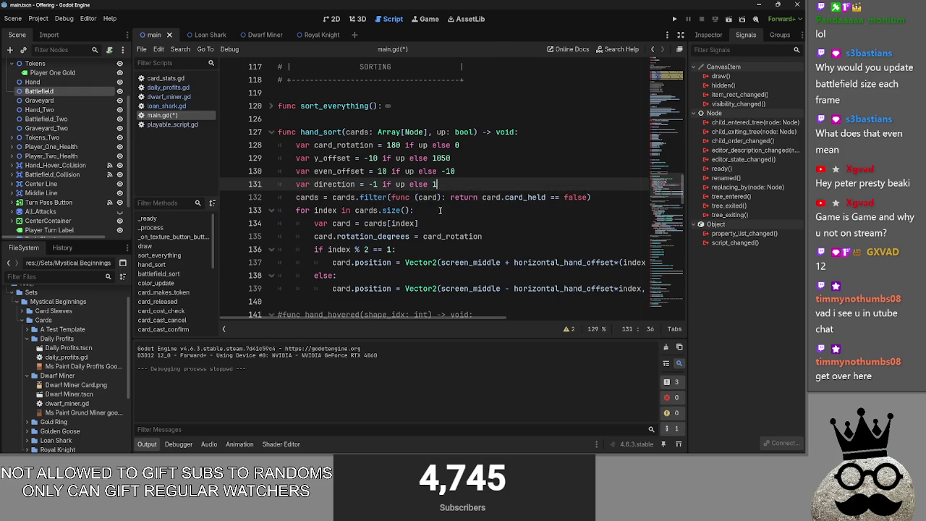
left_click(439, 211)
left_click(445, 225)
left_click(440, 214)
left_click(438, 221)
left_click(437, 212)
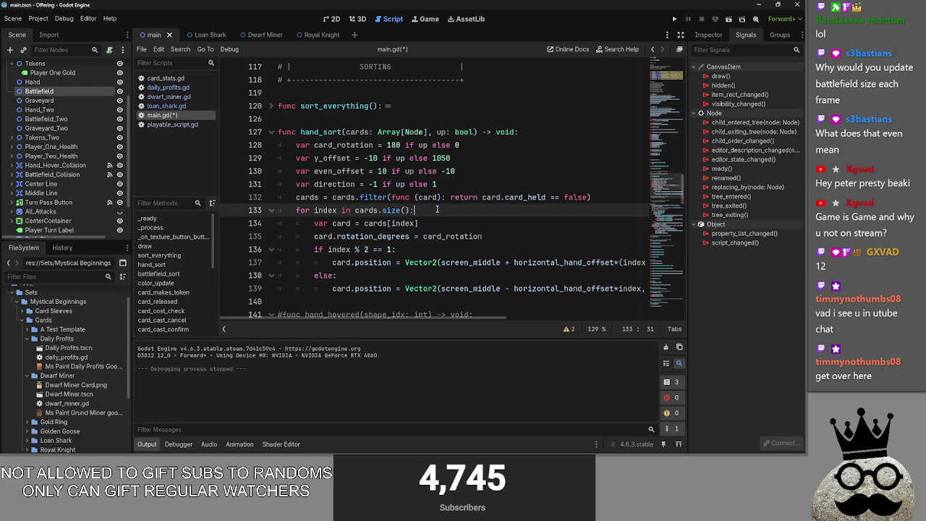
left_click(436, 220)
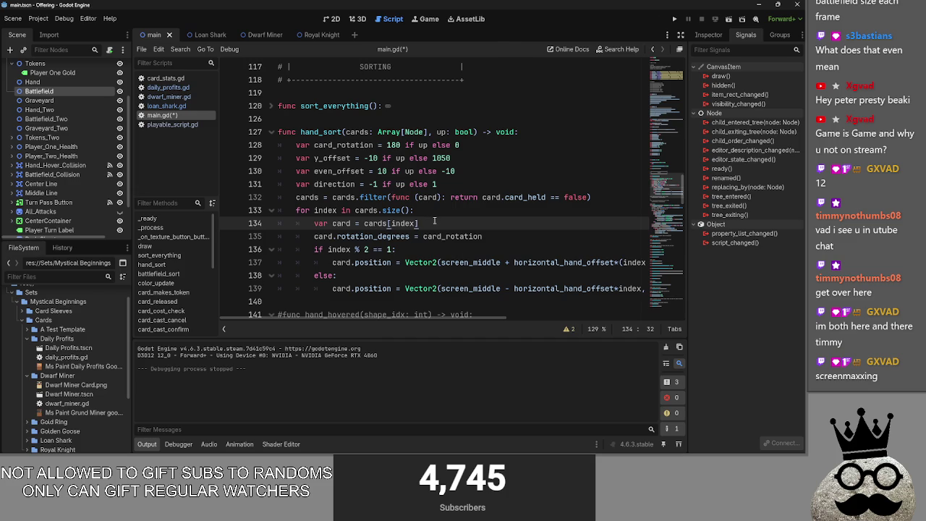
- Fold the hand_sort function so battlefield_sort shows below it
scroll(362, 203, "down", 2)
scroll(289, 184, "up", 3)
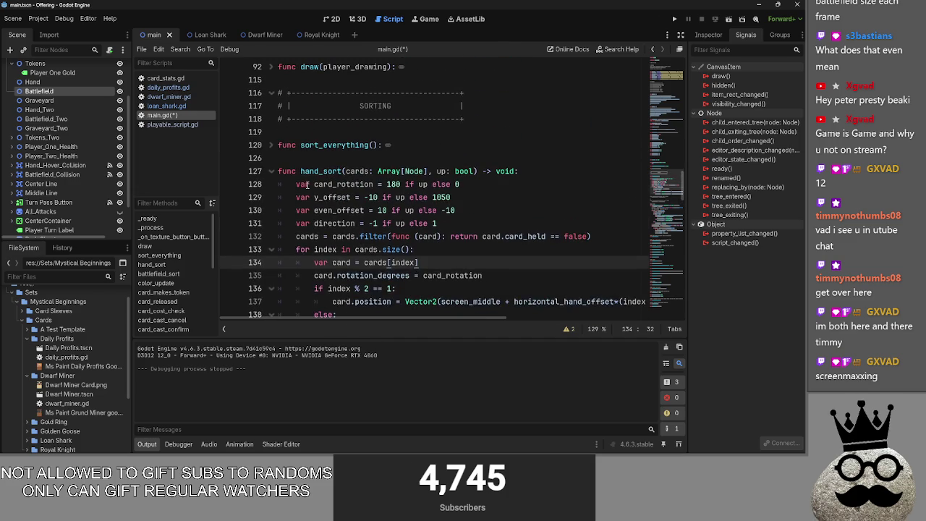
left_click(270, 172)
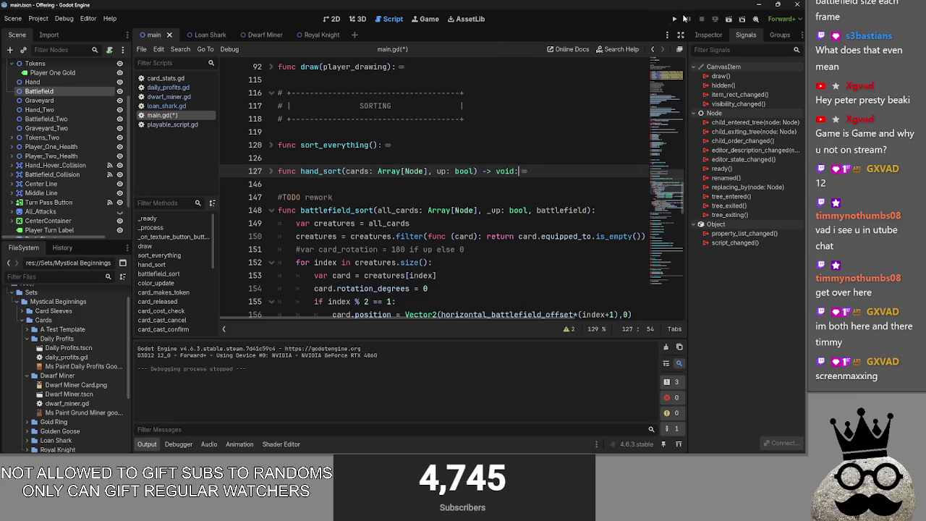
- Start a playtest, offer two Makes cards, then play chicken, ring and Makes cards onto the battlefield
left_click(676, 20)
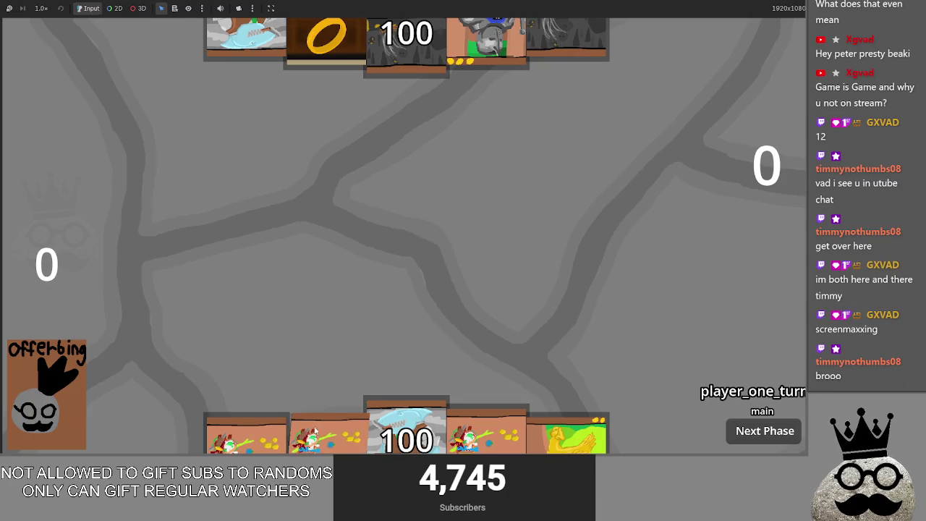
left_click_drag(325, 430, 343, 253)
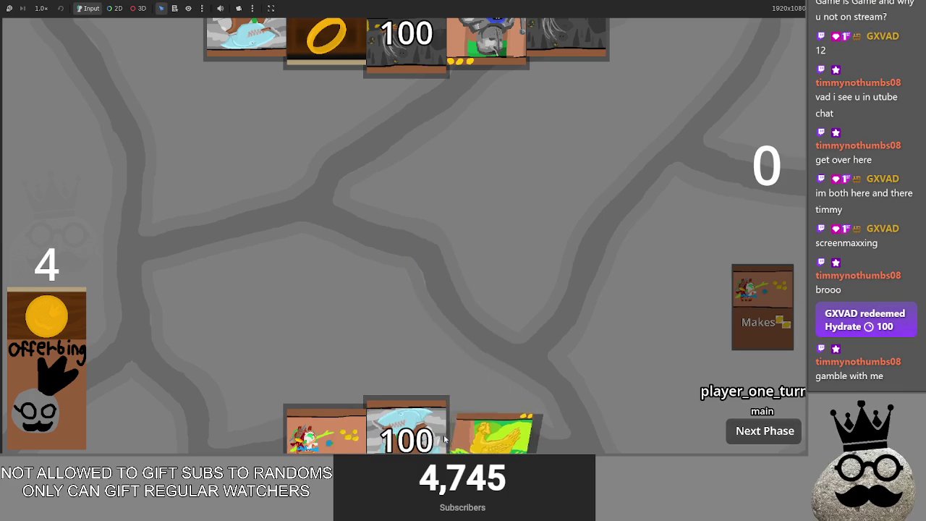
left_click_drag(325, 430, 365, 278)
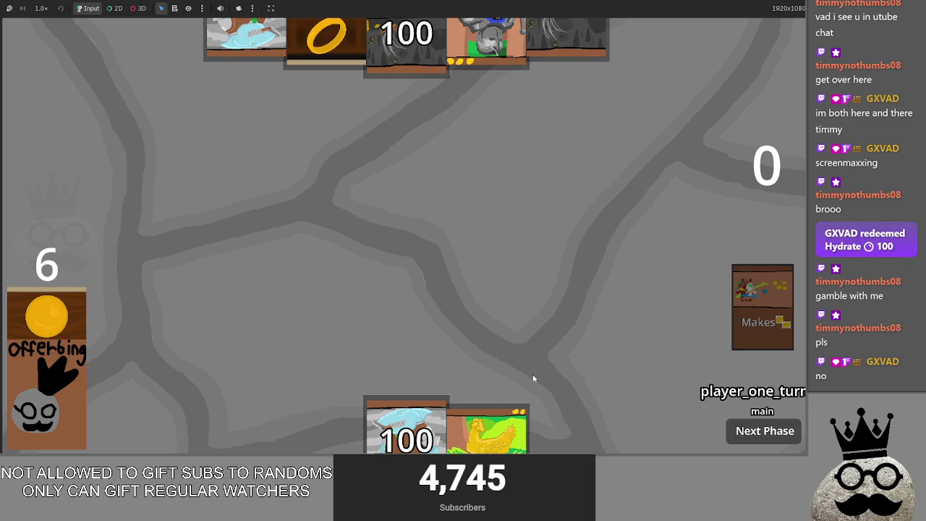
left_click_drag(486, 430, 426, 304)
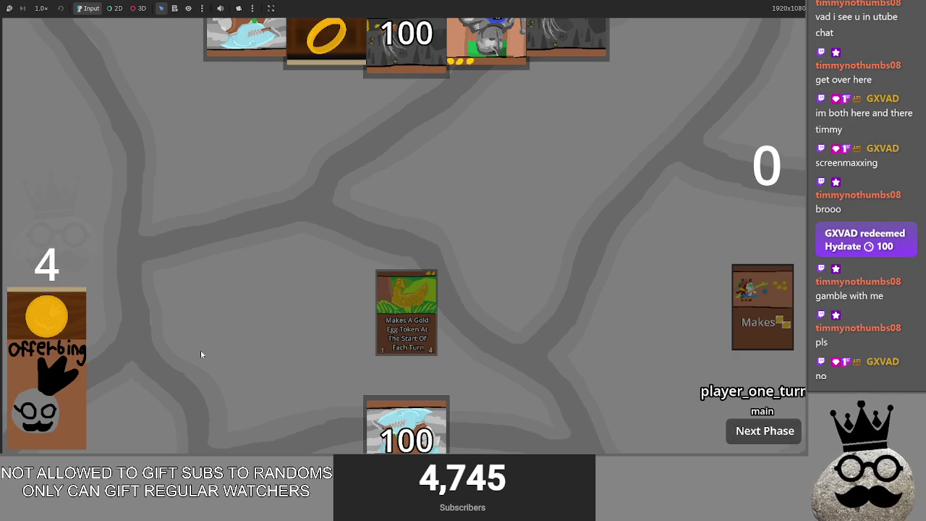
mouse_move(486, 432)
left_mouse_down()
mouse_move(494, 287)
mouse_move(473, 303)
left_mouse_up()
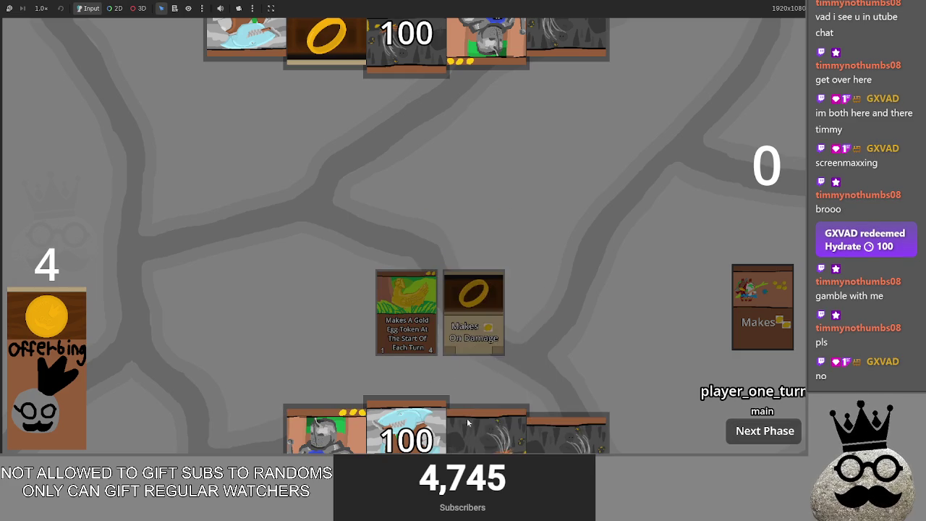
mouse_move(326, 431)
left_mouse_down()
mouse_move(496, 258)
mouse_move(339, 289)
mouse_move(338, 266)
left_mouse_up()
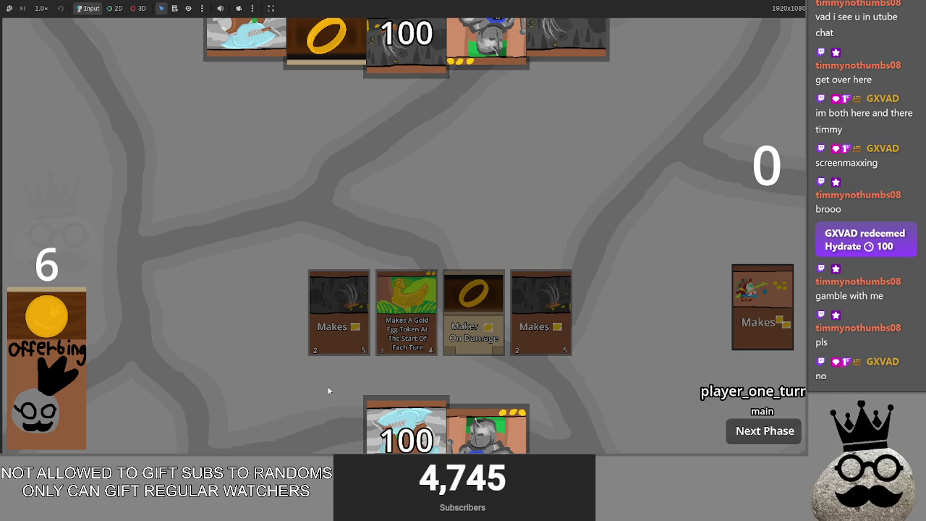
- Stop the game, expand Deck in the Scene tree, toggle a node's visibility and rerun
key("F8")
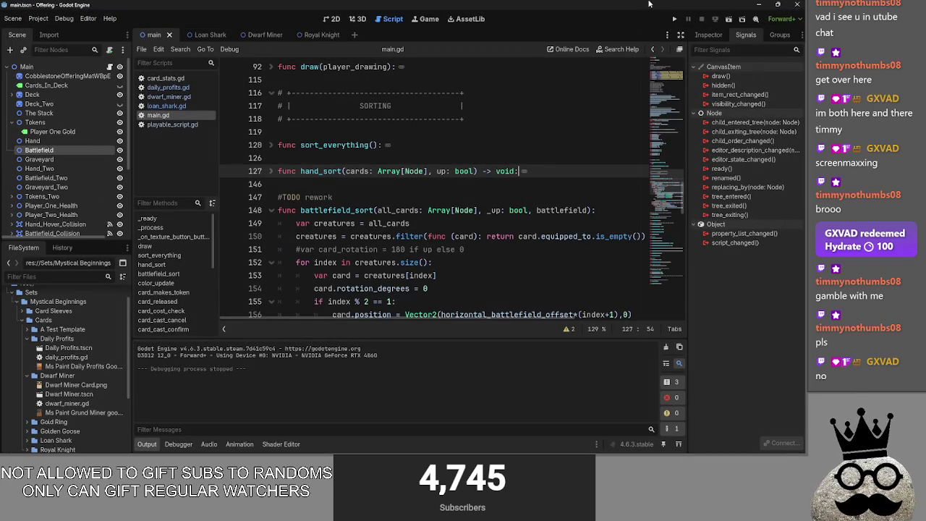
left_click(12, 95)
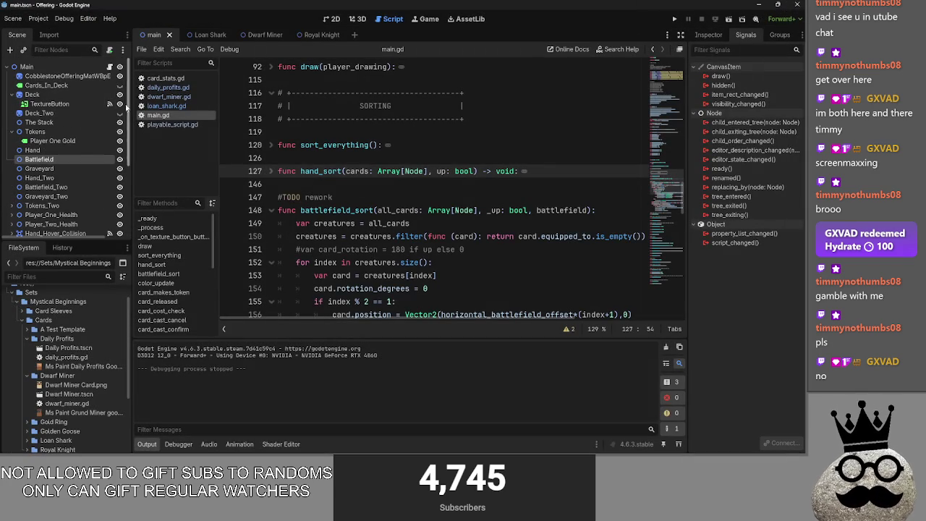
left_click(120, 104)
left_click(671, 20)
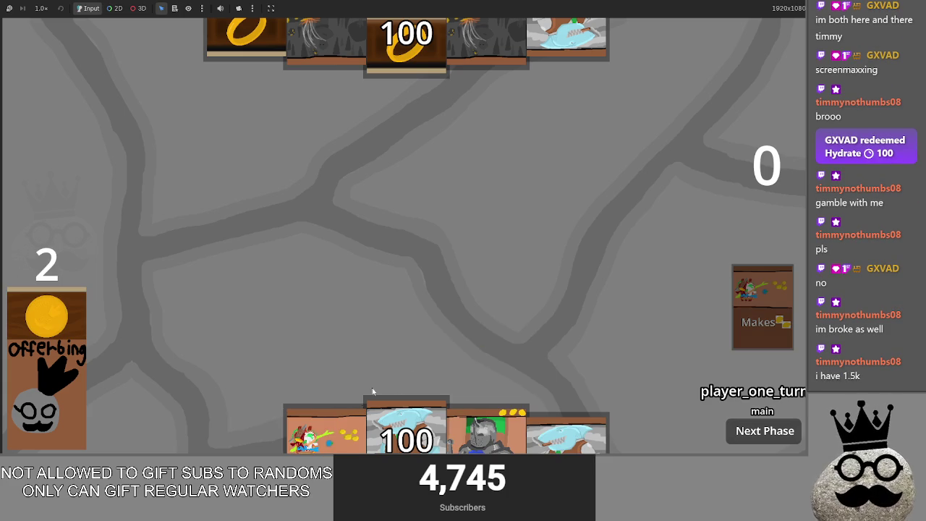
- Play the knight card, pass through player two's turn back to player one, then stop the game
left_click_drag(484, 431, 468, 244)
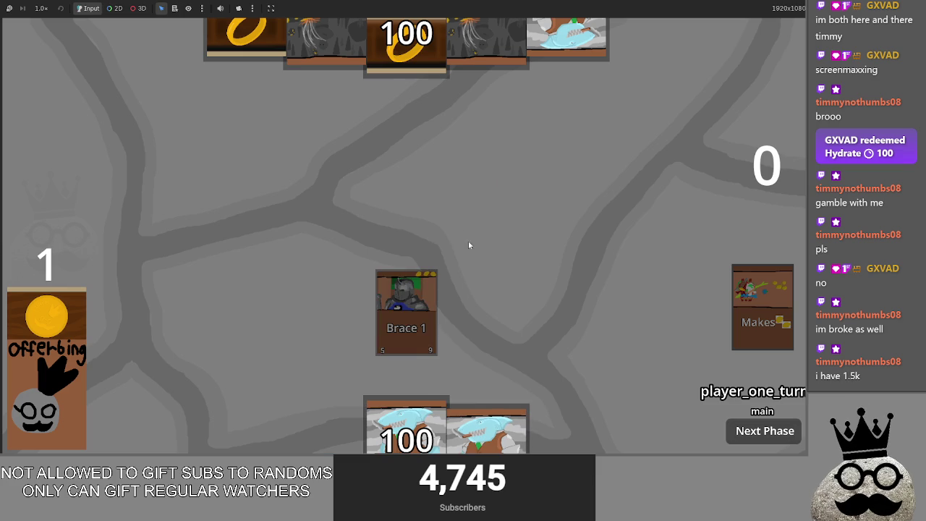
left_click(764, 431)
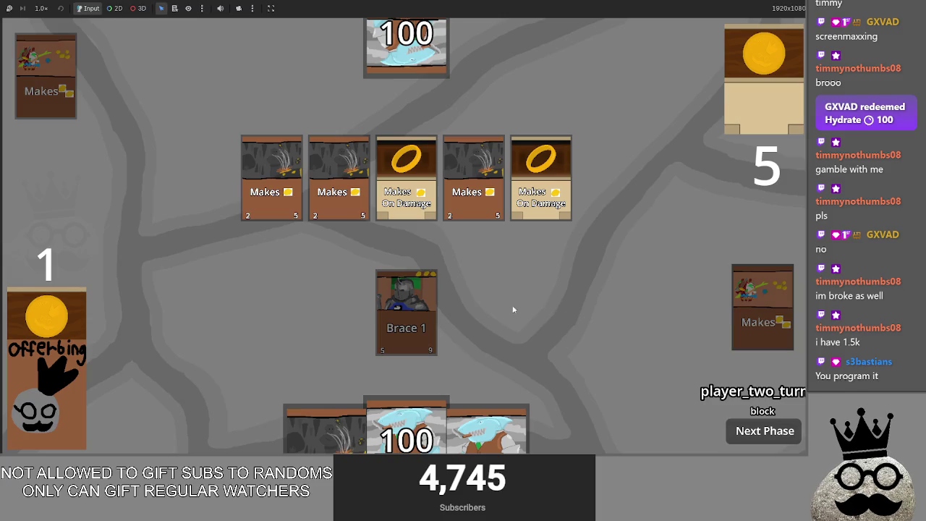
left_click(775, 432)
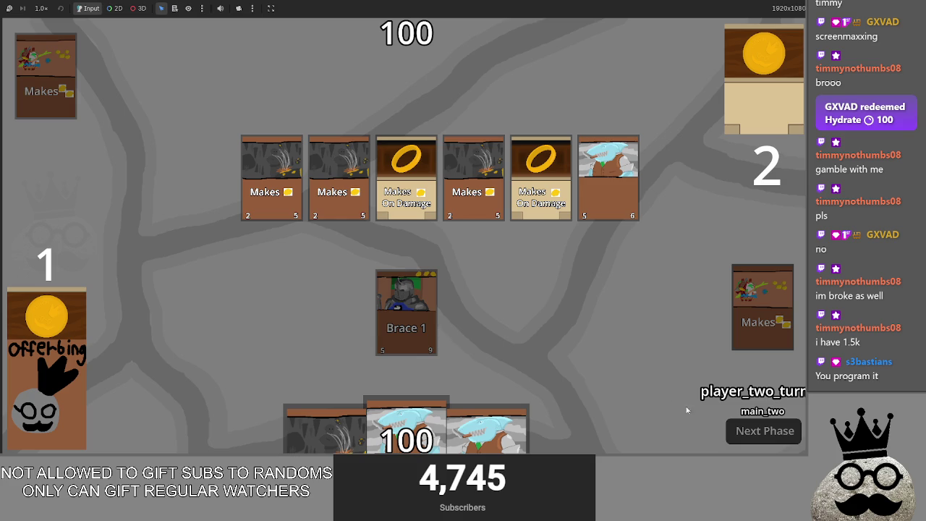
left_click(743, 434)
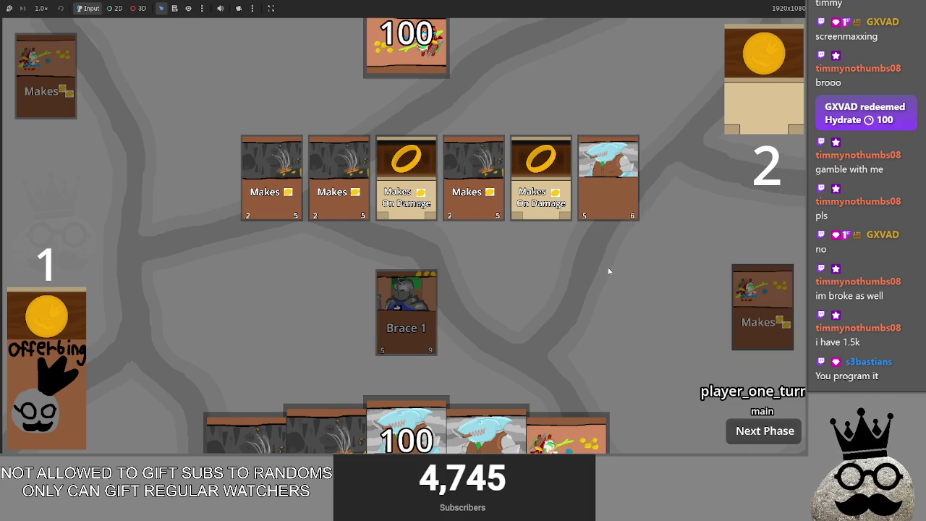
key("F8")
- Comment out the loan_shark line in deck_two of main.gd with Ctrl+K
scroll(389, 195, "up", 15)
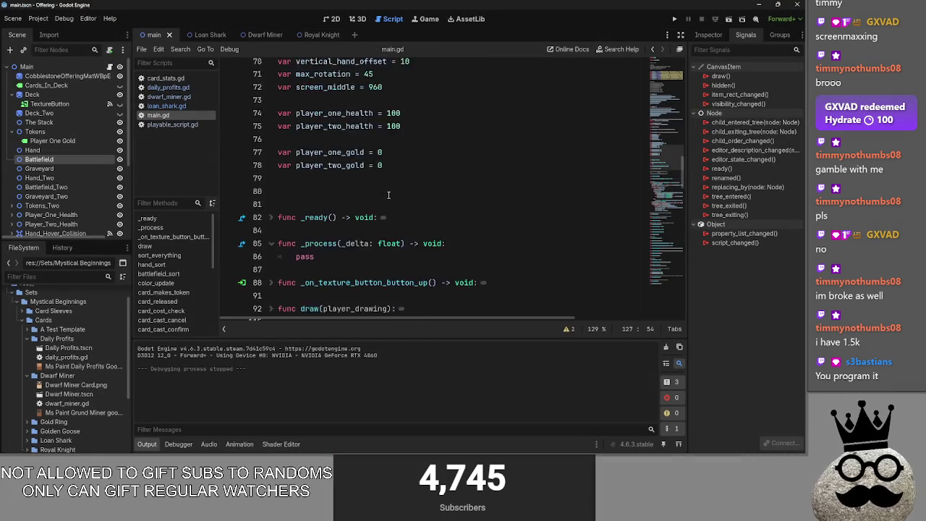
scroll(388, 195, "up", 7)
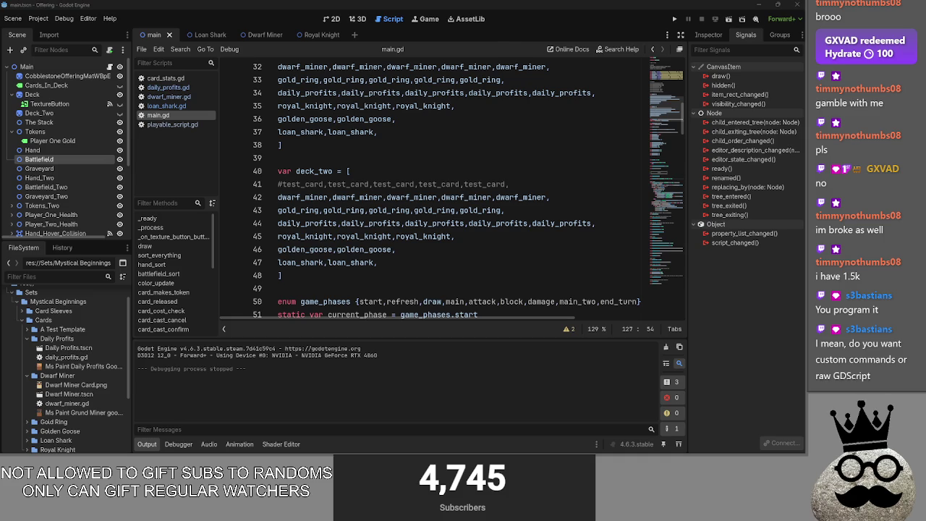
scroll(303, 227, "down", 1)
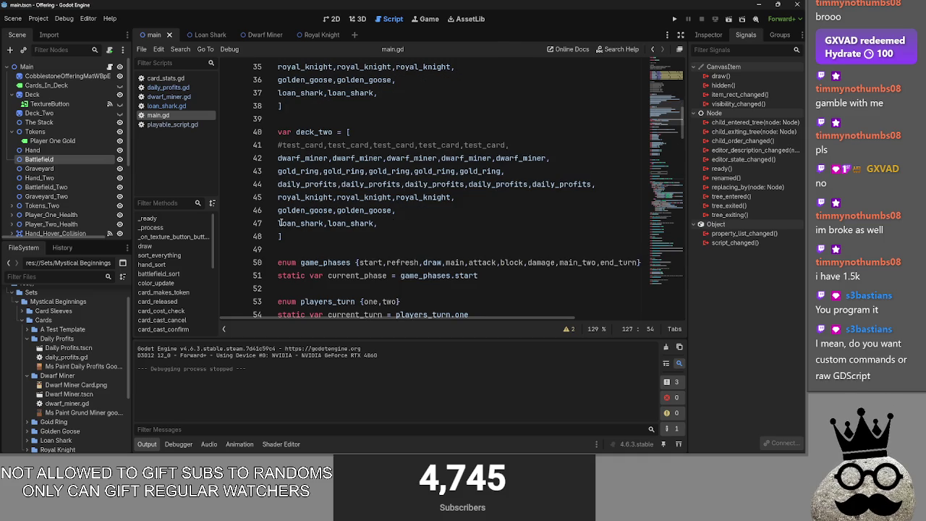
left_click(280, 223)
key("ctrl+k")
- Run the game, pass through player two's turn, and play a cave Makes card and another card
left_click(673, 19)
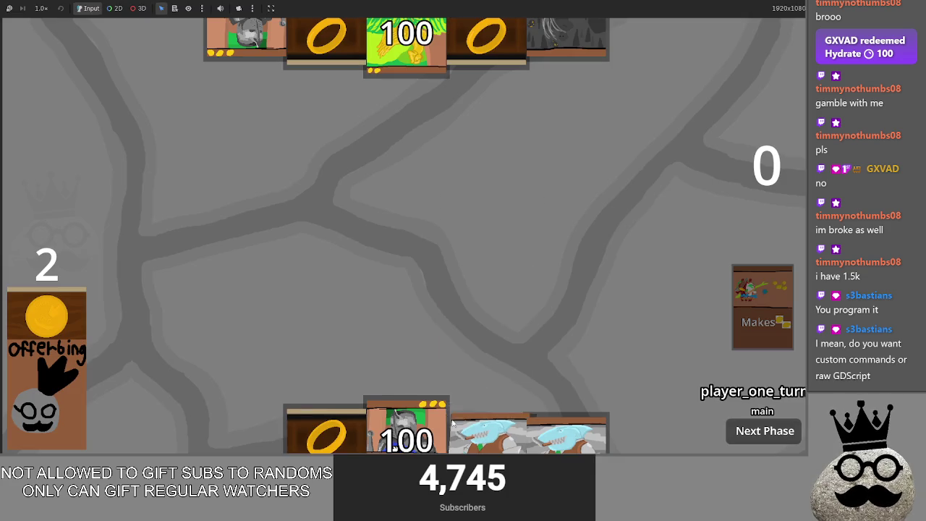
left_click(758, 433)
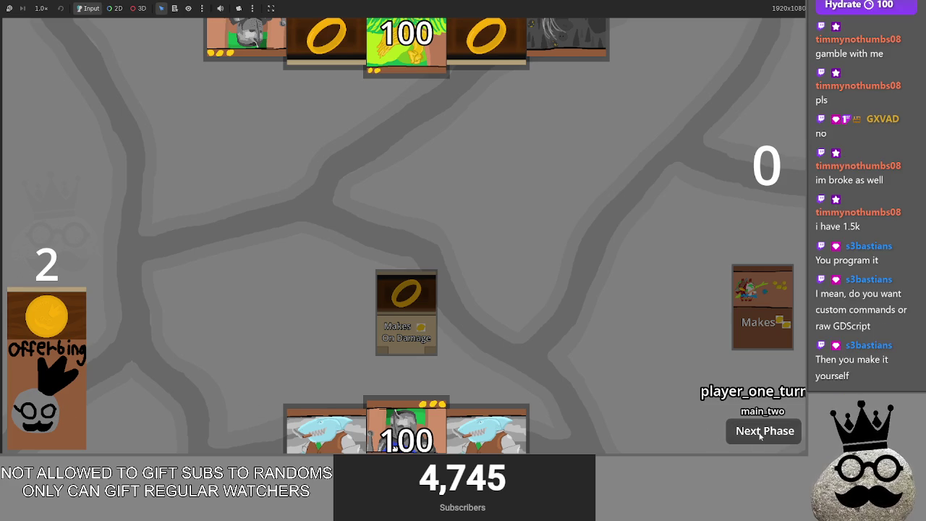
left_click(760, 432)
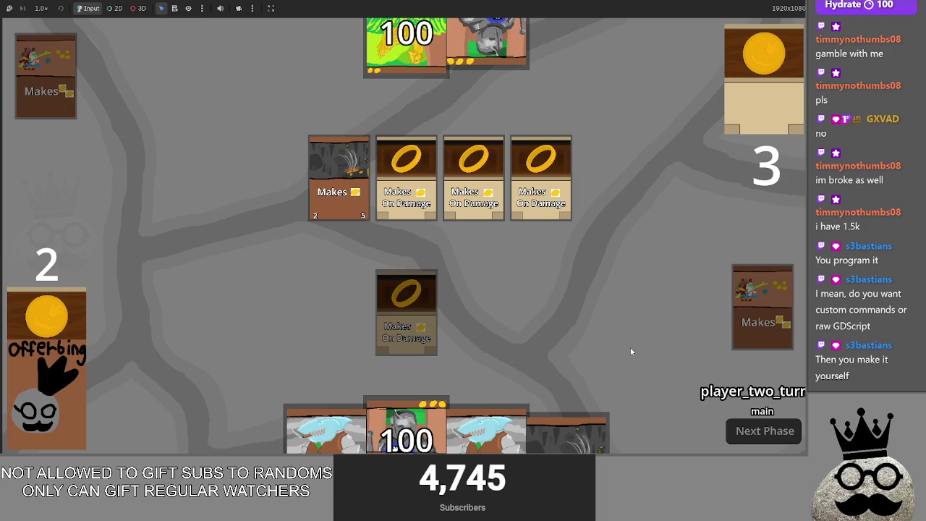
left_click(763, 433)
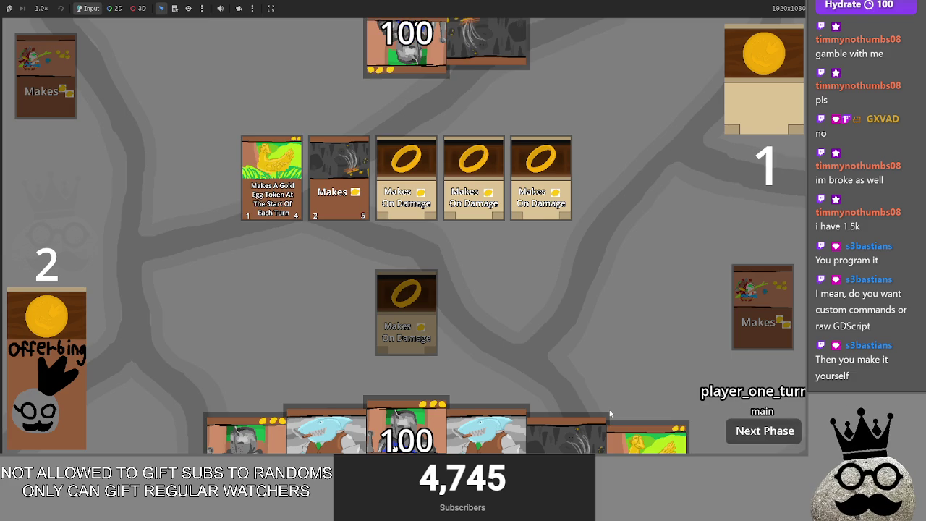
mouse_move(566, 429)
left_mouse_down()
mouse_move(545, 304)
mouse_move(547, 315)
left_mouse_up()
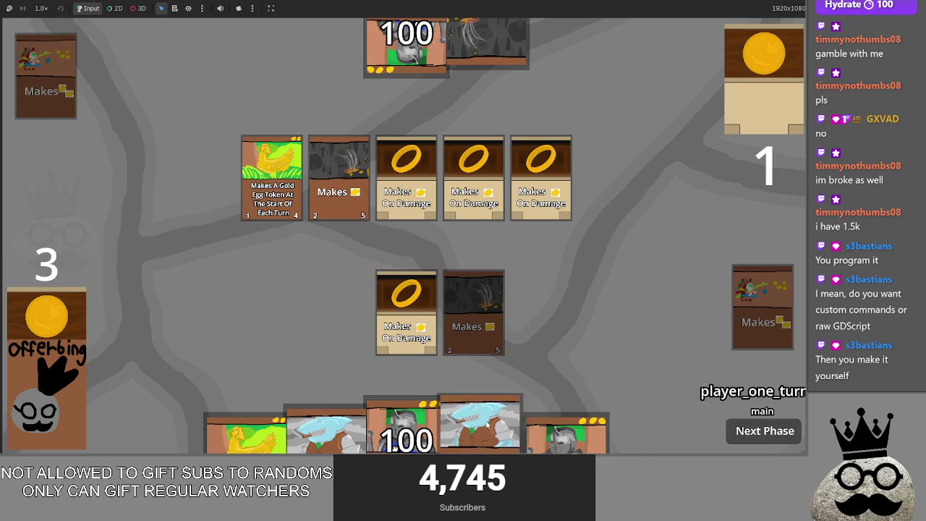
left_click_drag(486, 428, 515, 346)
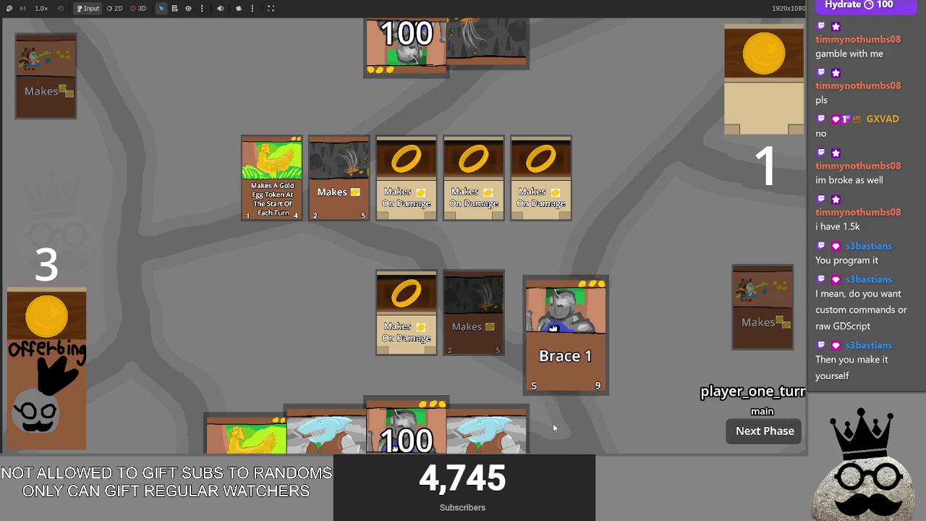
- Stop the game and unfold the Passbutton function at line 525 in main.gd
key("F8")
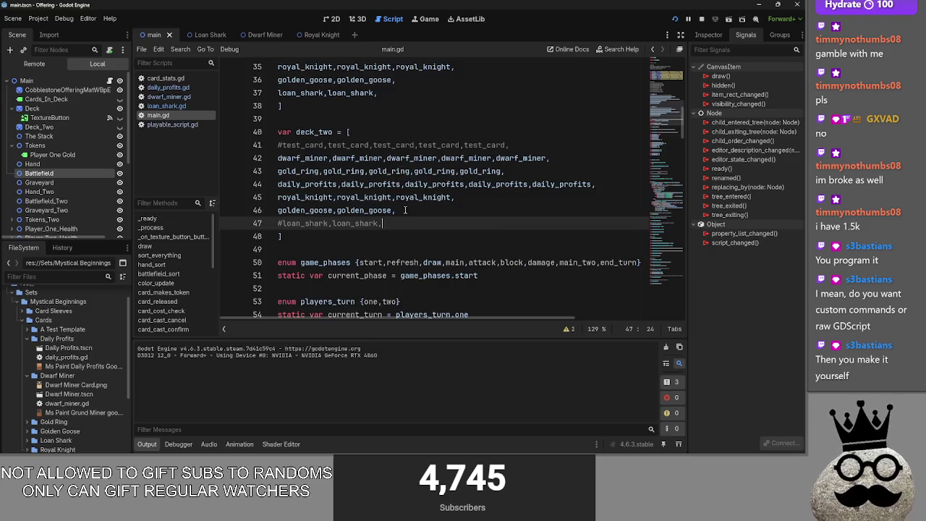
scroll(383, 225, "down", 20)
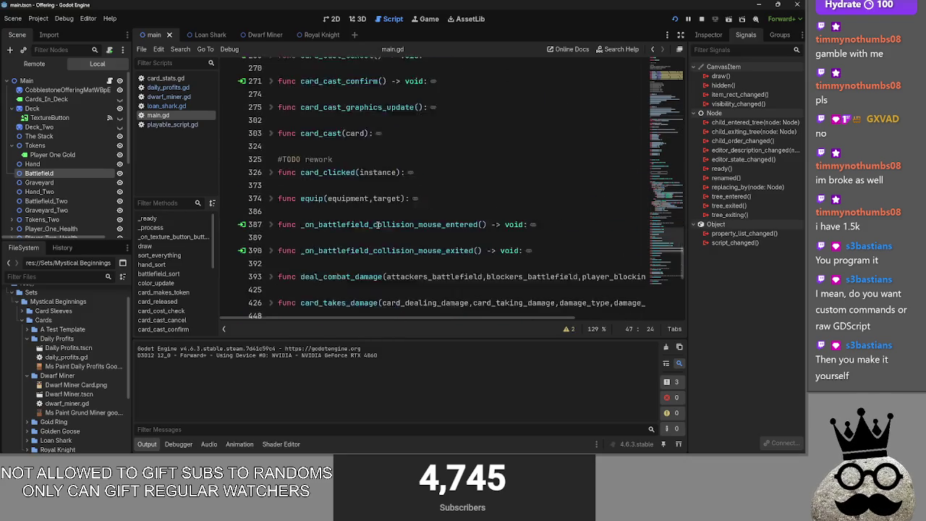
scroll(274, 270, "up", 1)
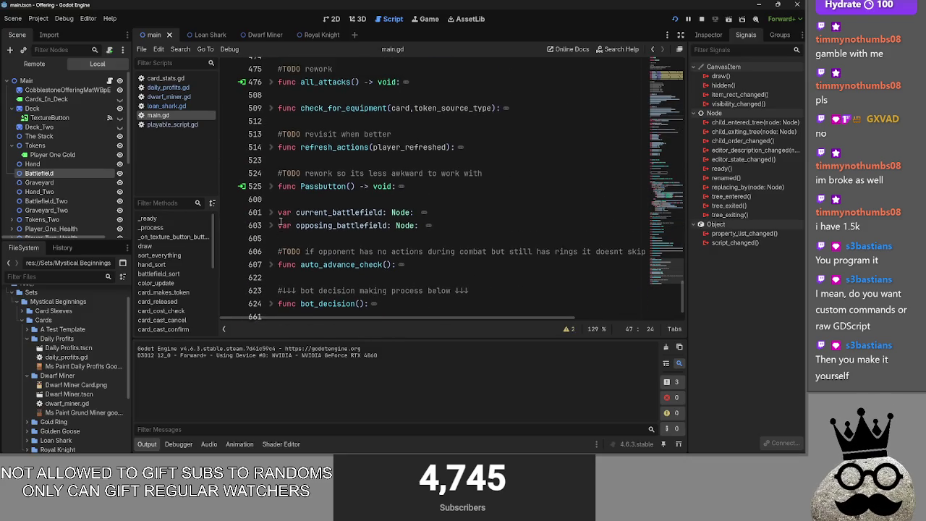
left_click(279, 193)
left_click(271, 190)
- Add a sort_everything() call on line 600 at the end of Passbutton via autocomplete
scroll(271, 192, "down", 14)
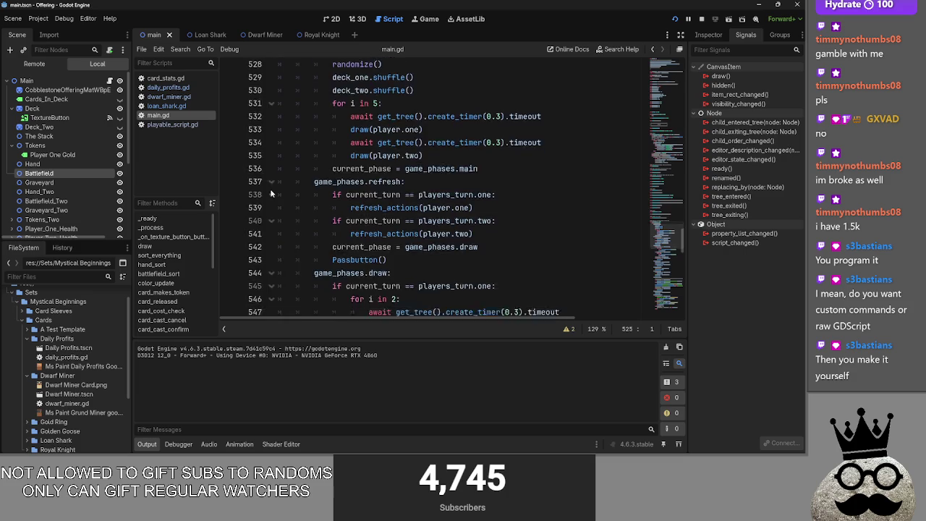
scroll(270, 190, "down", 11)
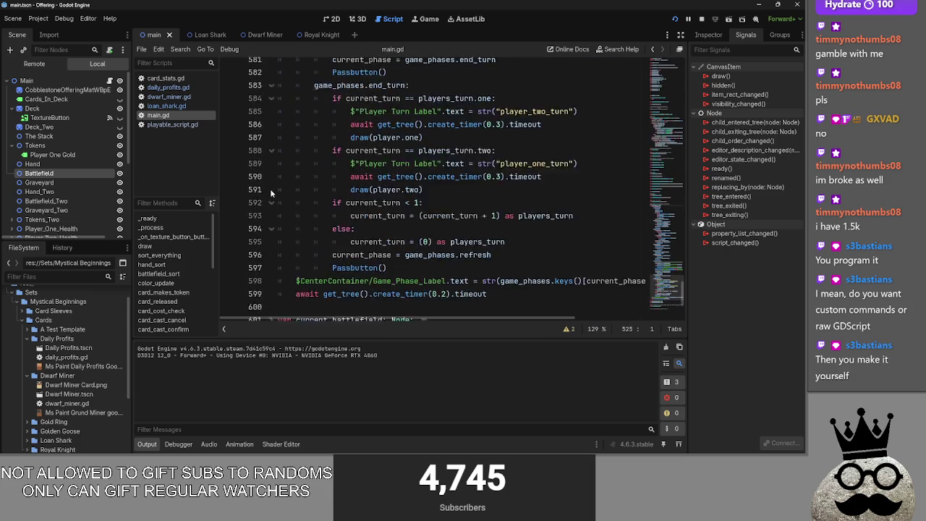
scroll(473, 167, "up", 1)
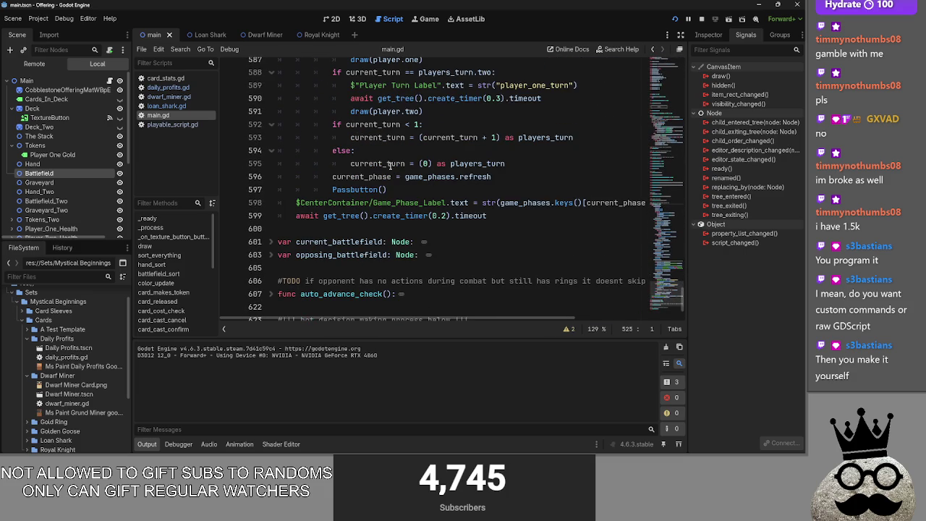
left_click(498, 216)
key("Return")
scroll(499, 246, "up", 20)
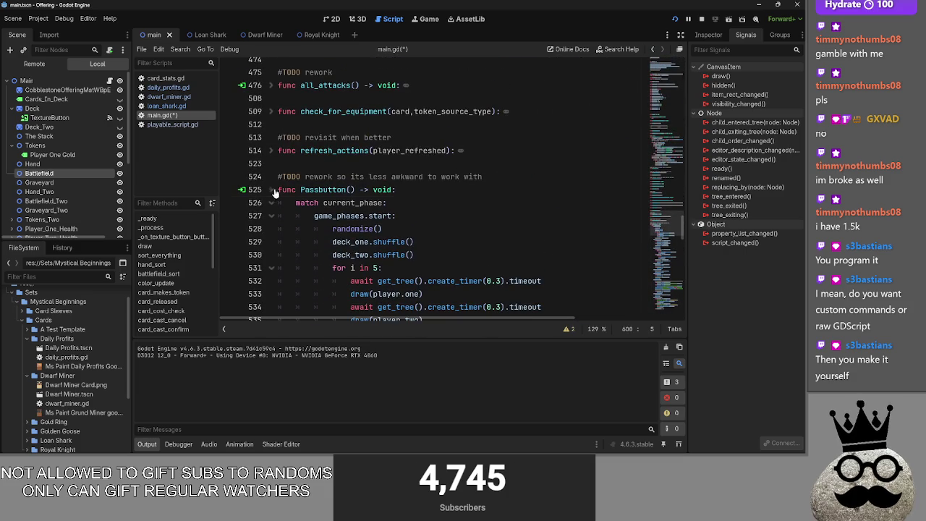
scroll(388, 258, "down", 20)
scroll(388, 258, "down", 4)
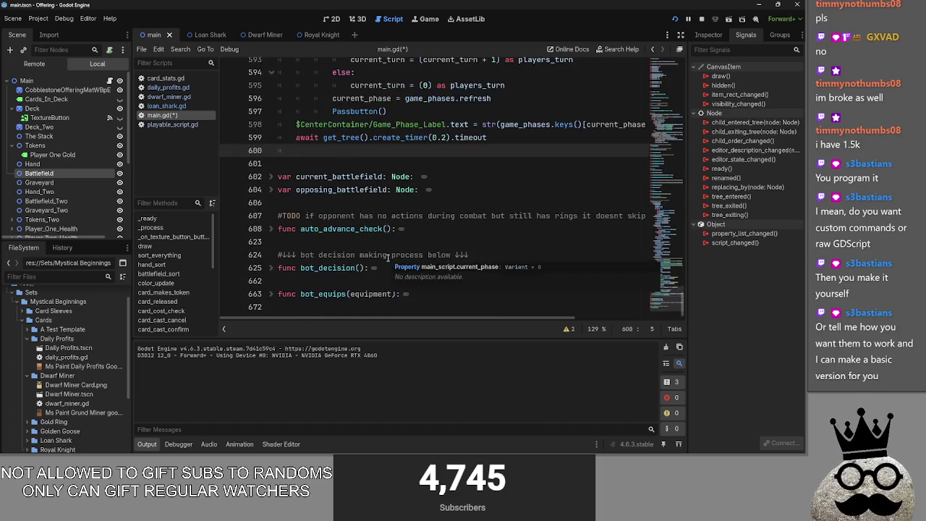
scroll(388, 258, "up", 2)
key("BackSpace")
key("BackSpace")
key("BackSpace")
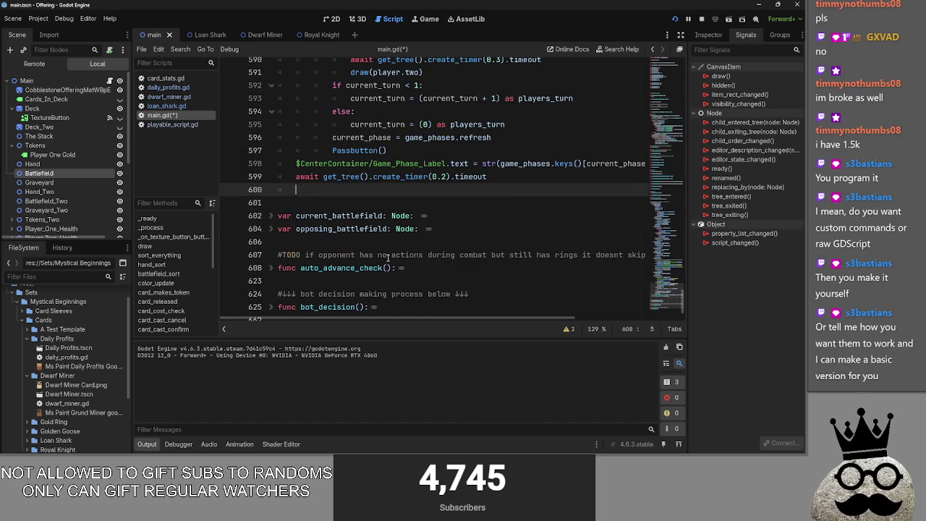
type("sort_")
key("Return")
- Fold Passbutton again, stop the old game instance and relaunch the project with F5
scroll(388, 259, "up", 15)
scroll(345, 194, "up", 3)
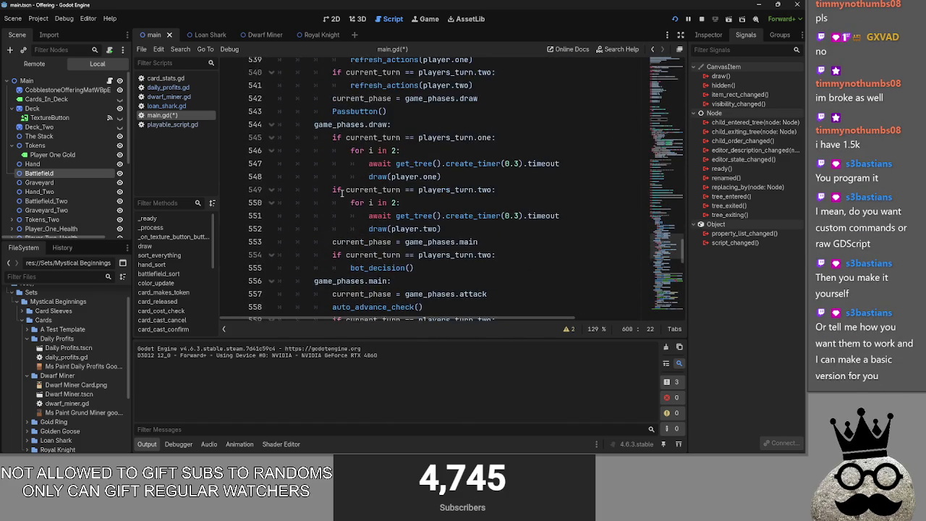
scroll(276, 189, "up", 6)
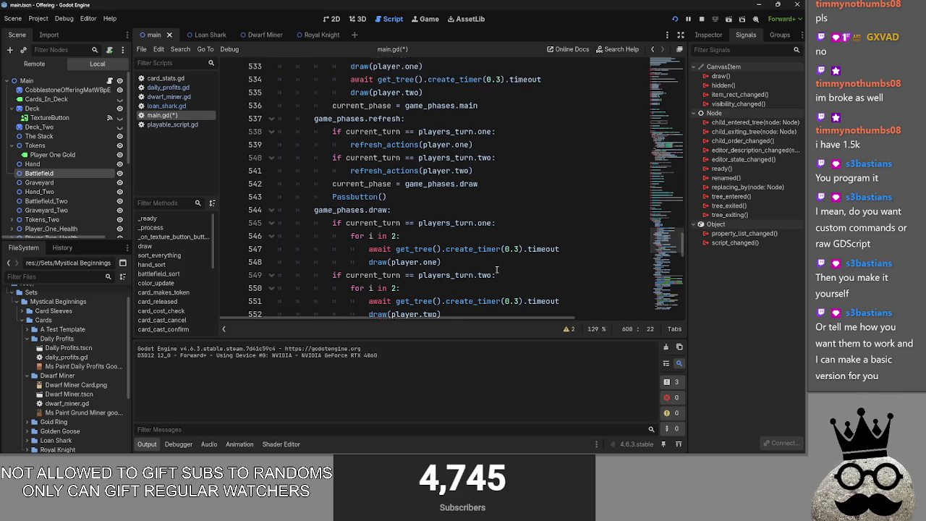
left_click(273, 190)
left_click(304, 164)
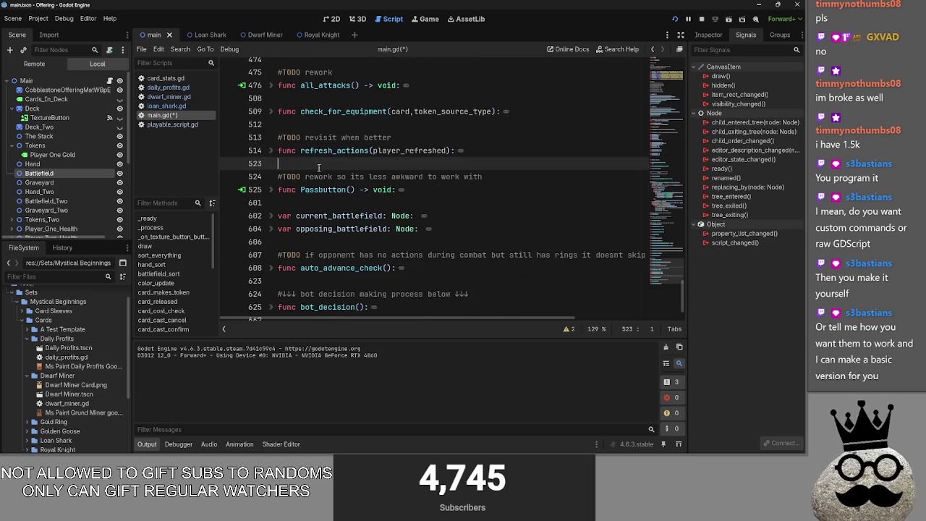
left_click(701, 19)
key("F5")
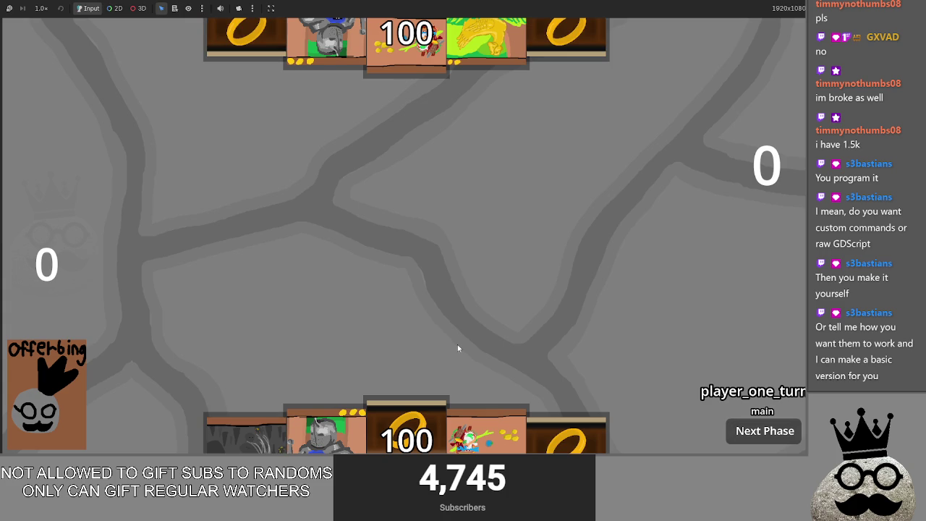
- Play both ring cards, the cave Makes card and Brace 1 into the player's row
left_click_drag(426, 391, 401, 321)
mouse_move(327, 427)
left_mouse_down()
mouse_move(343, 314)
mouse_move(467, 318)
left_mouse_up()
left_click_drag(474, 424, 339, 311)
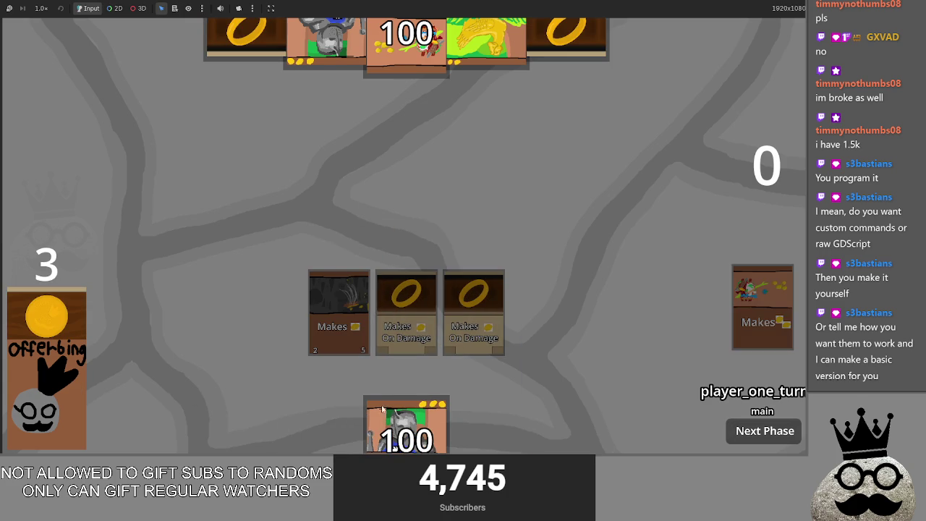
mouse_move(383, 410)
left_mouse_down()
mouse_move(416, 194)
mouse_move(532, 285)
left_mouse_up()
- Advance through player one's turn and the opponent's block phase, then switch to the Offering note in Obsidian
left_click(760, 438)
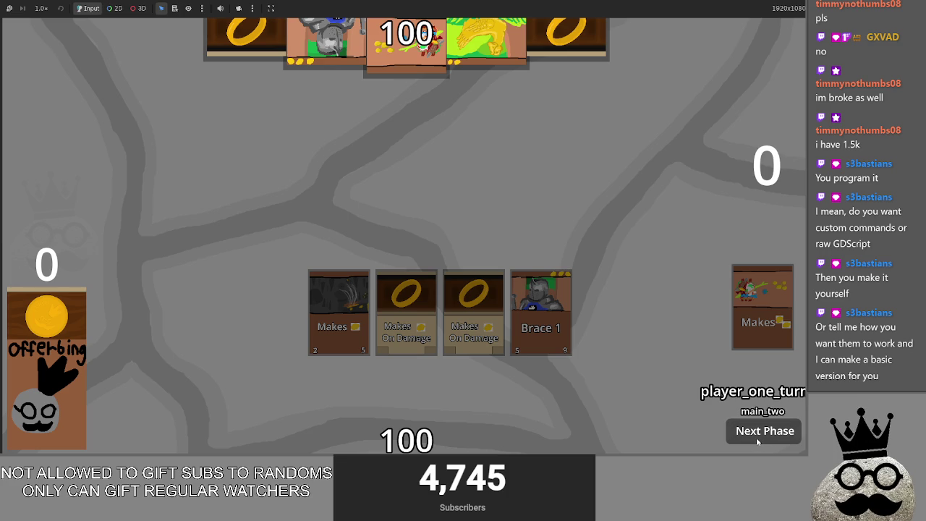
left_click(758, 434)
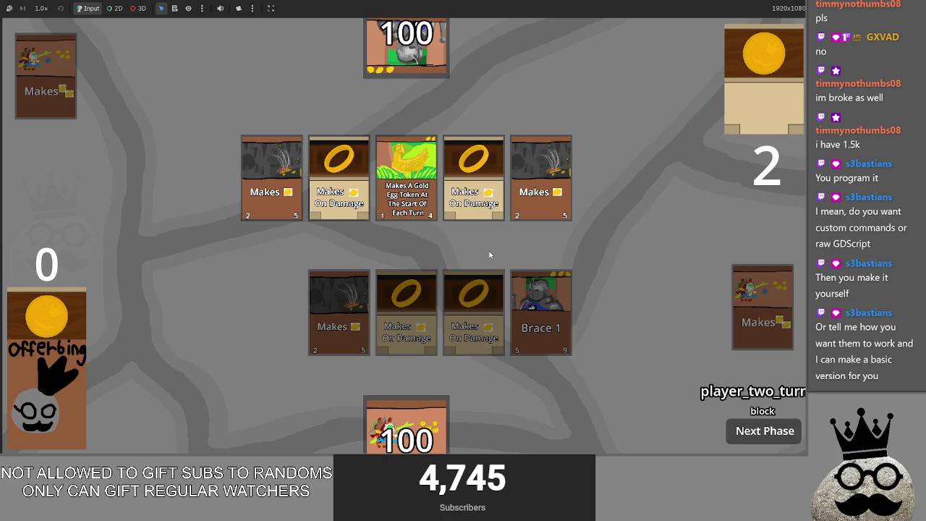
left_click(735, 431)
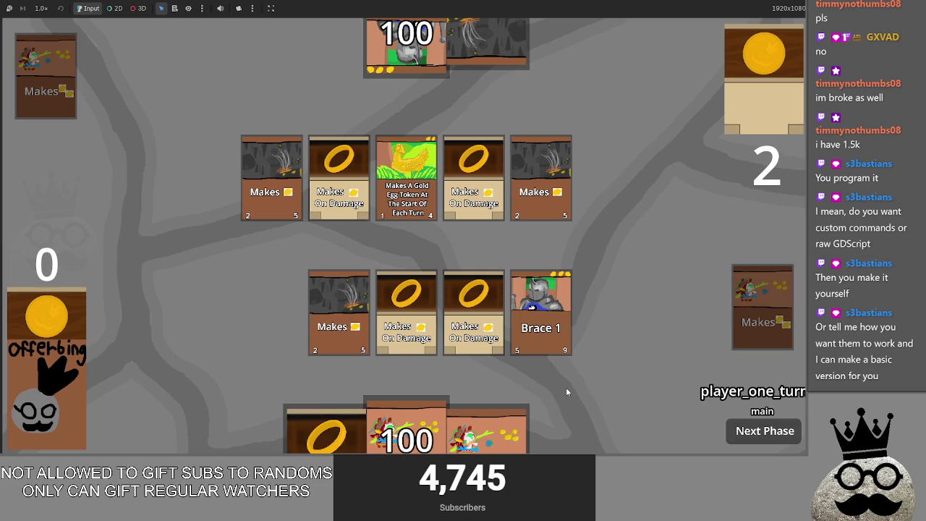
key("alt+Tab")
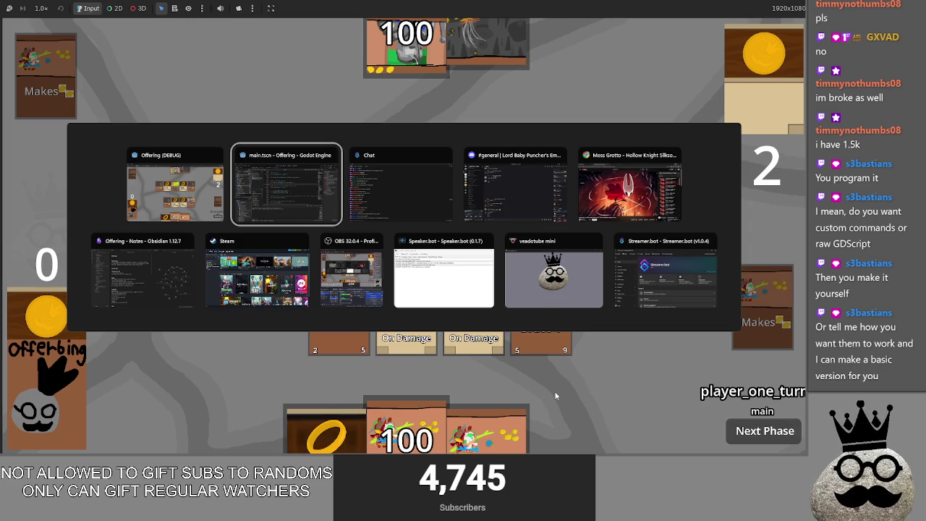
left_click(142, 279)
- Search for 'blocking' and add 'you have to manually pass on bots blocking phase when nothing is happening' under QOL
key("ctrl+f")
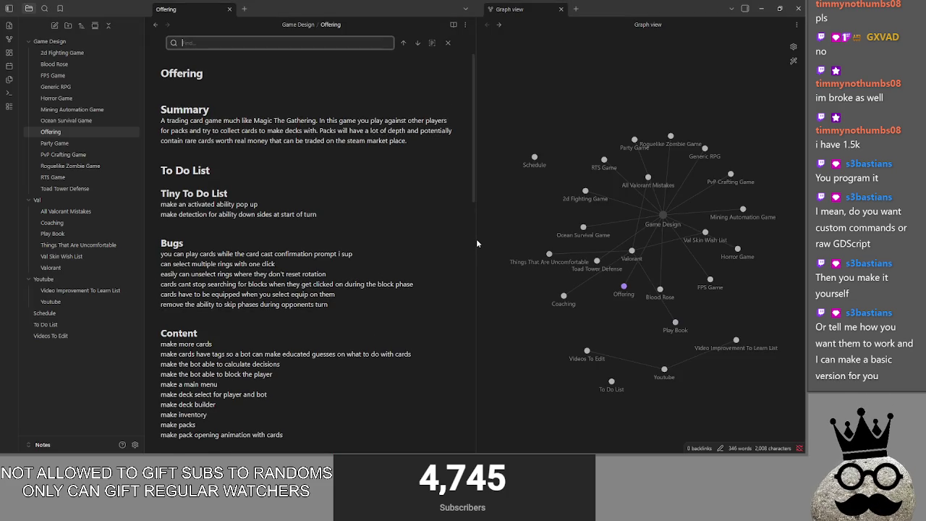
type("blocking")
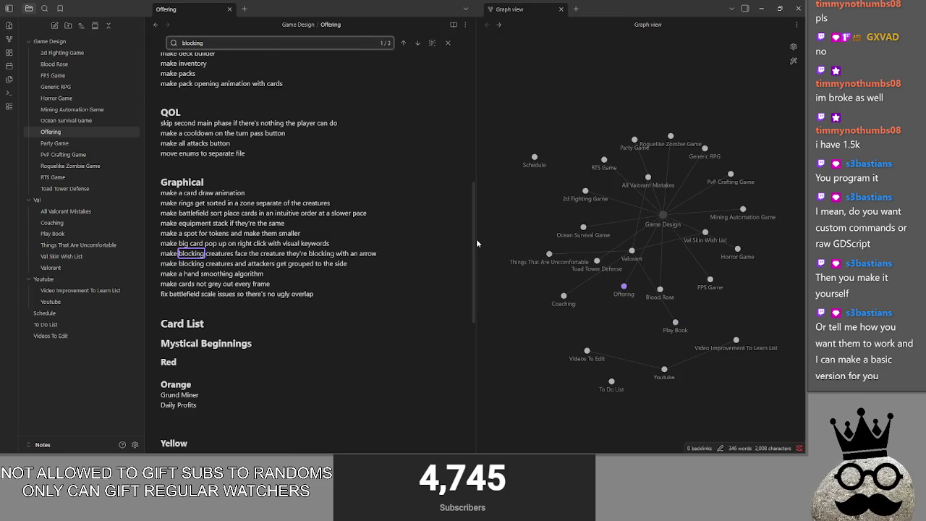
scroll(476, 243, "up", 3)
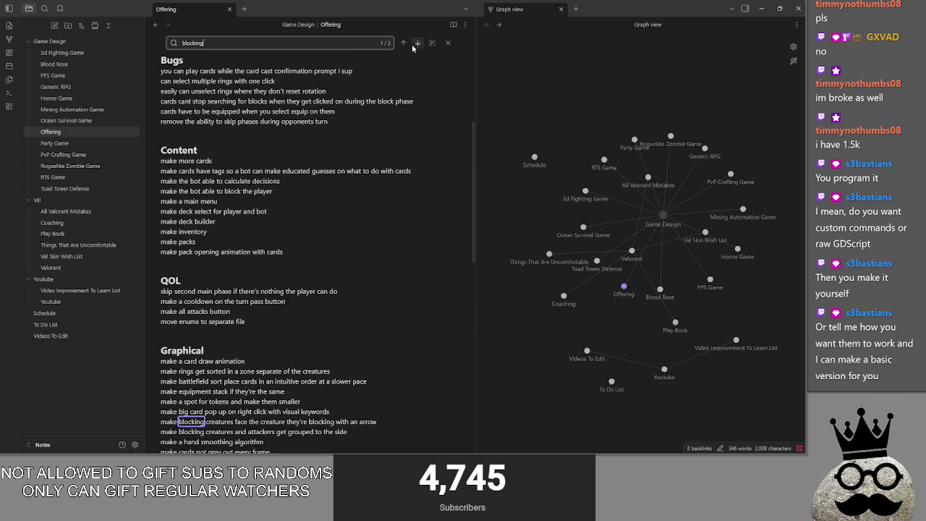
scroll(412, 44, "down", 3)
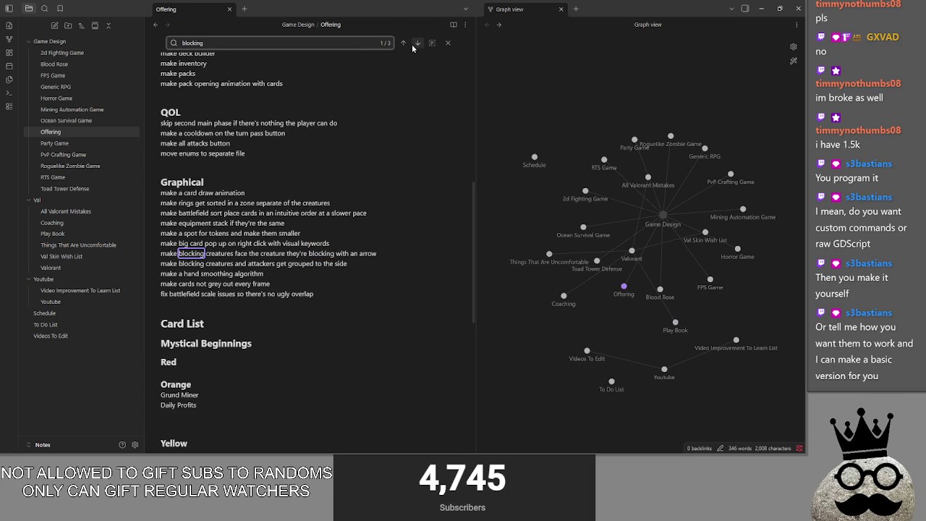
scroll(303, 345, "up", 4)
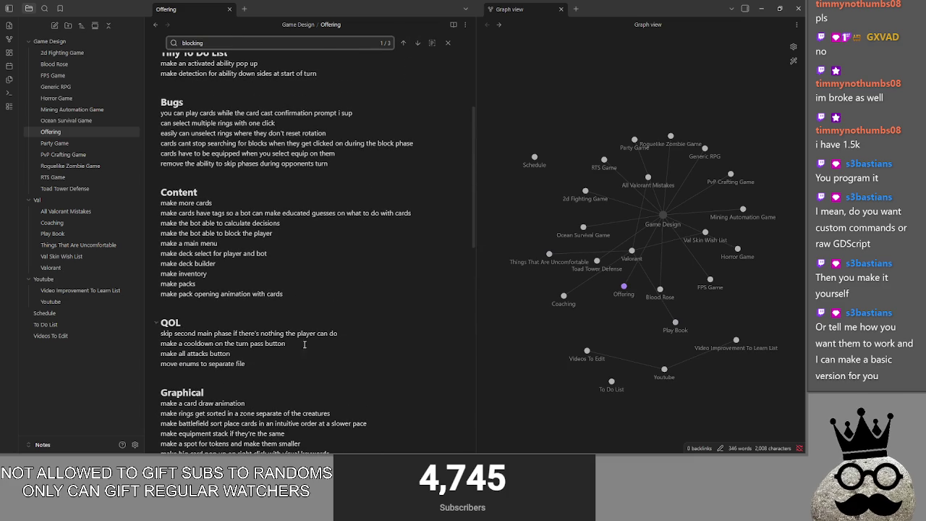
left_click(298, 324)
key("Return")
type("you")
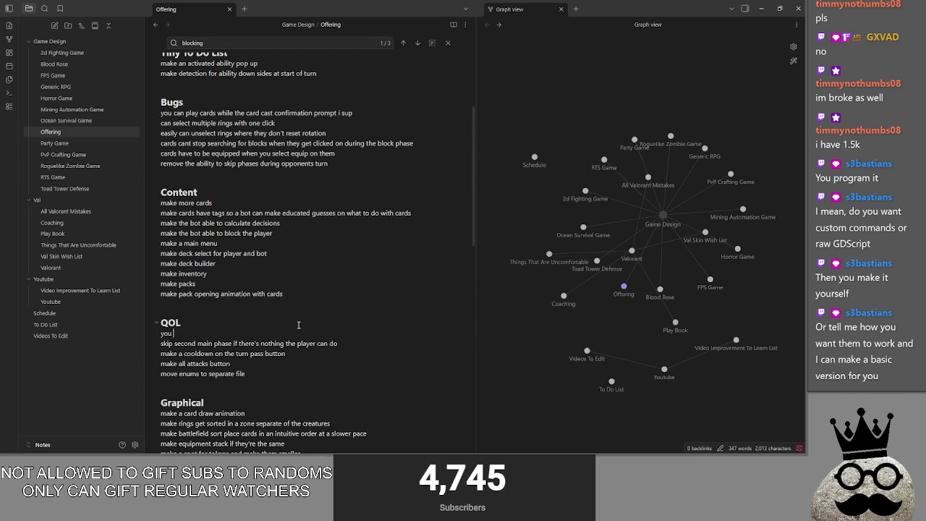
type("have ")
type("to man")
key("BackSpace")
key("BackSpace")
type("pass on ")
type("bots blocking ")
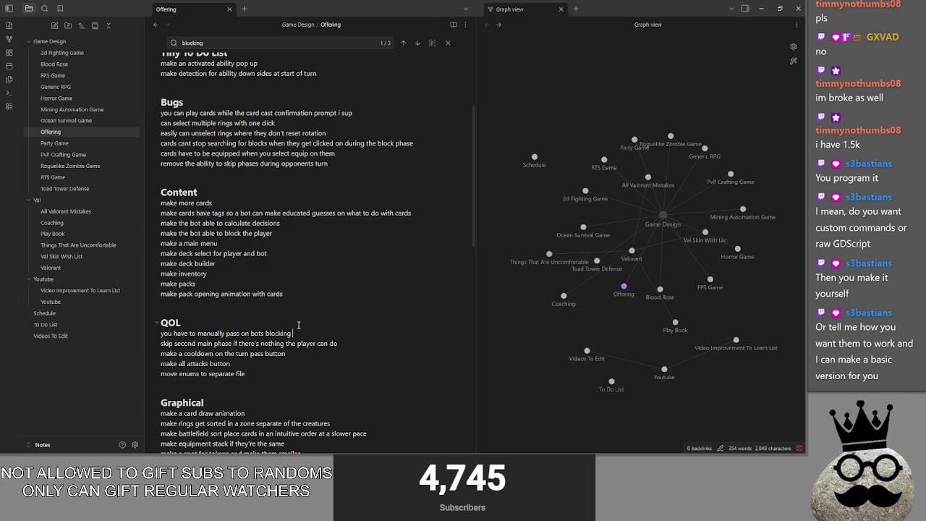
type("phase wh")
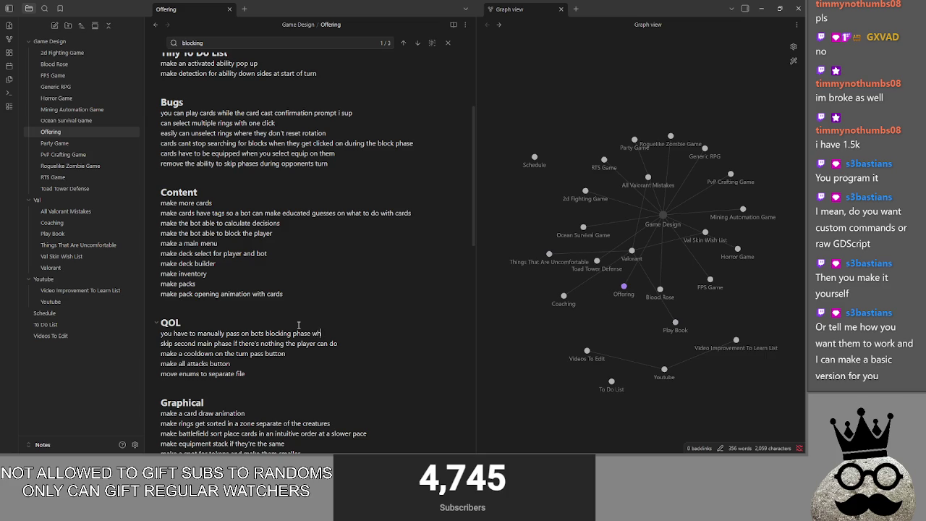
type("en nothing is hap")
type("pening")
scroll(443, 44, "down", 1)
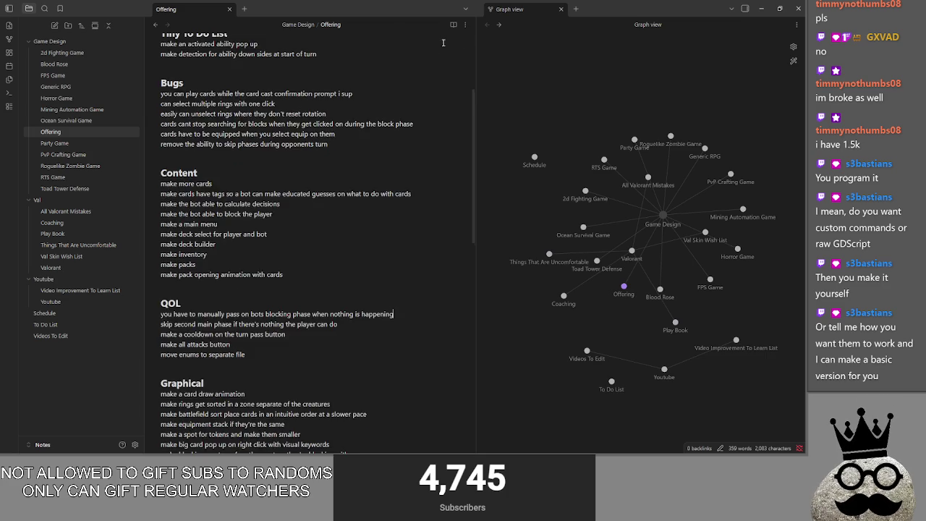
- Back in the game, end player one's turn and block the opponent's attack with Brace 1
key("alt+Tab")
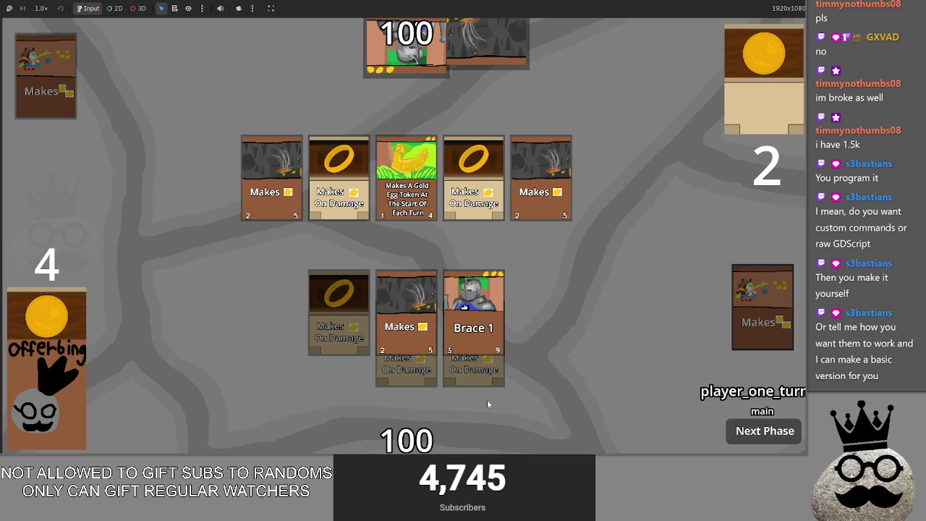
left_click(750, 434)
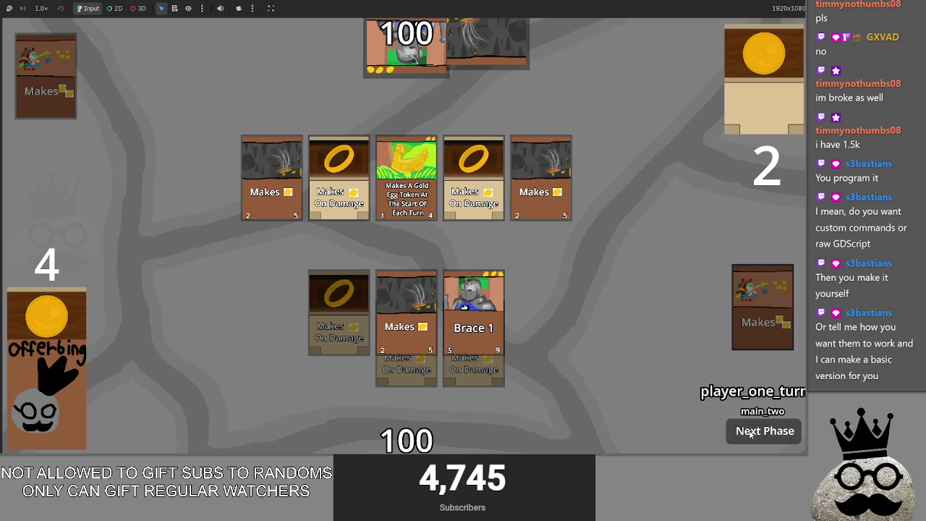
left_click(750, 434)
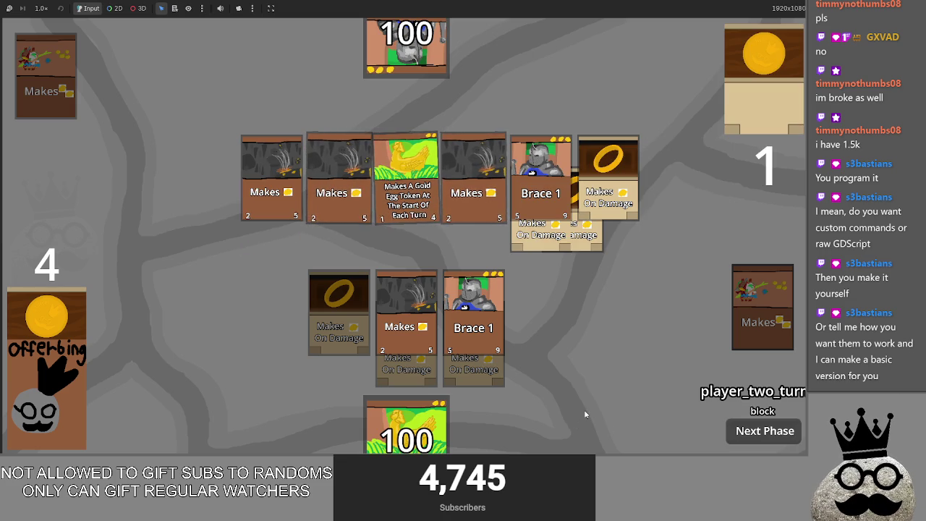
left_click_drag(484, 308, 498, 282)
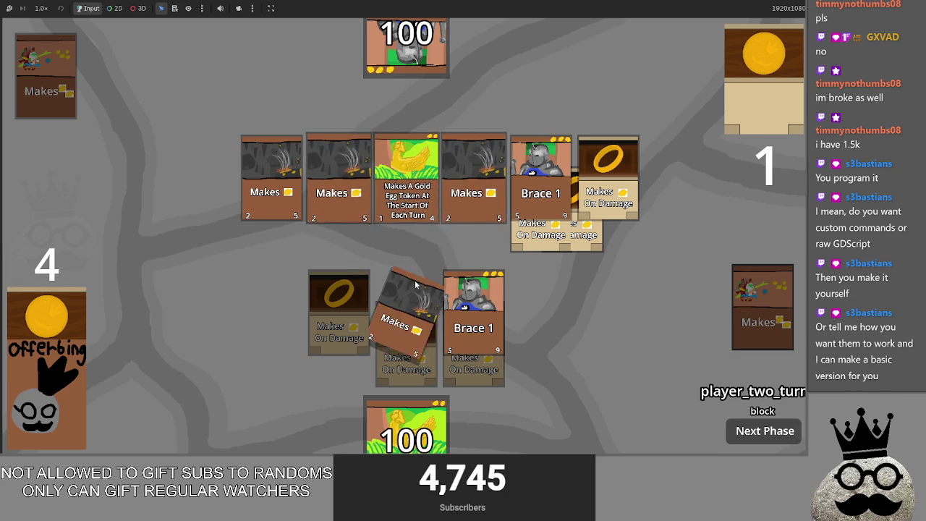
left_click(760, 431)
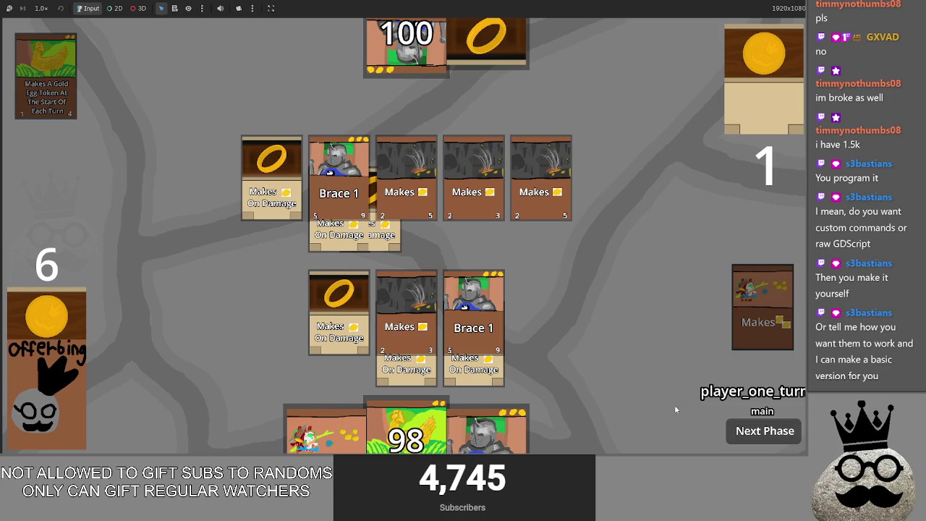
- Play Brace 1 and a Makes card into the battlefield row and pass the turn to player two
left_click_drag(486, 428, 531, 275)
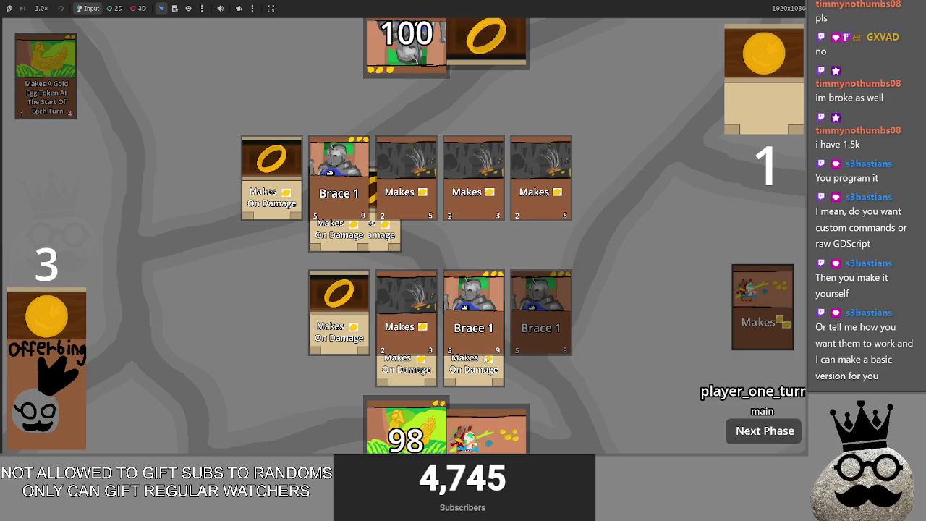
mouse_move(405, 427)
left_mouse_down()
mouse_move(463, 260)
mouse_move(456, 268)
left_mouse_up()
mouse_move(326, 431)
left_mouse_down()
mouse_move(461, 257)
mouse_move(455, 267)
left_mouse_up()
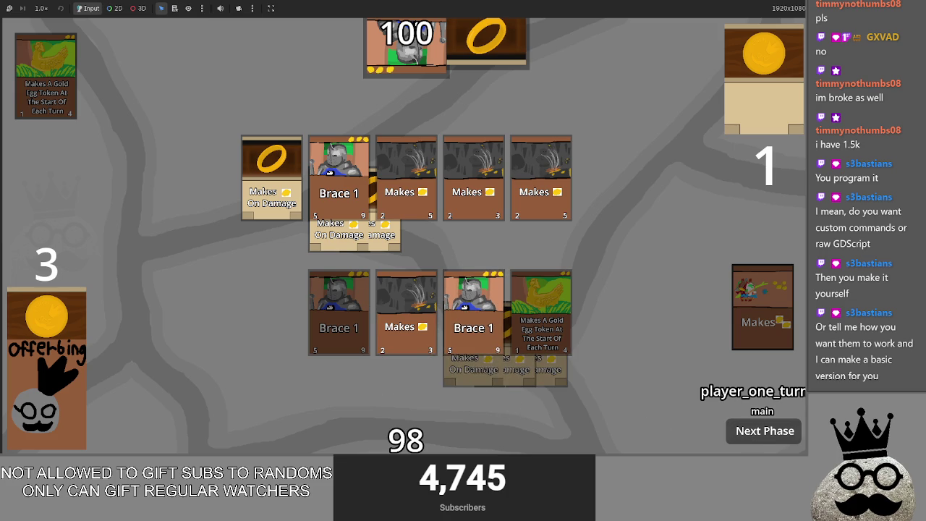
left_click(750, 438)
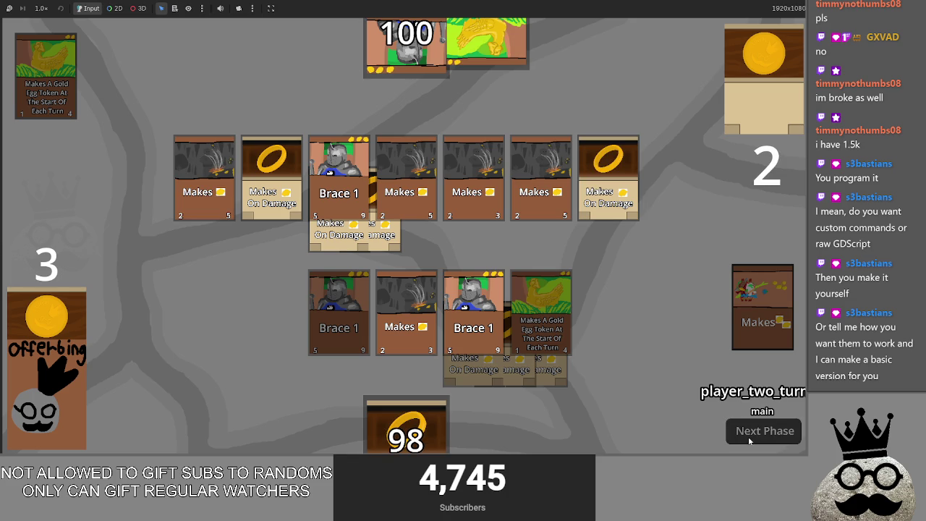
- Go to line 168 of main.gd and insert * after the first -75 in the equipment offset
key("alt+Tab")
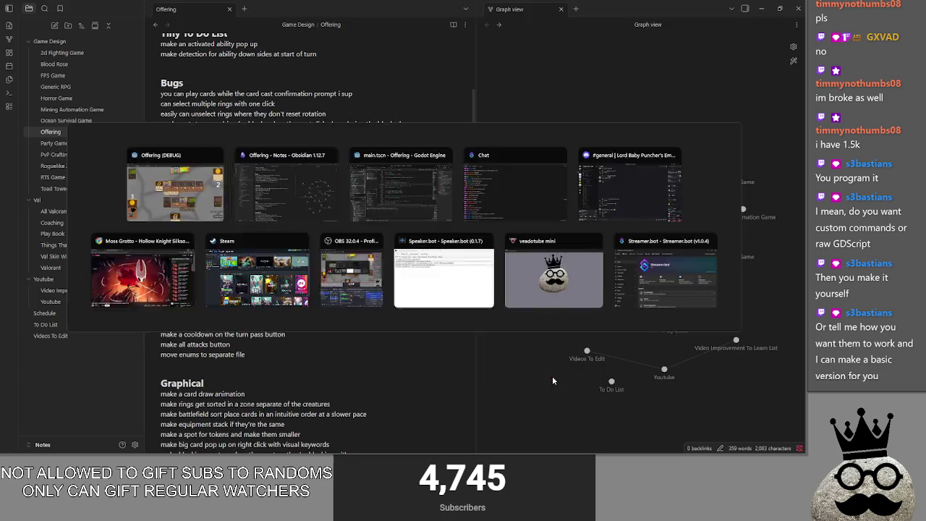
key("alt+Tab")
key("alt+Tab")
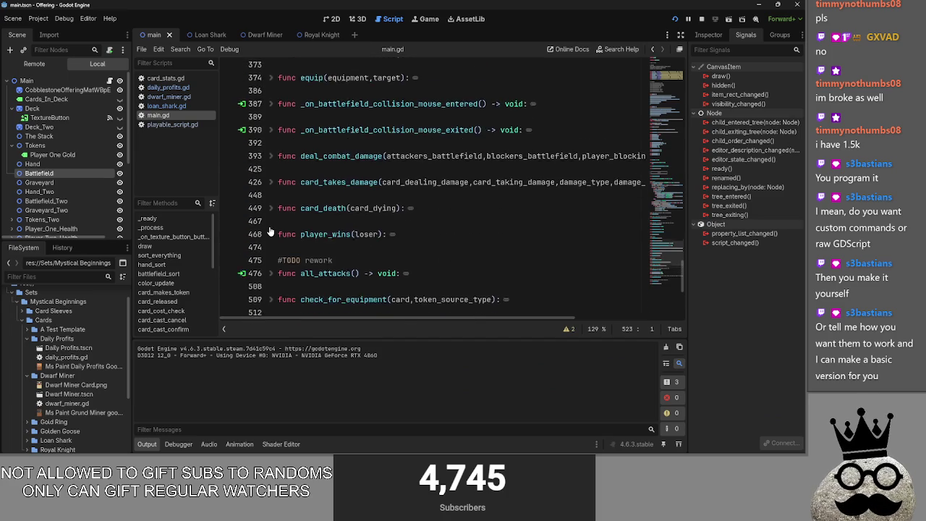
scroll(271, 220, "up", 10)
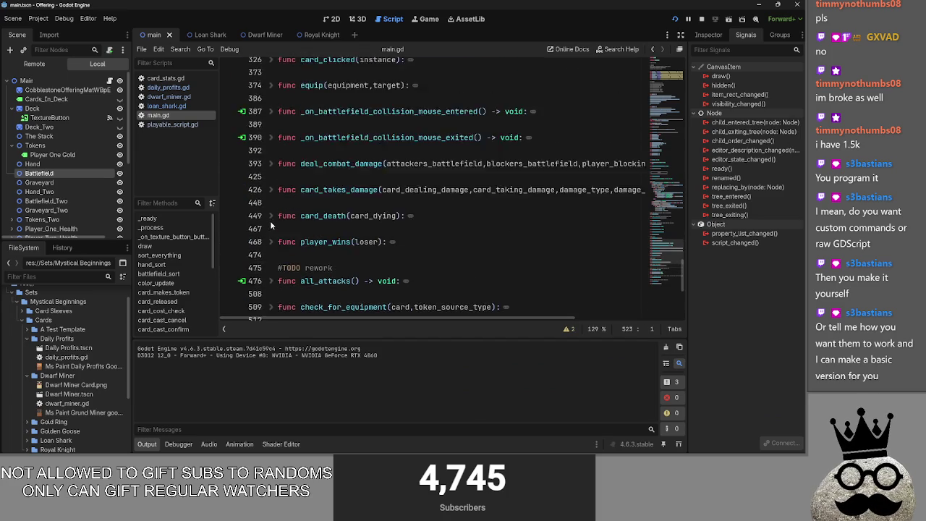
scroll(270, 225, "up", 9)
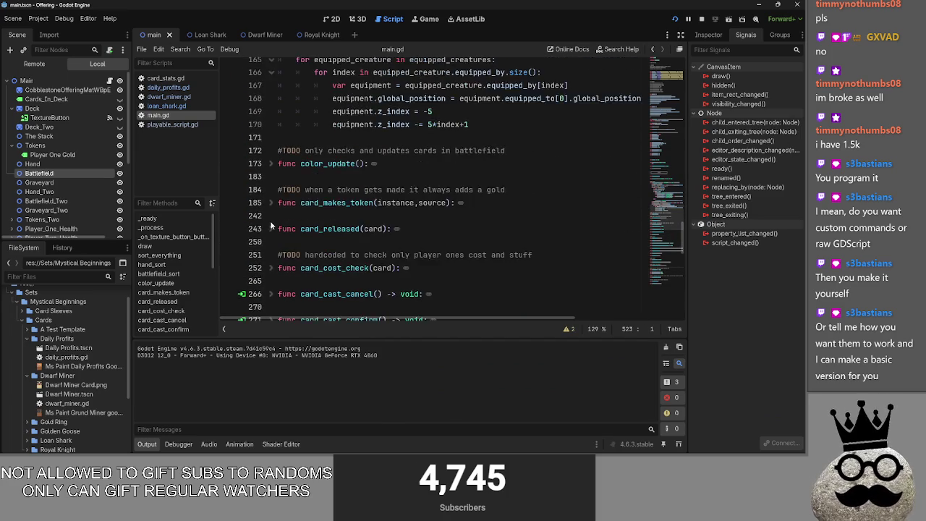
scroll(269, 220, "down", 7)
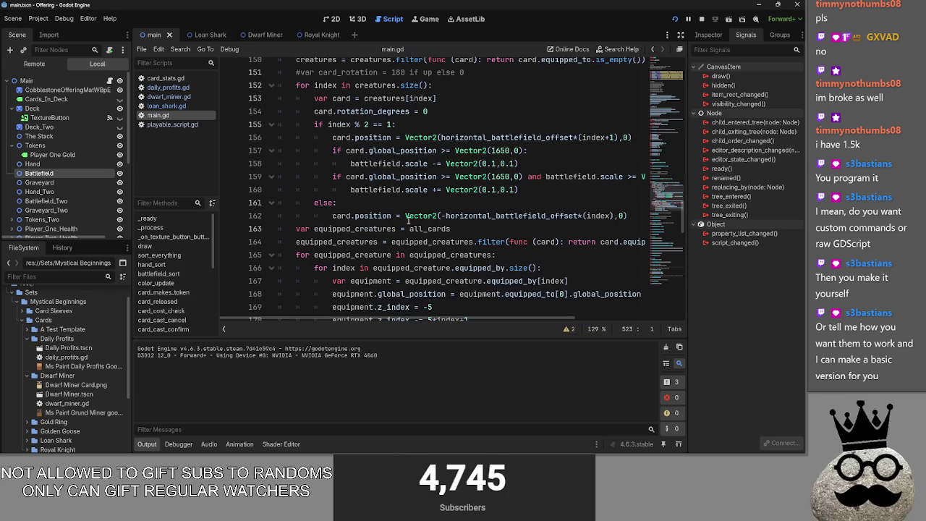
left_click_drag(427, 318, 557, 319)
left_click(607, 258)
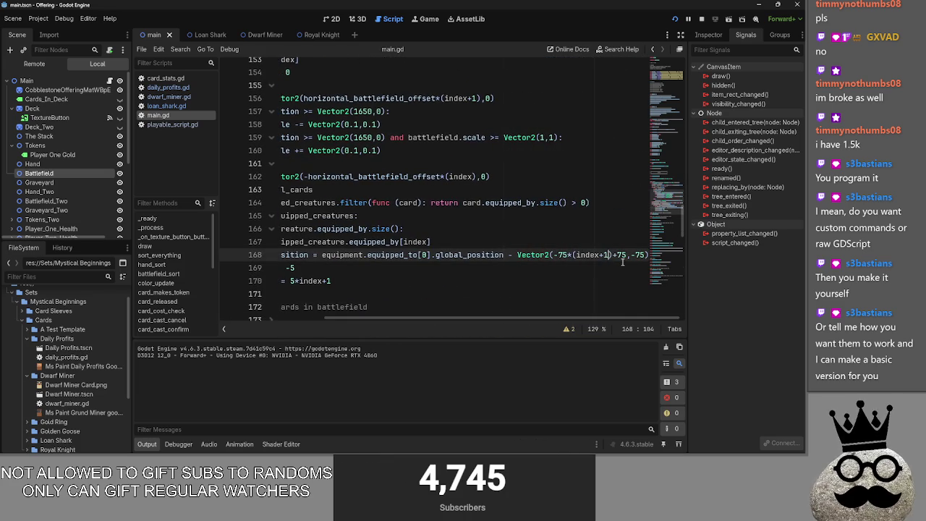
left_click_drag(608, 257, 577, 260)
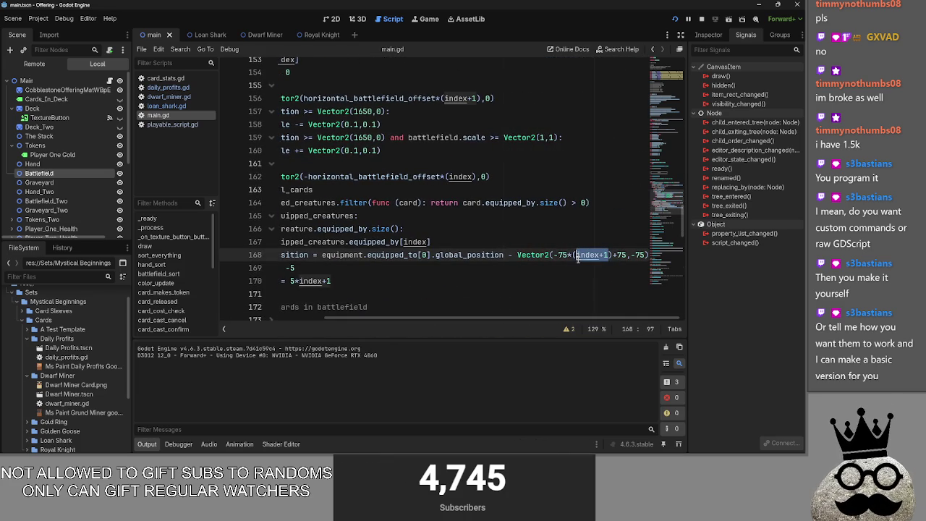
left_click(626, 256)
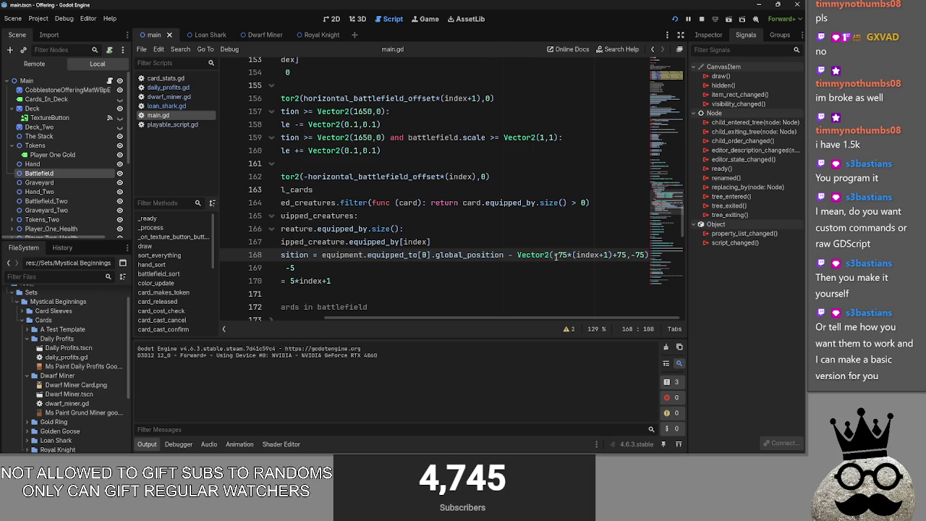
left_click(610, 254)
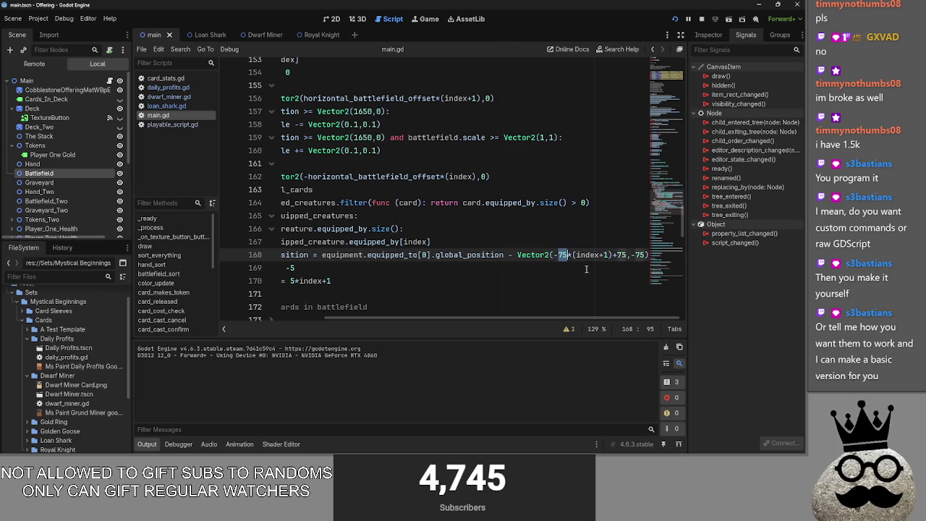
left_click(568, 255)
type("*")
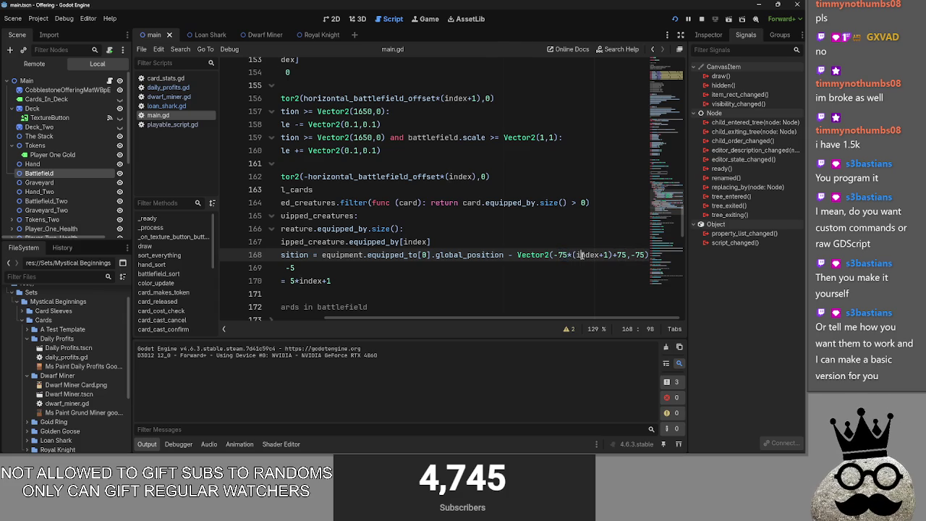
- Copy *(index+1)+75 and paste it after the second -75 in the Vector2
double_click(583, 254)
double_click(622, 255)
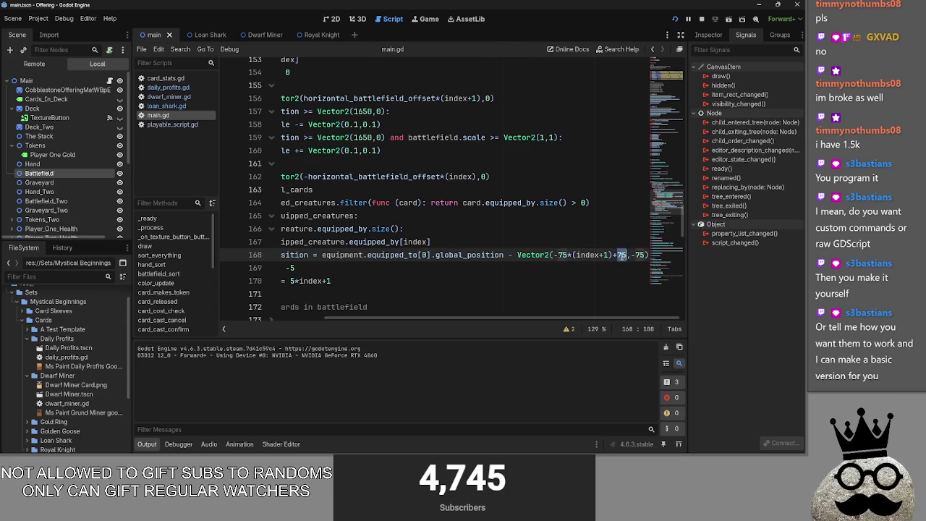
double_click(576, 255)
left_click(622, 255)
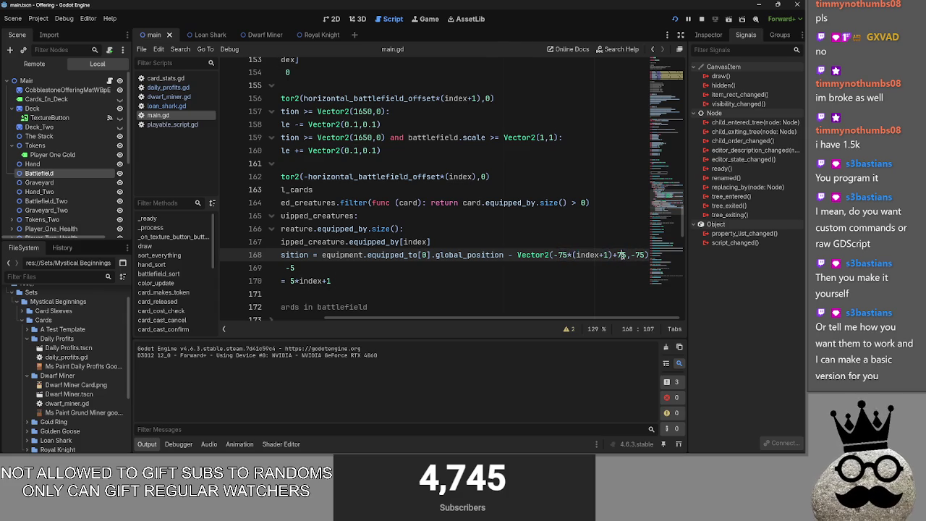
double_click(621, 255)
left_click(574, 255)
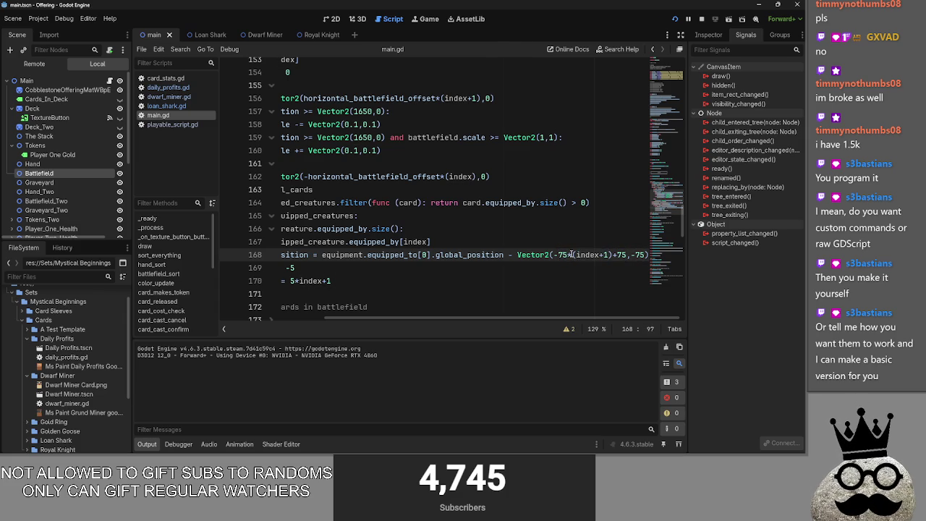
mouse_move(572, 254)
left_mouse_down()
mouse_move(619, 254)
mouse_move(579, 255)
left_mouse_up()
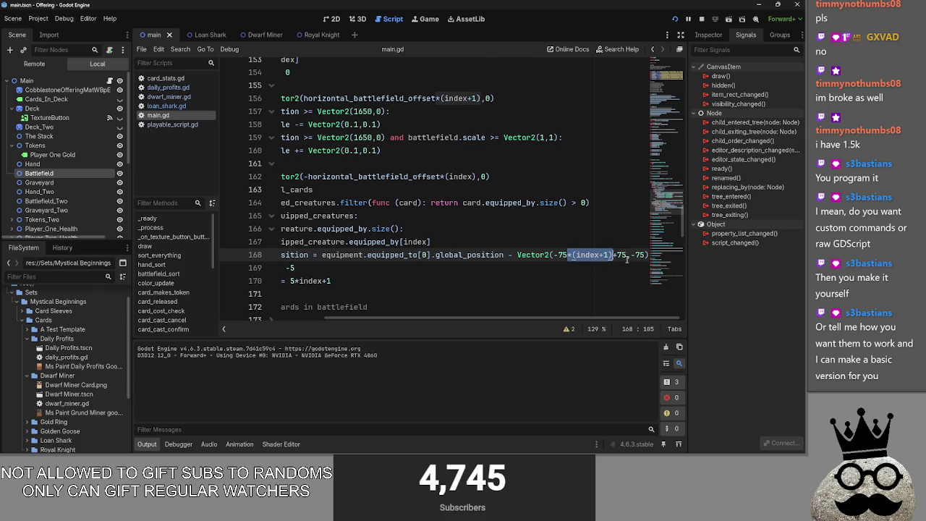
left_click(627, 257)
key("ctrl+c")
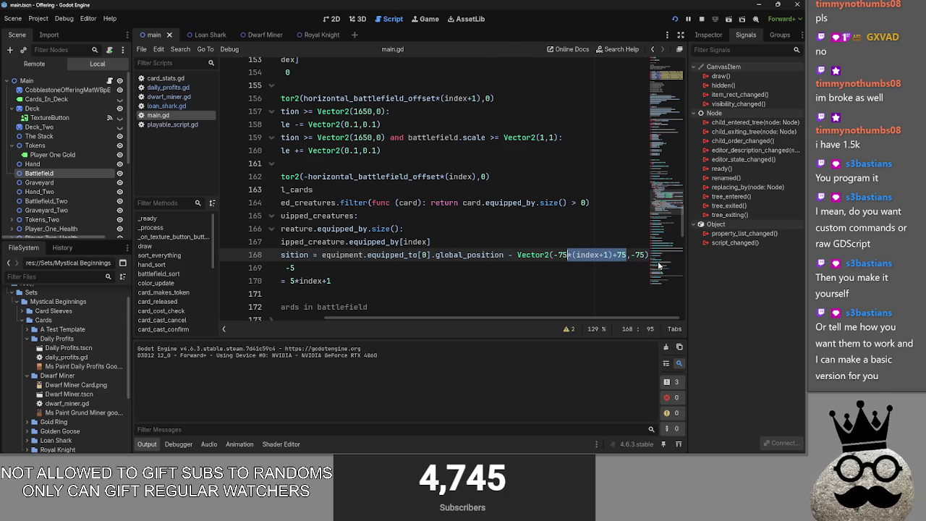
left_click(643, 254)
key("ctrl+v")
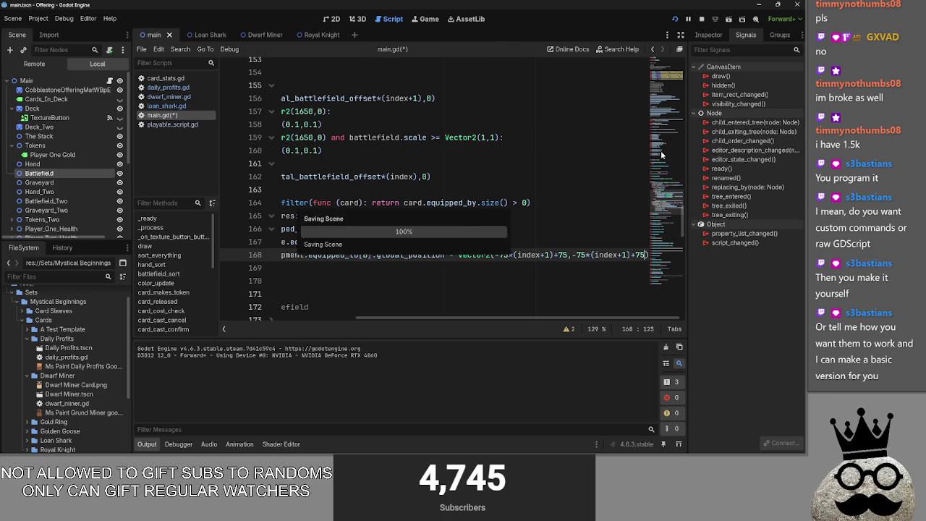
- Check the new equipment offset in the running game by advancing one phase
key("alt+Tab")
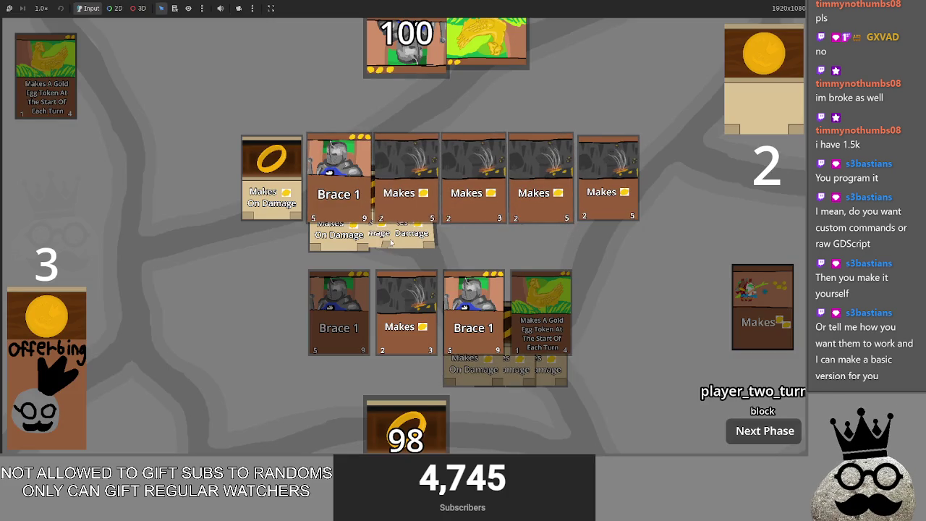
left_click(760, 431)
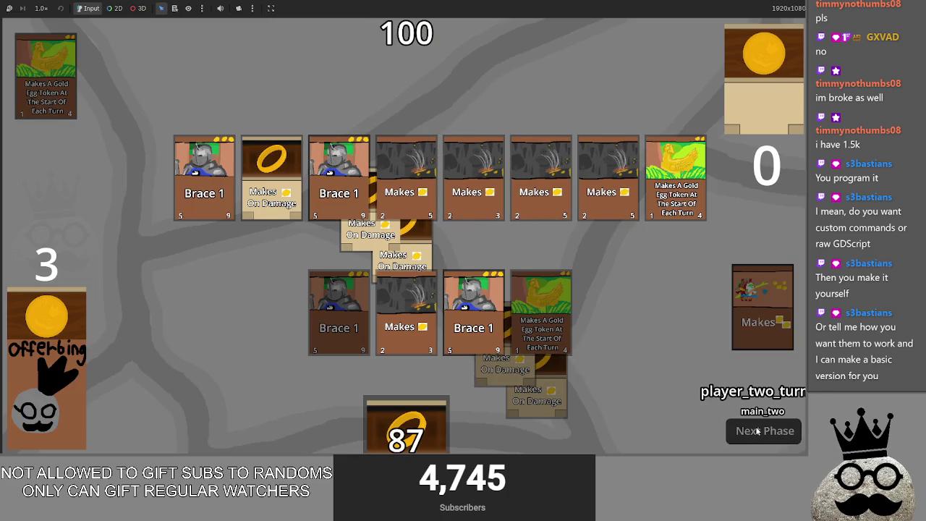
key("alt+Tab")
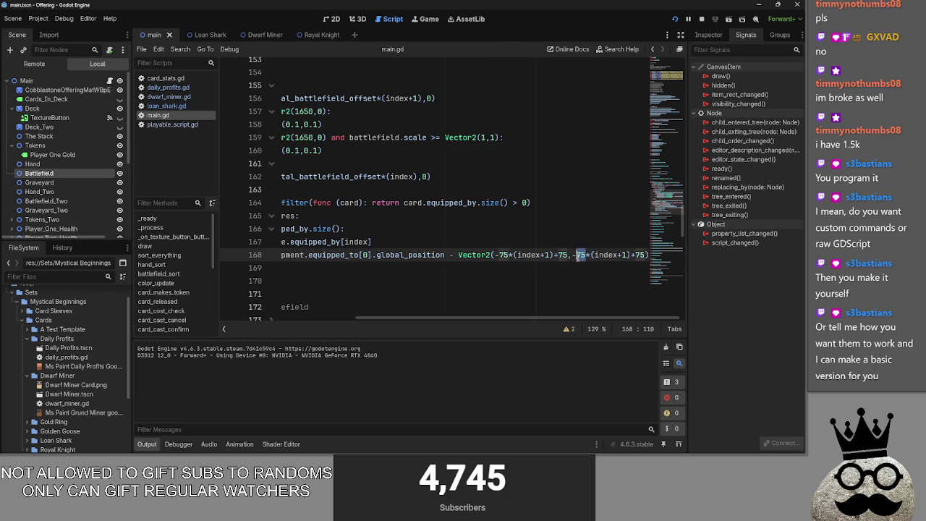
- Change the 75s in line 168's equipment offset to 25 and save main.gd
type("25")
double_click(509, 255)
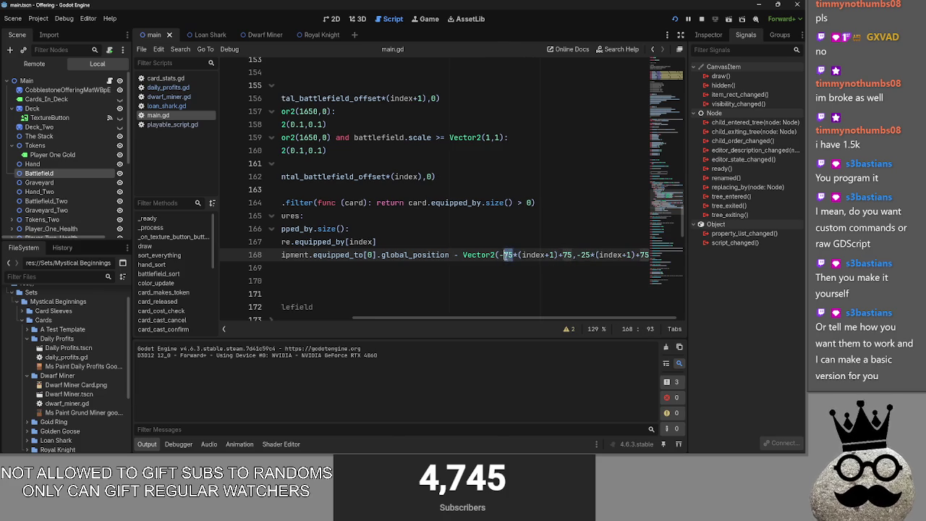
type("25")
double_click(566, 255)
type("25")
left_click_drag(664, 317, 669, 317)
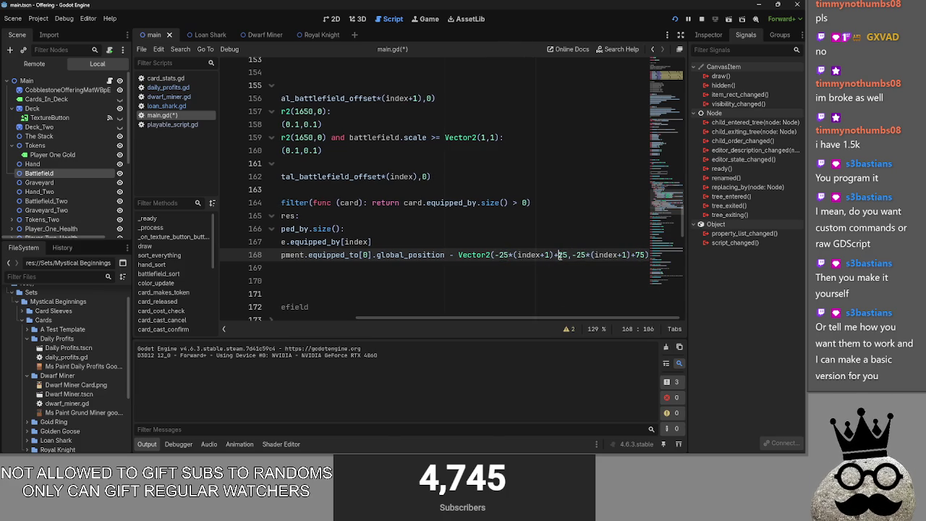
key("ctrl+s")
left_click(600, 112)
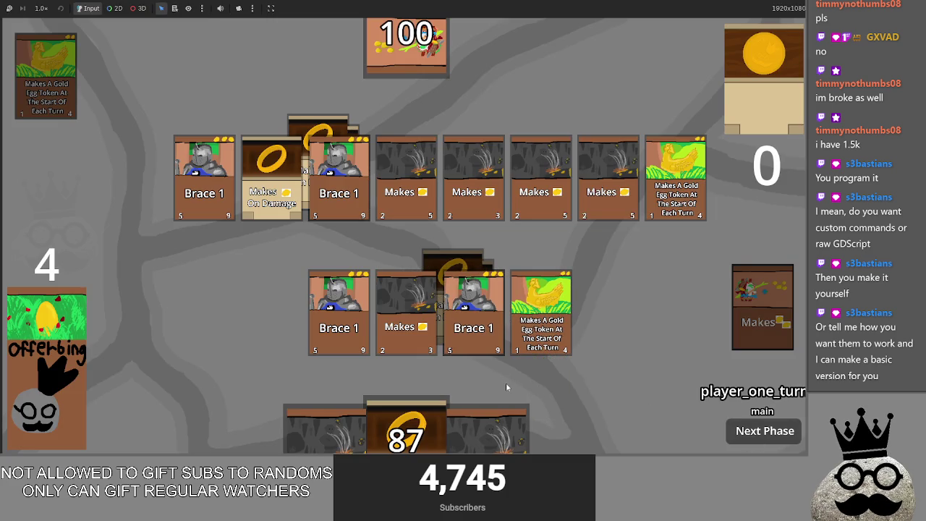
- Revert line 168's offset edits with undo back to the +75 values
key("alt+Tab")
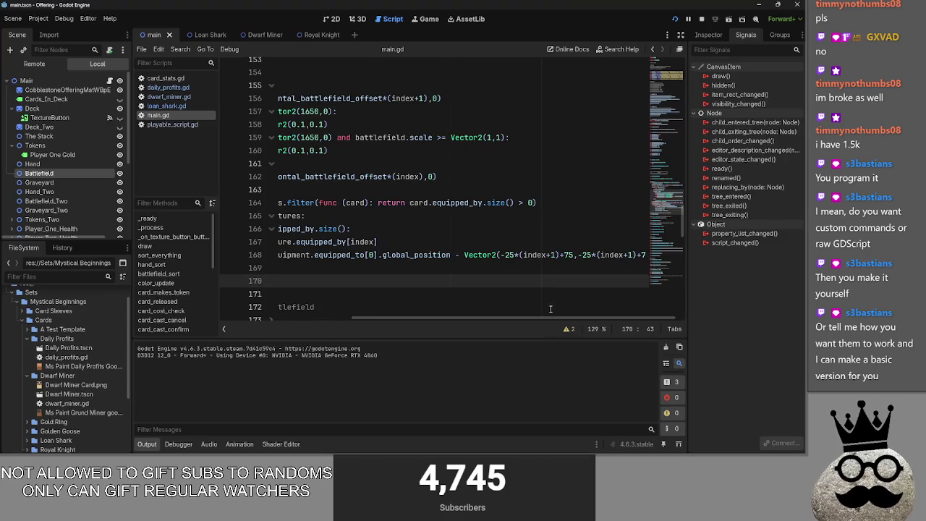
left_click_drag(552, 318, 556, 318)
double_click(562, 254)
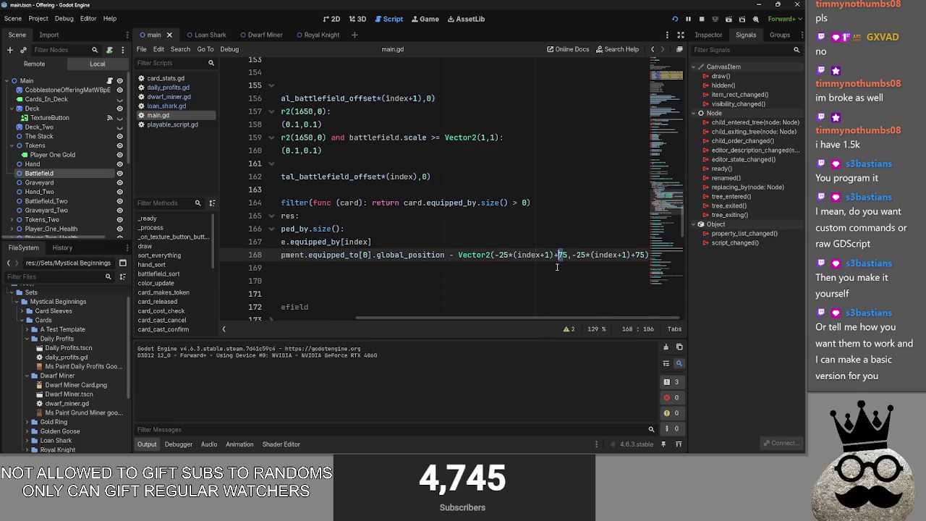
key("ctrl+z")
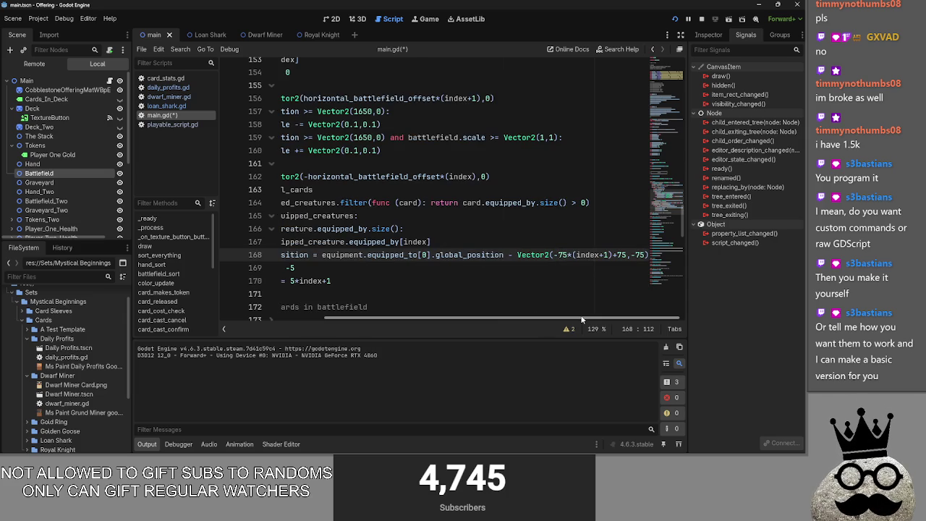
key("ctrl+v")
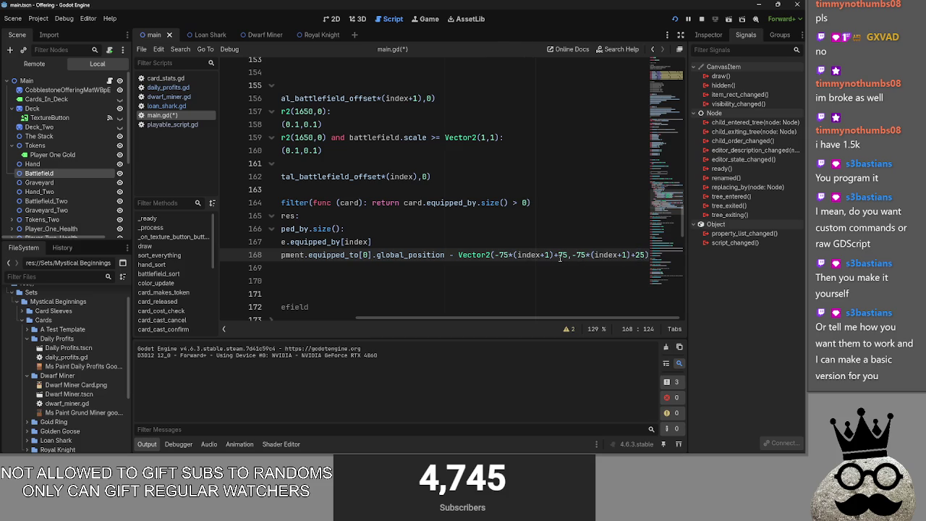
type("2")
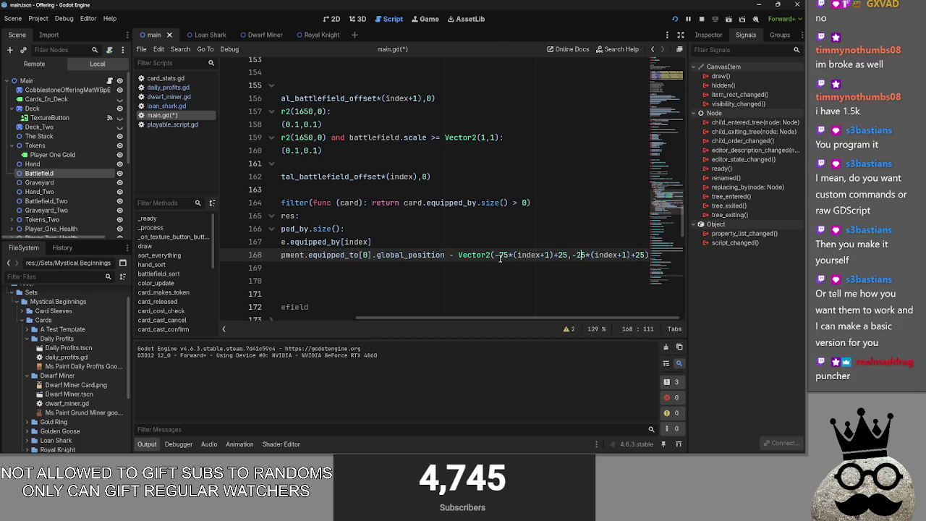
key("ctrl+z")
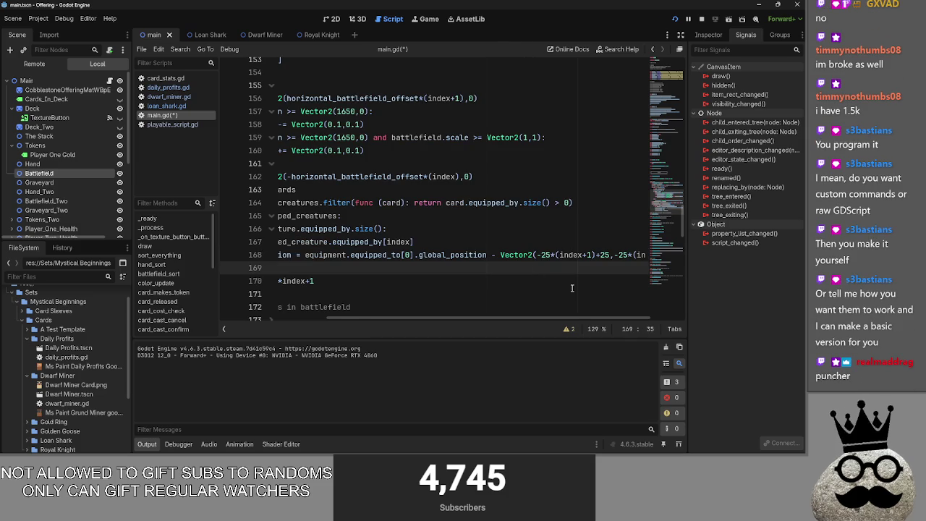
key("ctrl+z")
key("ctrl+z")
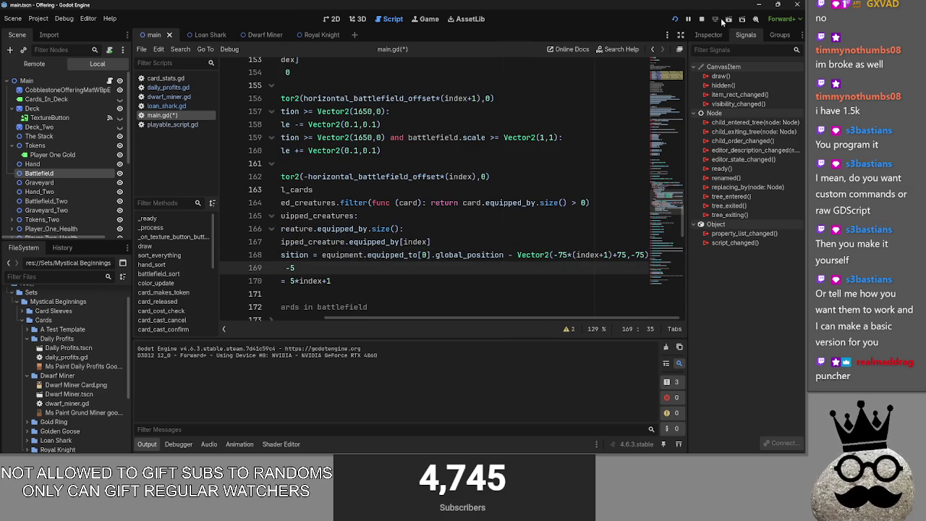
- Run the game and fill the battlefield rows with ring, chicken and other hand cards, then return to main.gd
left_click(693, 20)
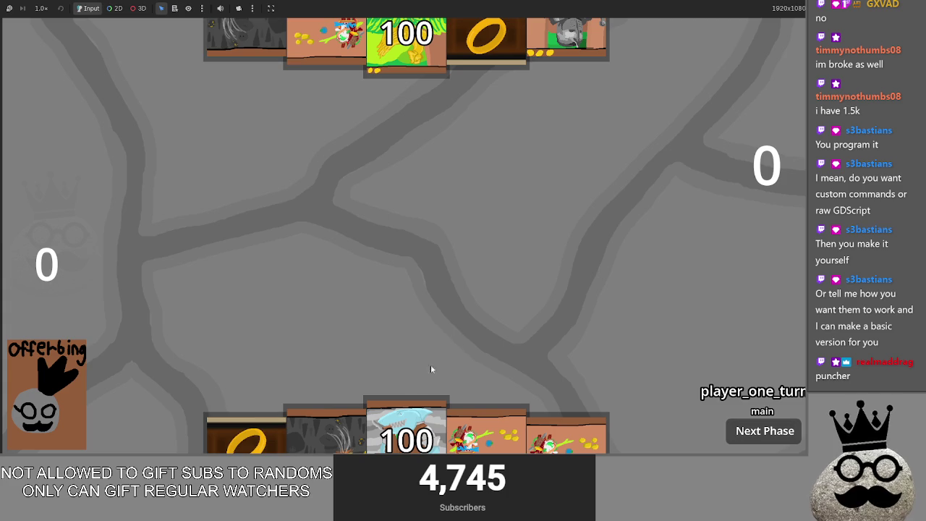
left_click(329, 335)
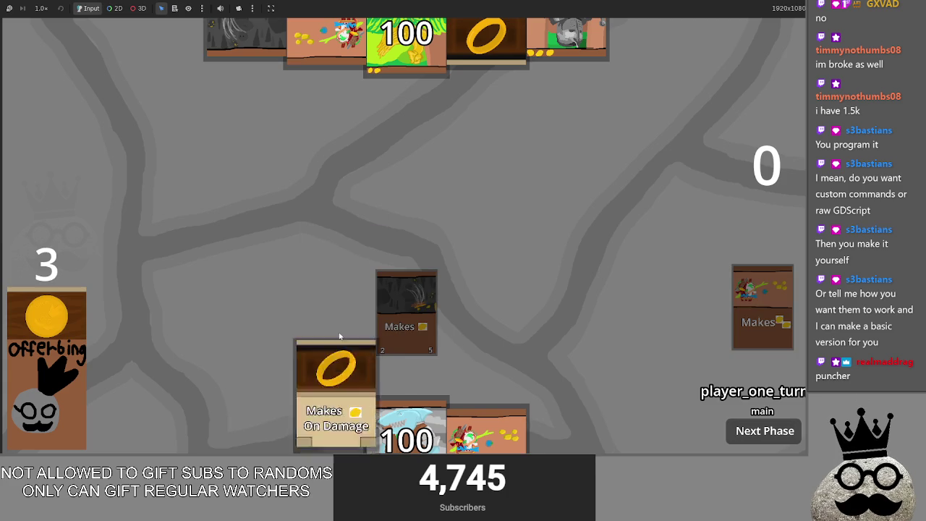
left_click(345, 415)
left_click(345, 415)
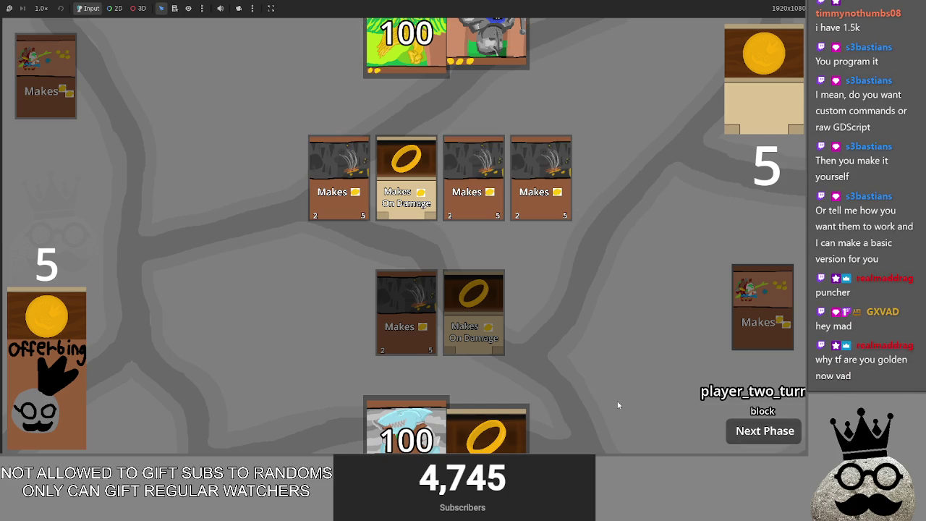
mouse_move(486, 433)
left_mouse_down()
mouse_move(517, 321)
mouse_move(550, 334)
left_mouse_up()
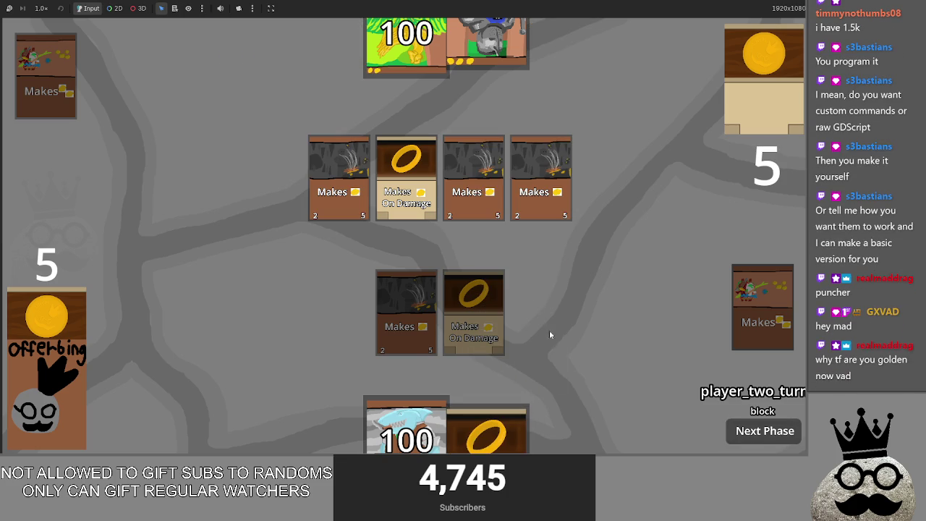
left_click(761, 433)
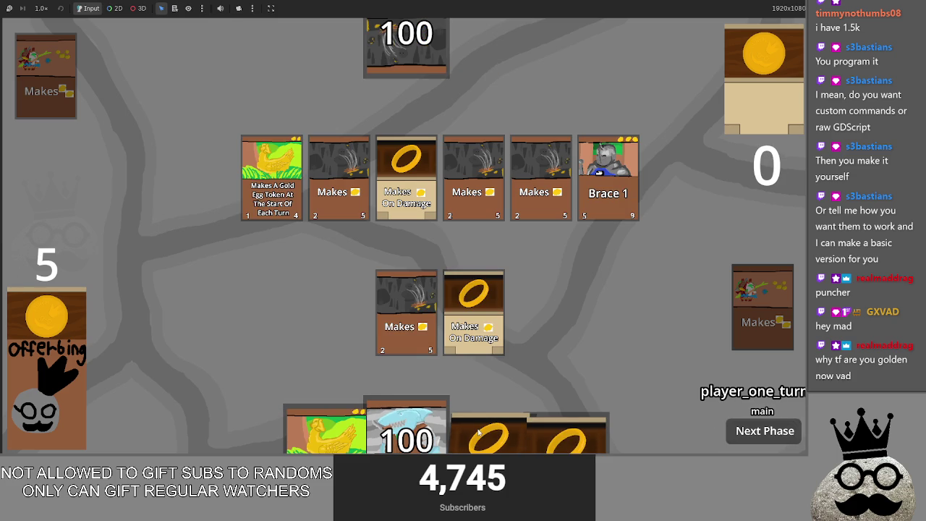
left_click_drag(478, 432, 502, 368)
left_click_drag(325, 430, 536, 311)
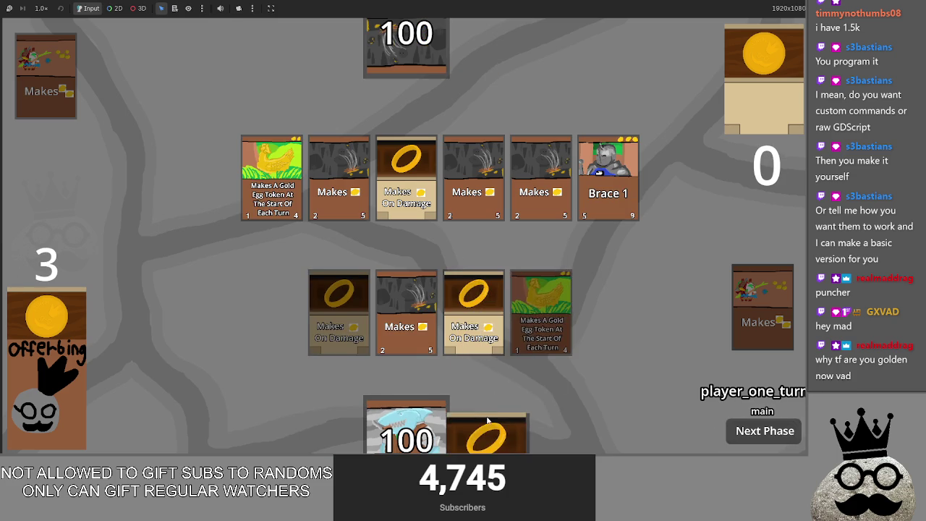
mouse_move(487, 420)
left_mouse_down()
mouse_move(531, 286)
mouse_move(520, 289)
left_mouse_up()
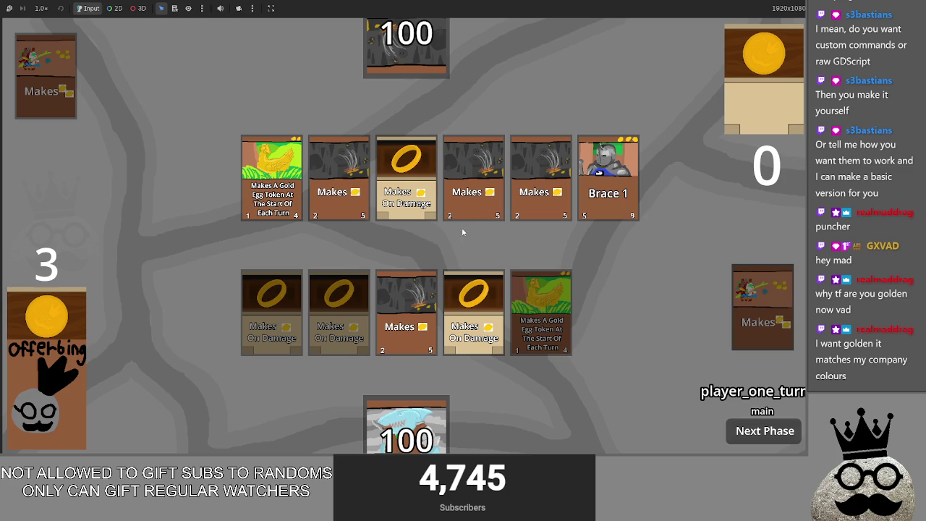
key("alt+Tab")
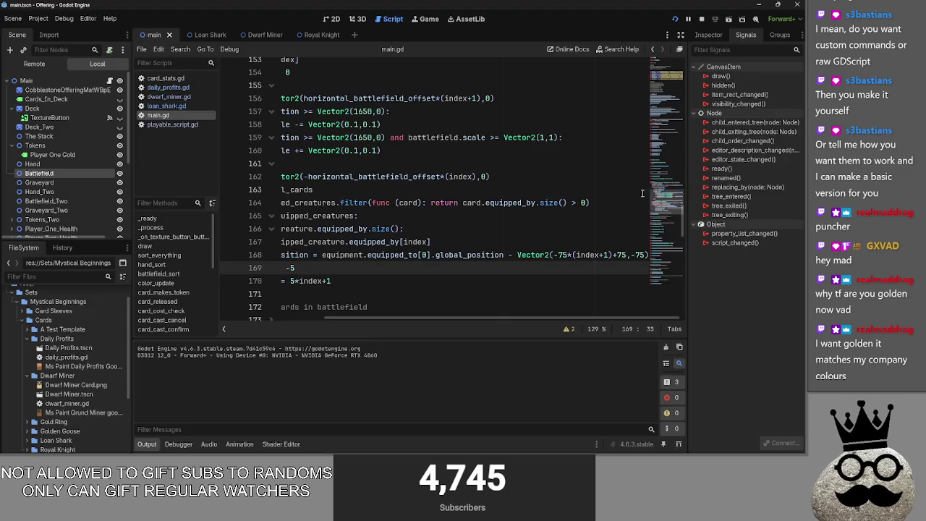
- Fold battlefield_sort and unfold color_update in main.gd
left_click_drag(372, 318, 271, 319)
scroll(339, 258, "up", 10)
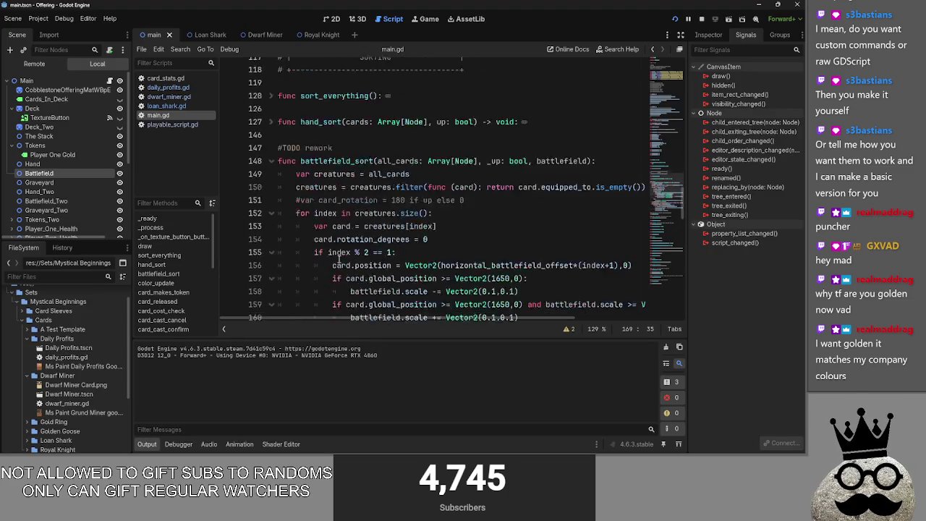
scroll(337, 257, "down", 1)
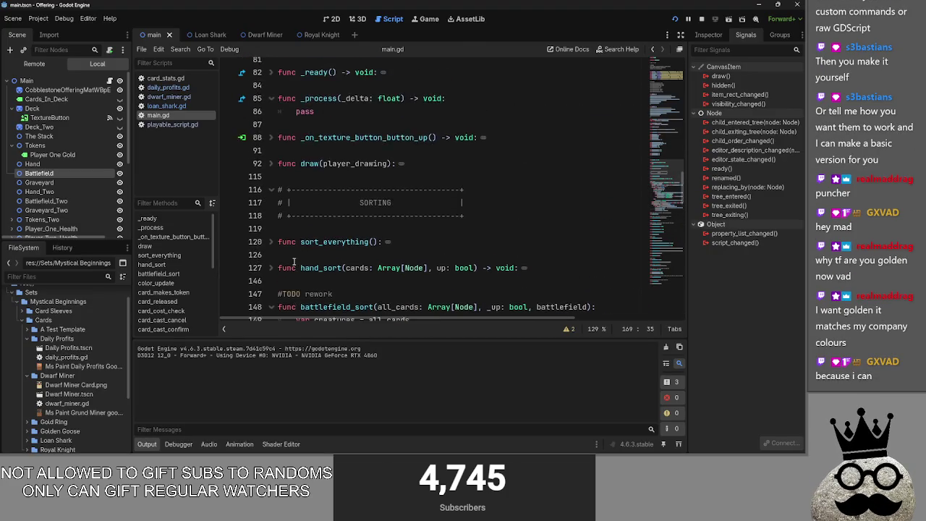
scroll(303, 261, "up", 3)
scroll(294, 261, "down", 6)
scroll(295, 262, "down", 3)
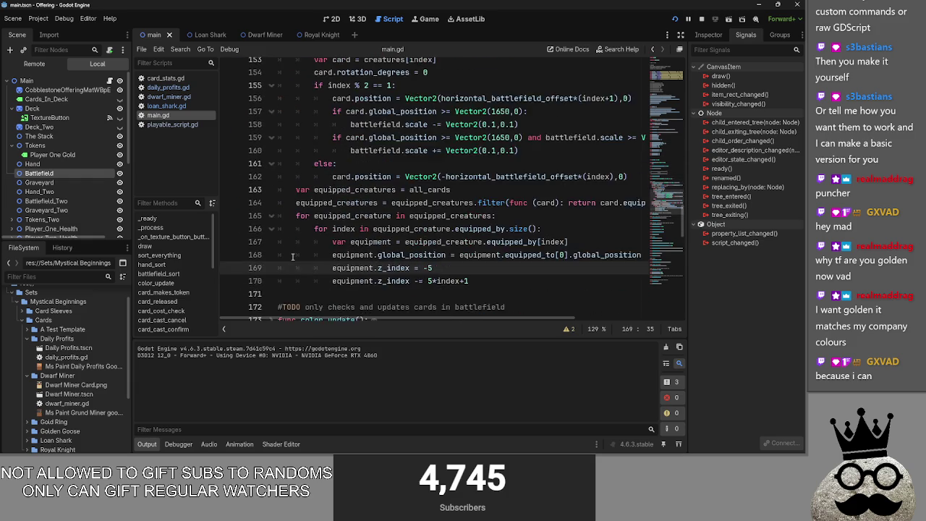
scroll(290, 217, "up", 3)
left_click(271, 152)
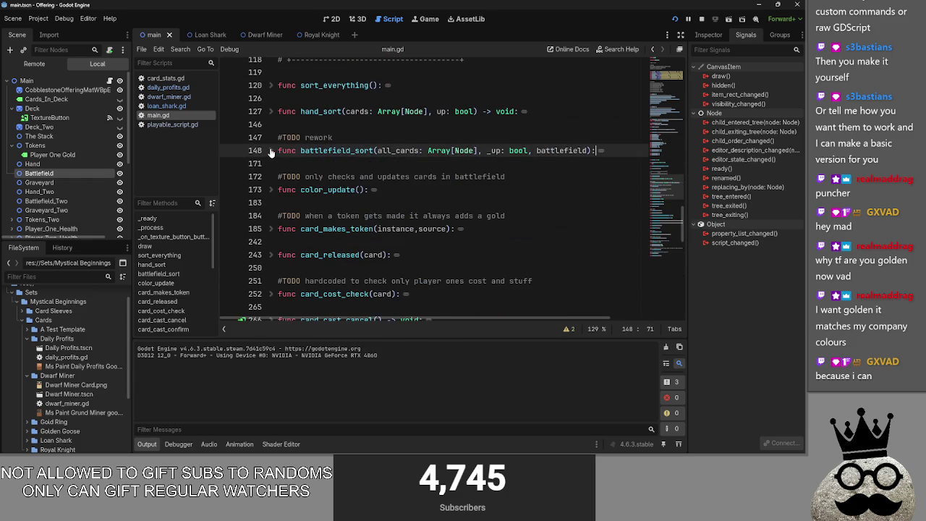
left_click(269, 192)
left_click(270, 189)
- Give color_update a fieldCard parameter and make its loop on line 174 iterate over 'cards'
double_click(380, 203)
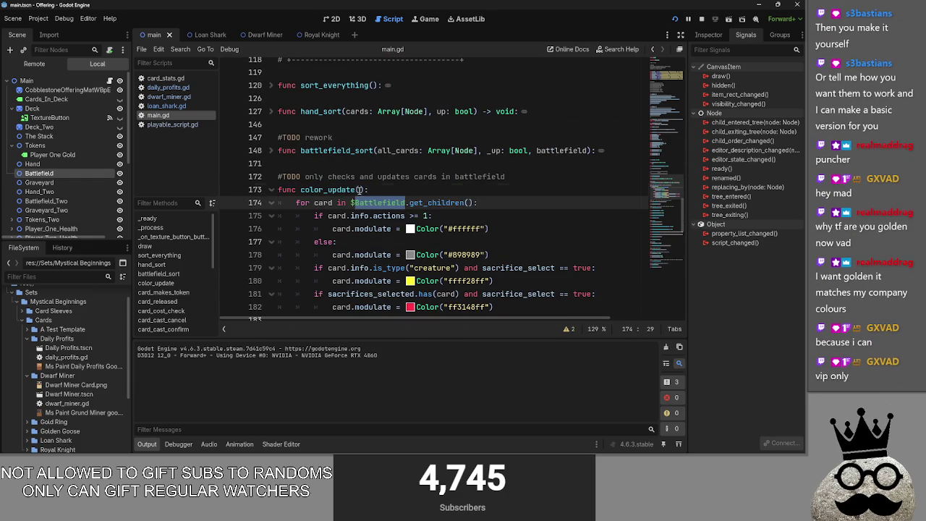
left_click(359, 189)
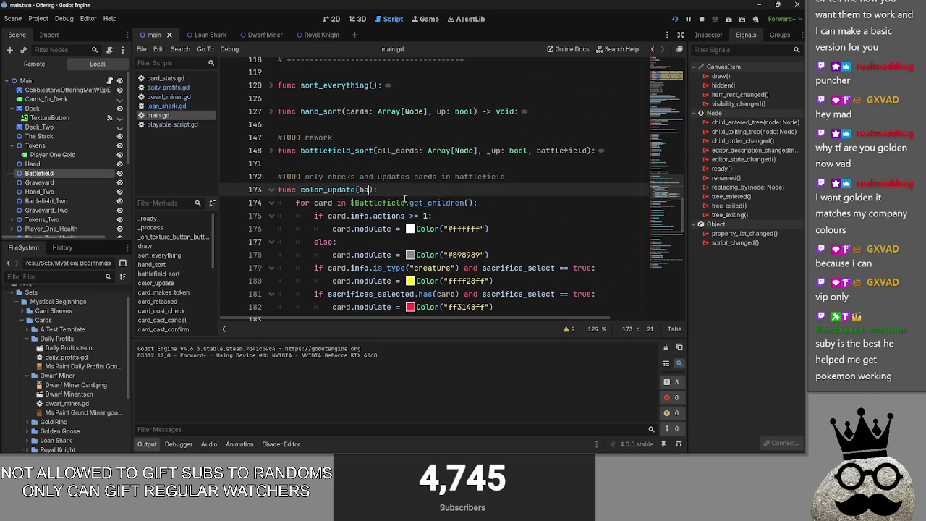
type("ttlefield")
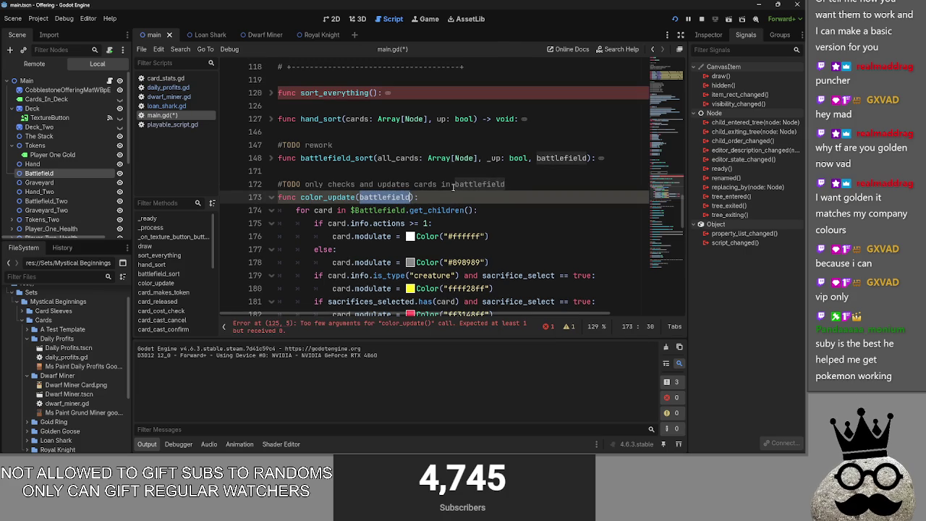
type("Card")
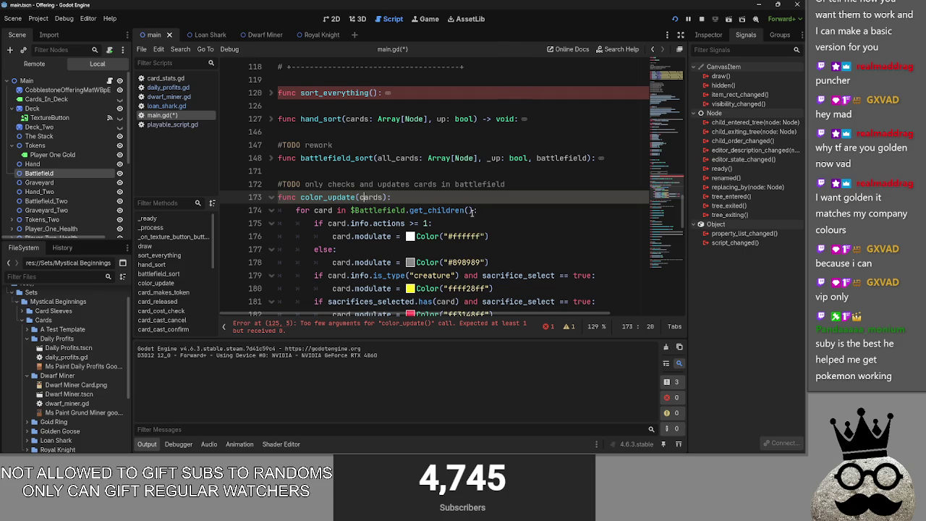
left_click_drag(475, 210, 351, 211)
type("*(index+1)+75:")
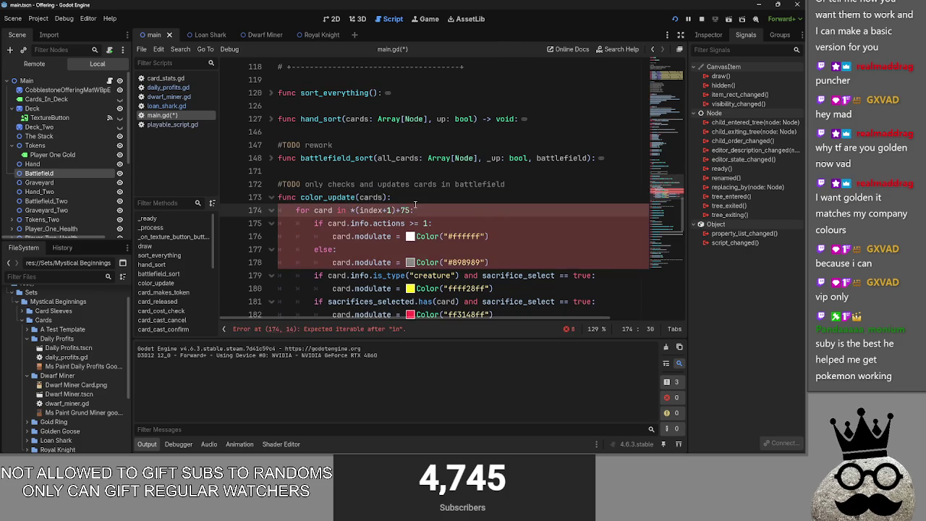
key("ctrl+z")
key("ctrl+z")
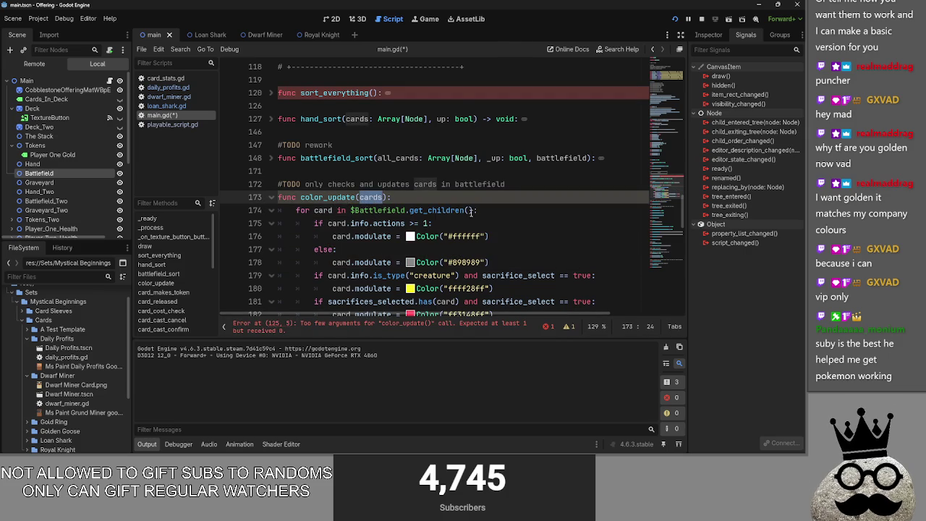
left_click_drag(471, 210, 350, 210)
type("cards:")
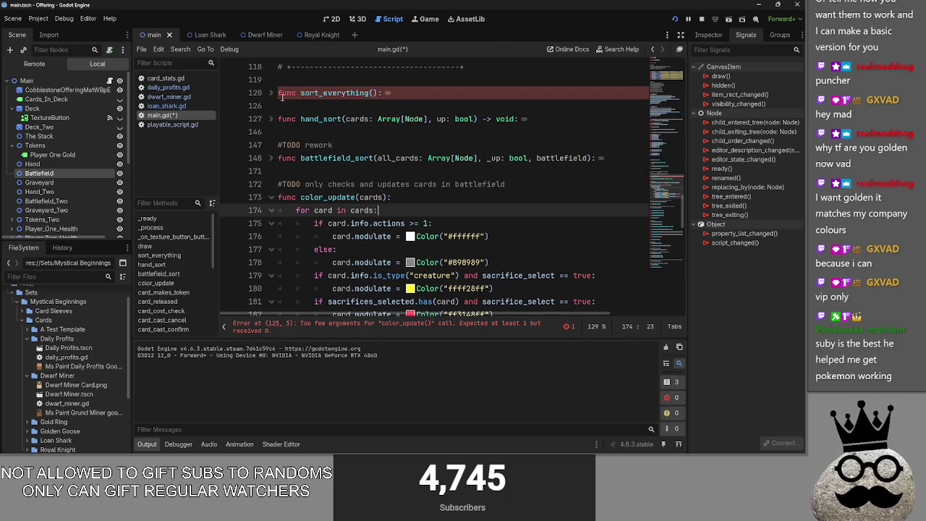
- Copy the color_update() call onto a new final line in sort_everything
left_click(273, 92)
left_click(354, 158)
type("batt")
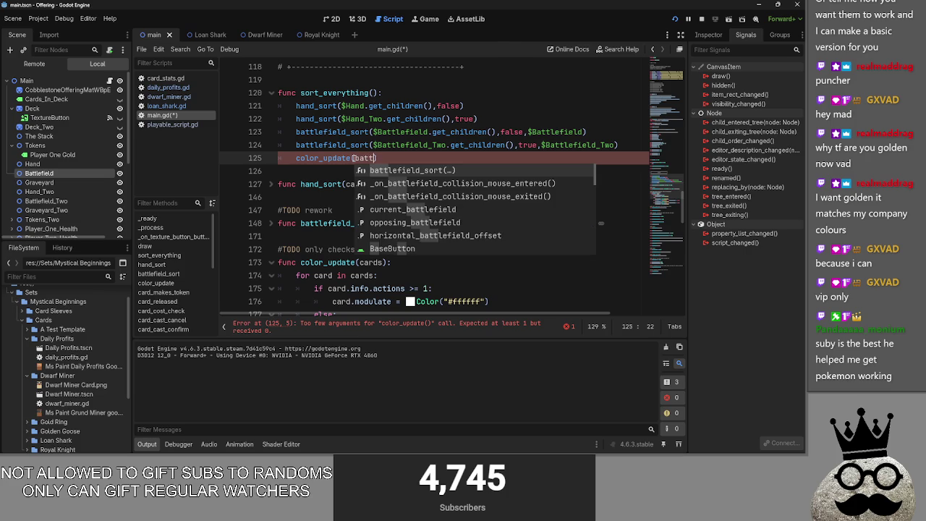
type("l")
key("BackSpace")
key("BackSpace")
key("BackSpace")
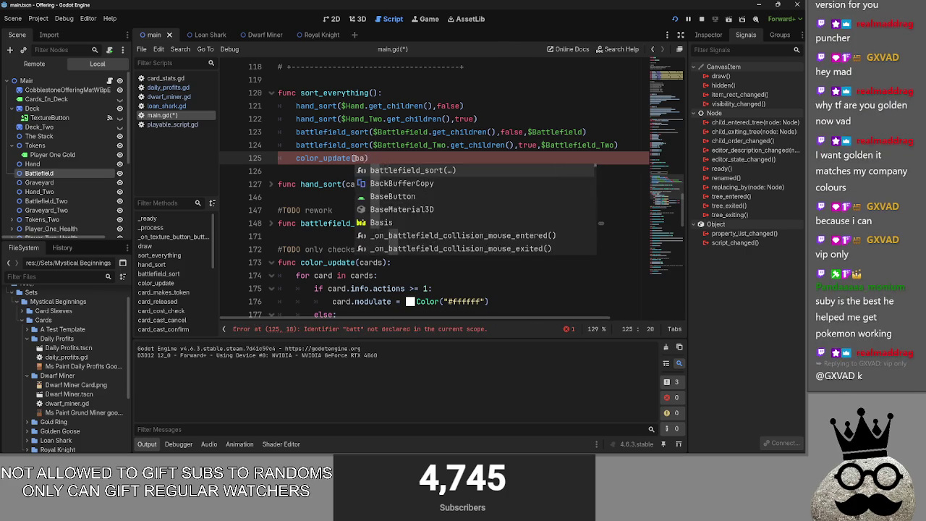
key("Return")
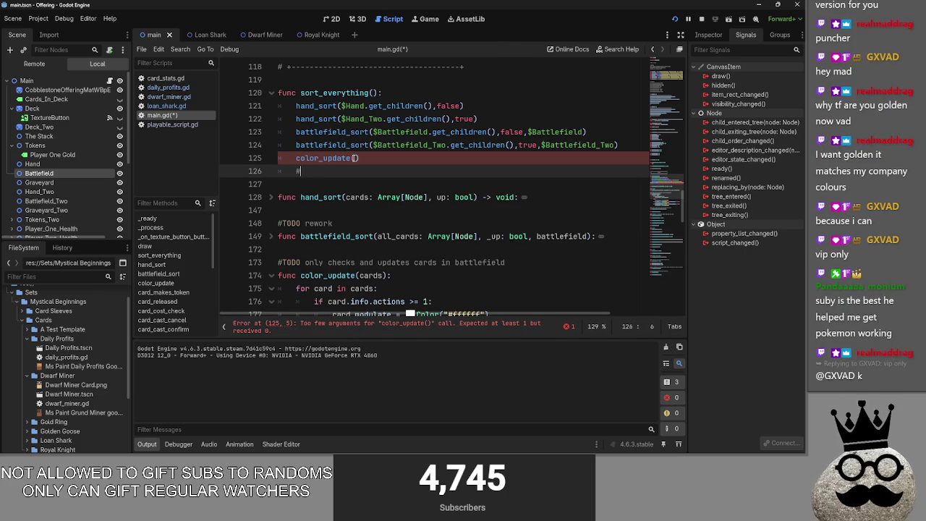
left_click_drag(360, 158, 306, 158)
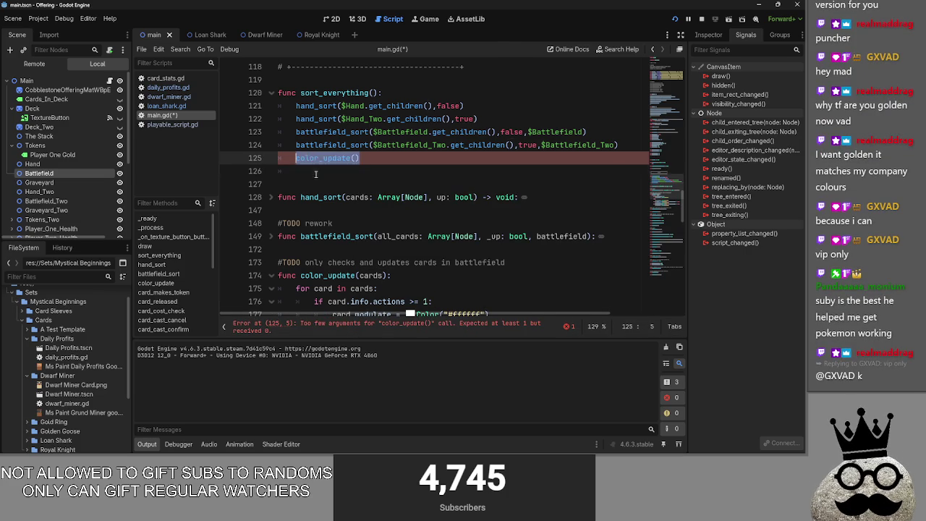
key("ctrl+c")
left_click(315, 175)
key("ctrl+v")
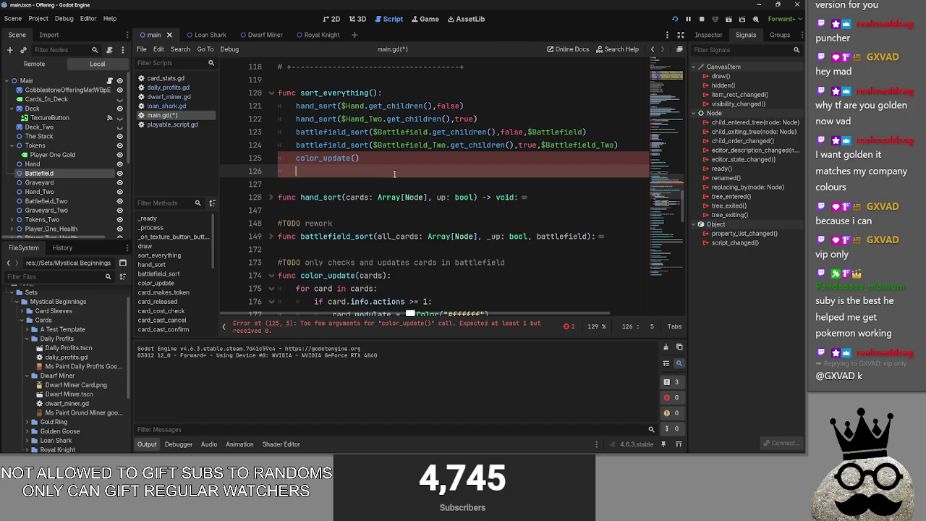
key("BackSpace")
key("BackSpace")
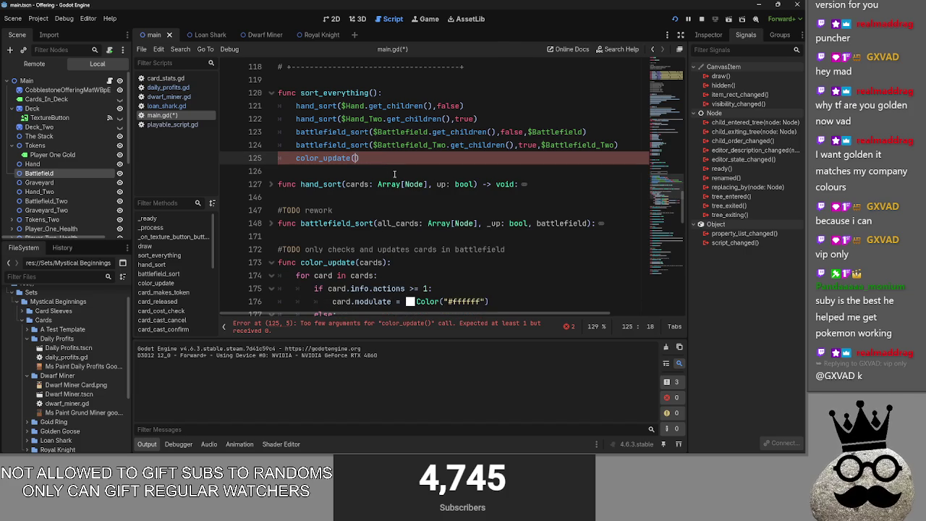
- Restore the get_children loop on line 174, drop the cards parameter, save main.gd and resume the game
double_click(360, 275)
key("ctrl+v")
left_click(477, 262)
scroll(477, 262, "down", 3)
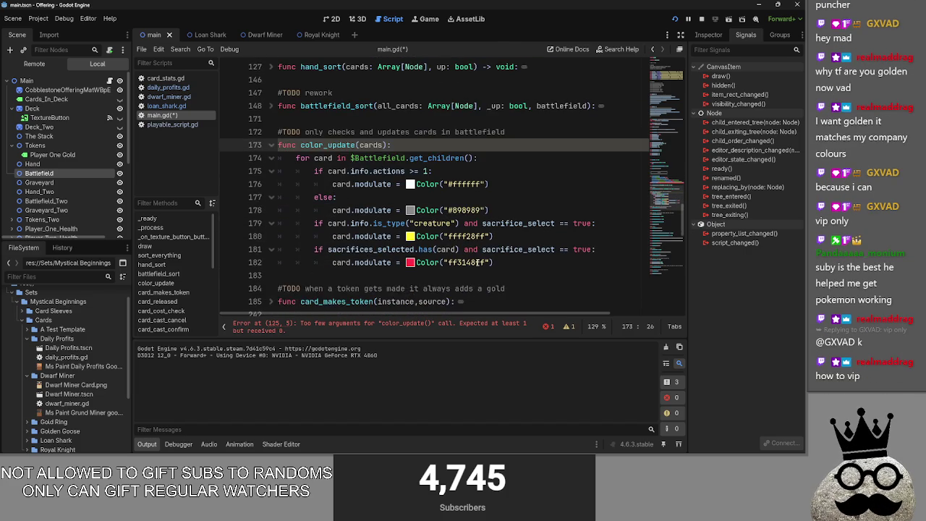
scroll(477, 262, "up", 1)
scroll(477, 262, "up", 1)
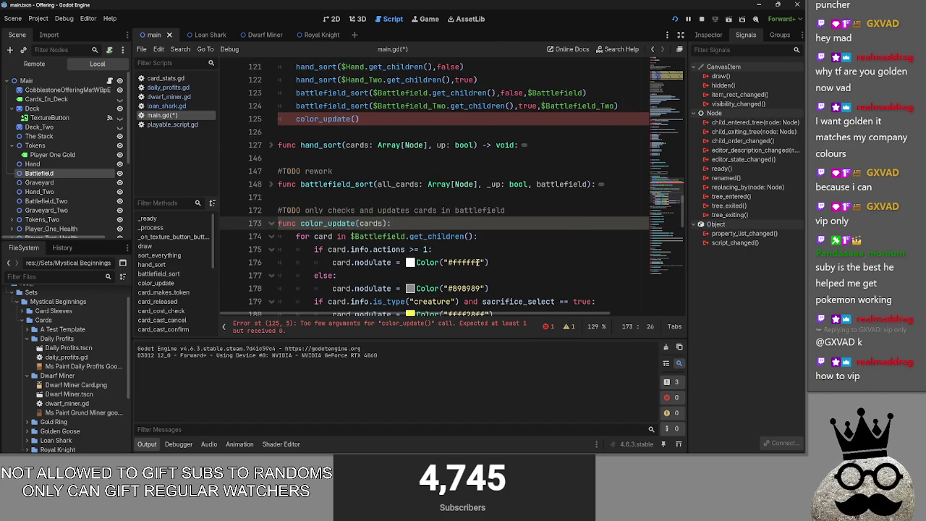
scroll(449, 248, "up", 1)
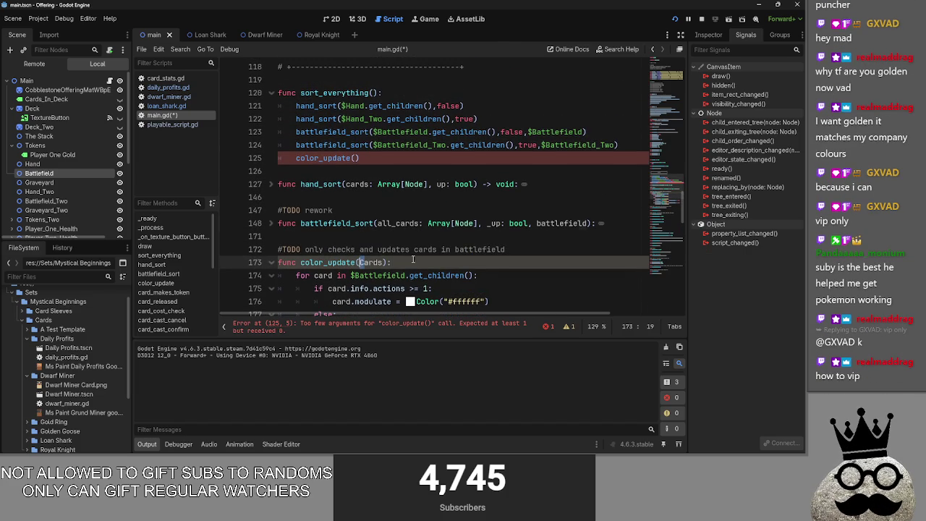
key("Delete")
key("Delete")
key("Delete")
key("End")
key("ctrl+s")
key("F5")
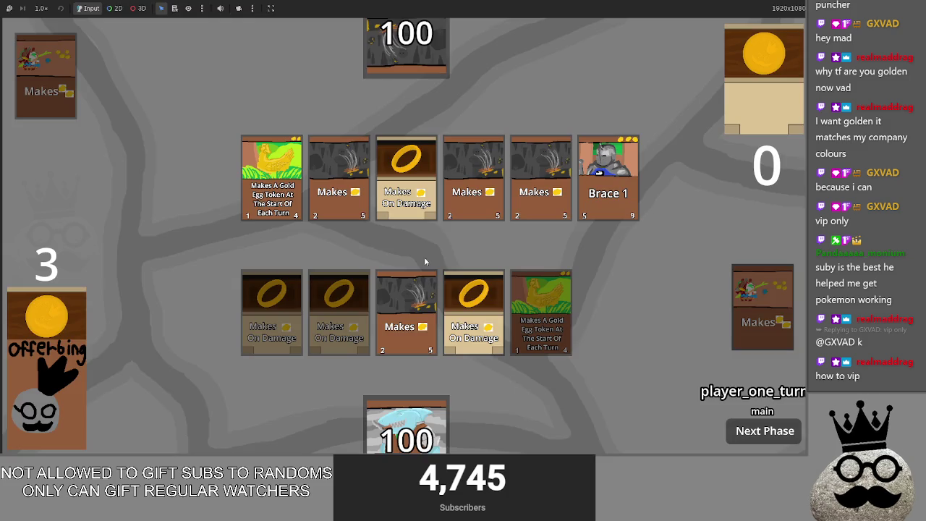
left_click_drag(483, 317, 456, 311)
- Start an 'enemy card' entry under Bugs in the Offering note, then erase it
key("alt+Tab")
key("alt+Tab")
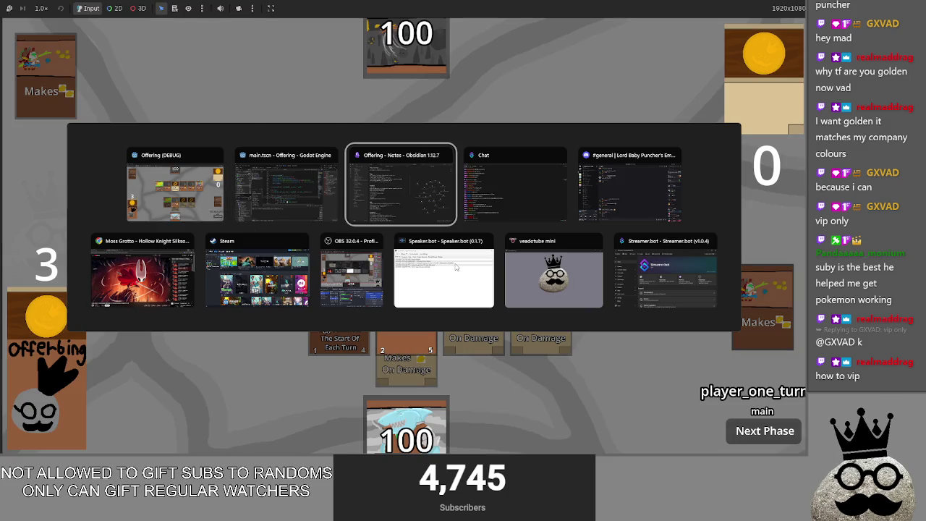
left_click(375, 228)
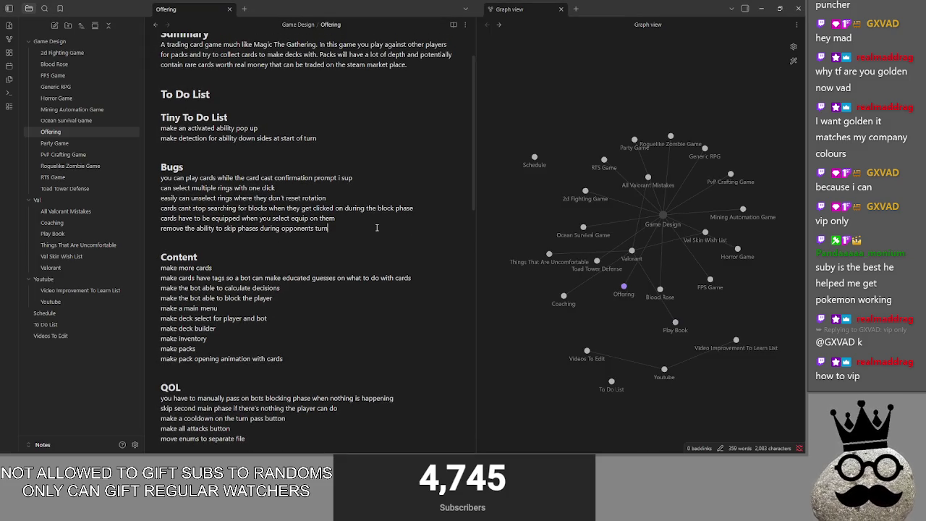
key("Return")
type("enemy")
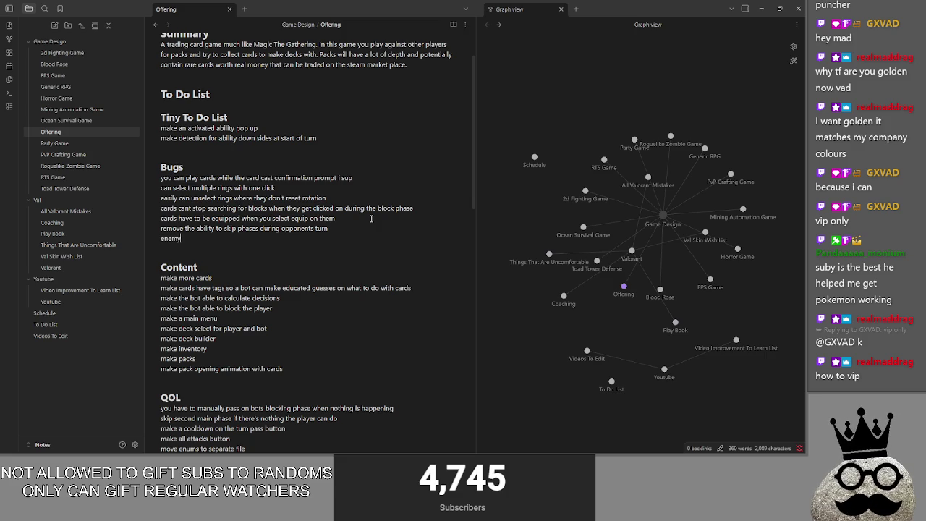
type(" card")
key("ctrl+BackSpace")
key("ctrl+BackSpace")
key("BackSpace")
- Delete the 'make cards not grey out every frame' task from the Graphical list
scroll(325, 356, "down", 5)
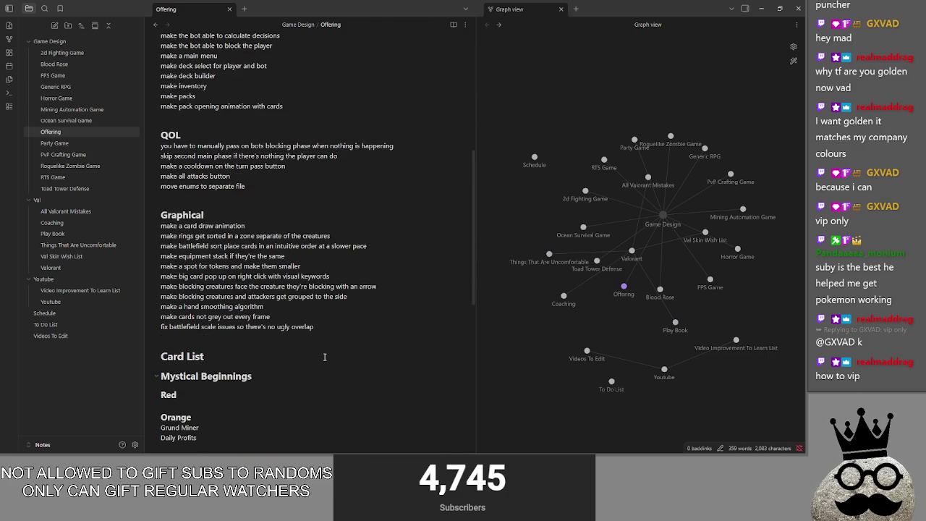
left_click(332, 327)
left_click(282, 318)
key("ctrl+shift+Left")
key("ctrl+shift+Left")
key("ctrl+shift+Left")
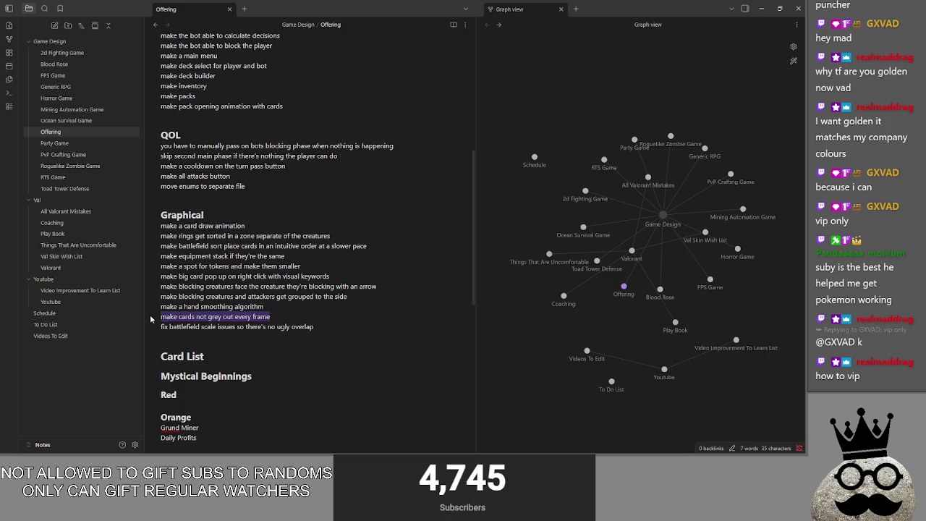
key("BackSpace")
key("BackSpace")
left_click(335, 319)
key("ctrl+shift+Left")
key("ctrl+shift+Left")
key("ctrl+shift+Left")
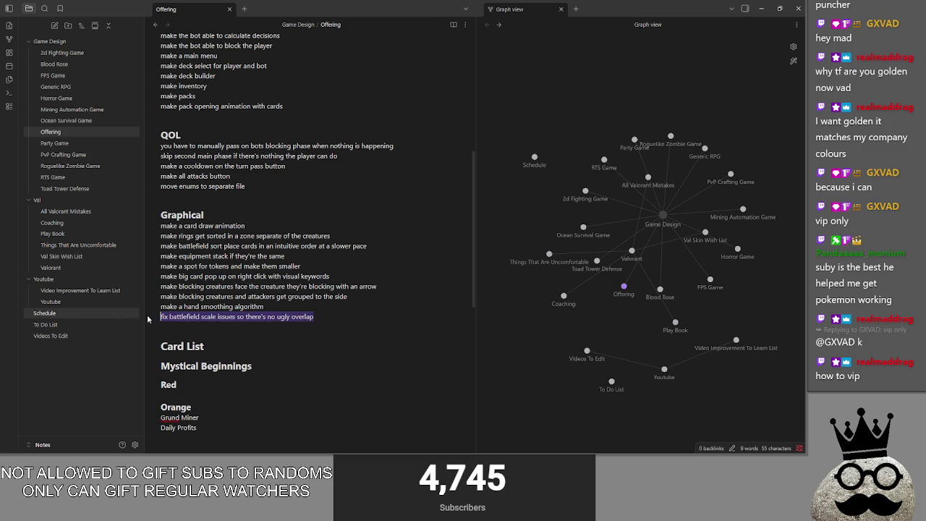
- Insert a blank line above the ## Content heading and return to the game
scroll(347, 309, "up", 1)
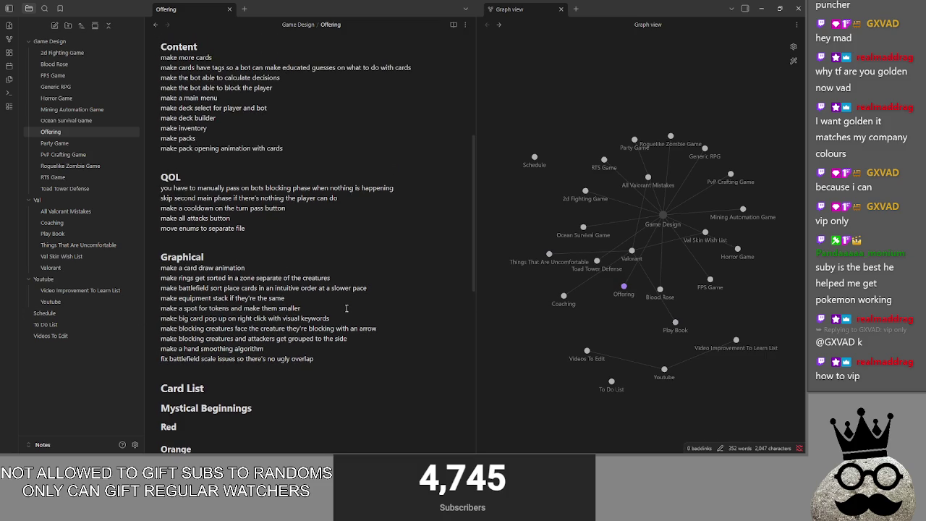
left_click(362, 339)
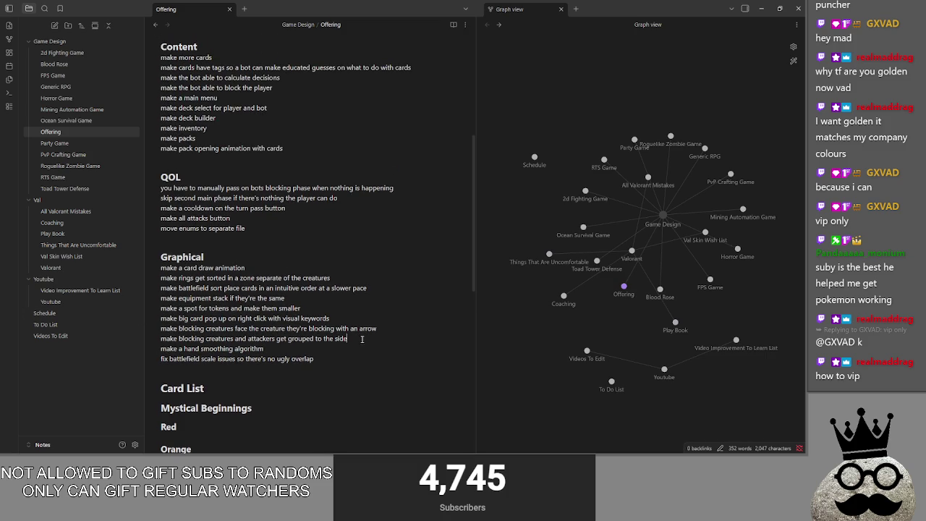
left_click(362, 297)
scroll(370, 298, "up", 4)
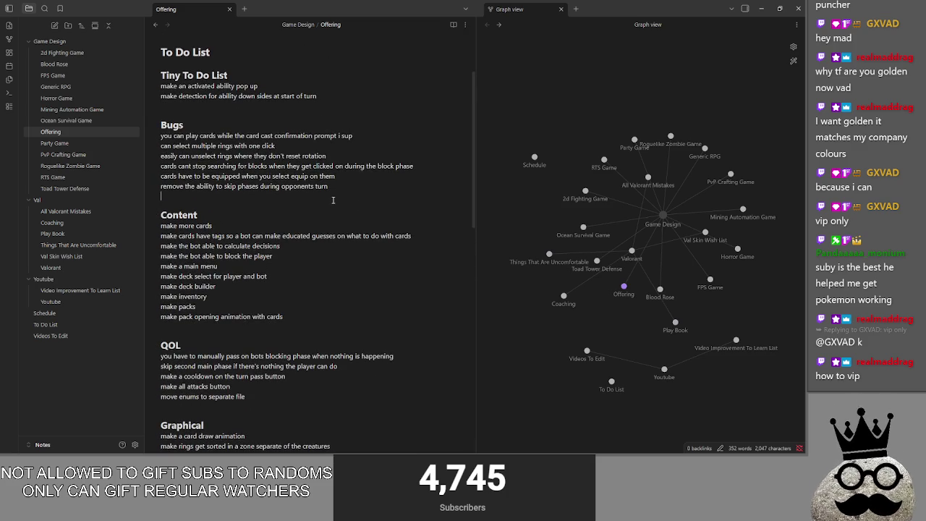
left_click(331, 200)
key("Up")
key("Return")
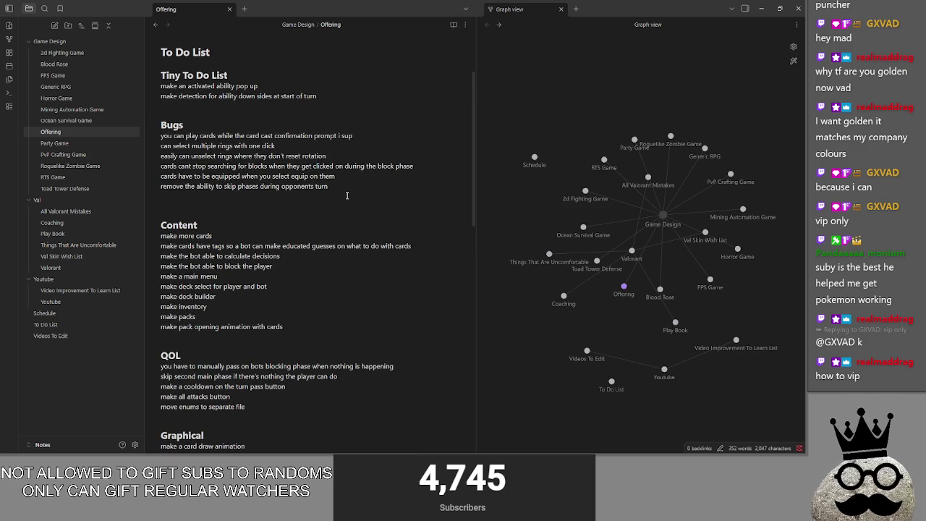
key("alt+Tab")
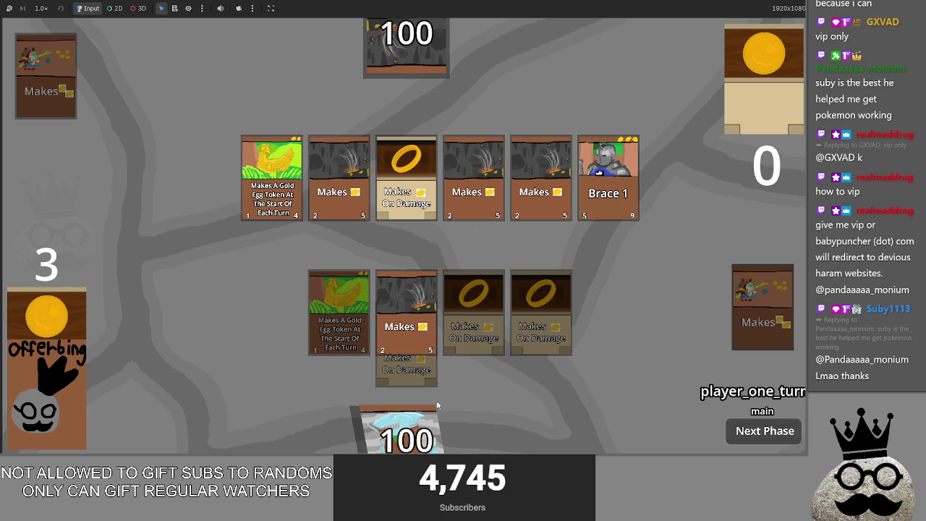
- Drag the shark card onto the board and cancel its cast twice, then close the game
left_click_drag(424, 431, 510, 269)
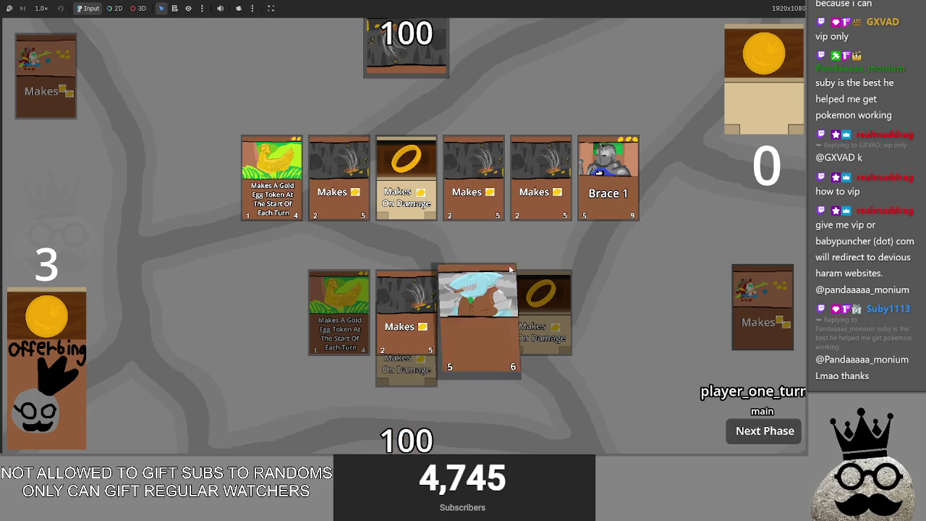
left_click(722, 377)
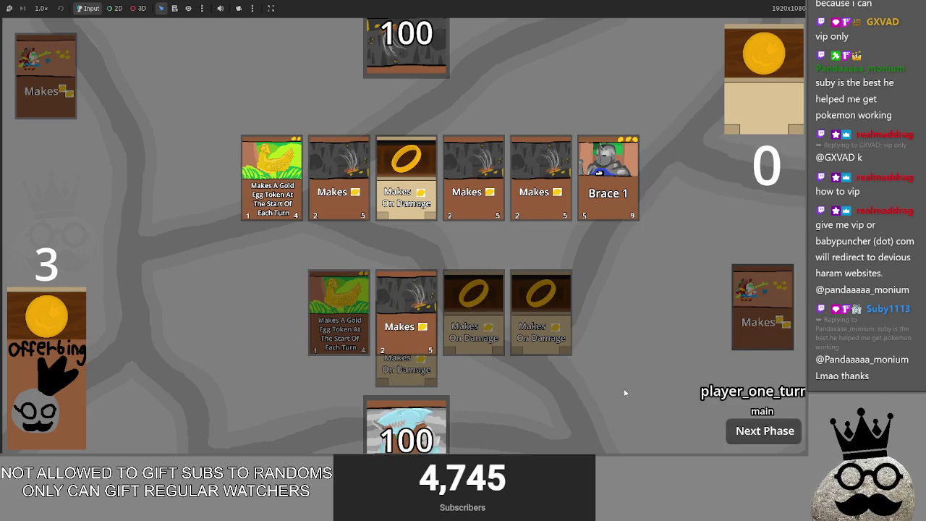
left_click_drag(406, 427, 548, 262)
left_click(699, 377)
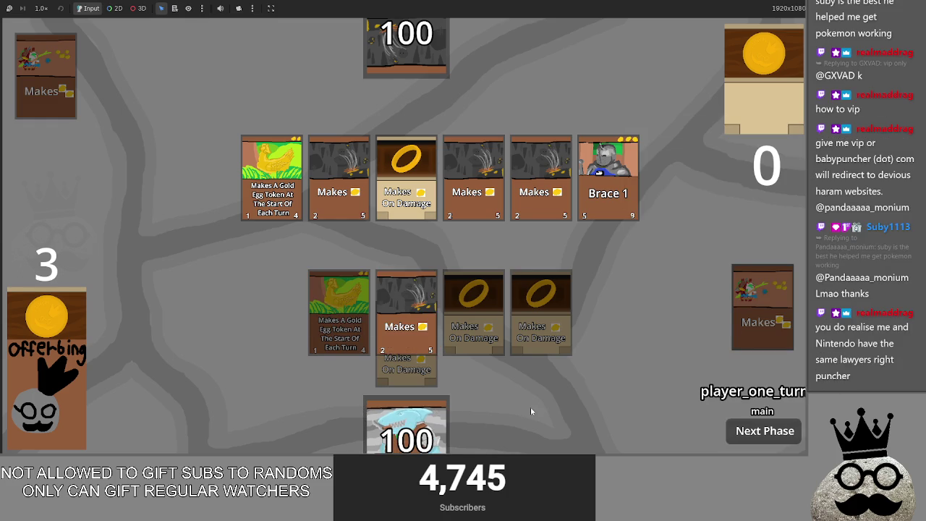
key("alt+F4")
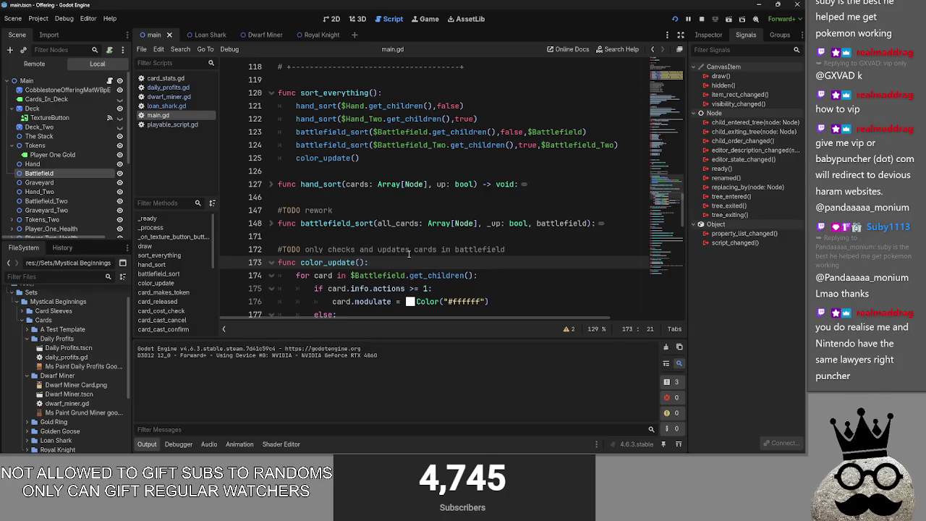
- Relaunch, toggle the chicken as the shark's sacrifice, cancel the cast, and close the game
key("F5")
mouse_move(407, 416)
left_mouse_down()
mouse_move(465, 311)
mouse_move(449, 307)
left_mouse_up()
left_click(340, 311)
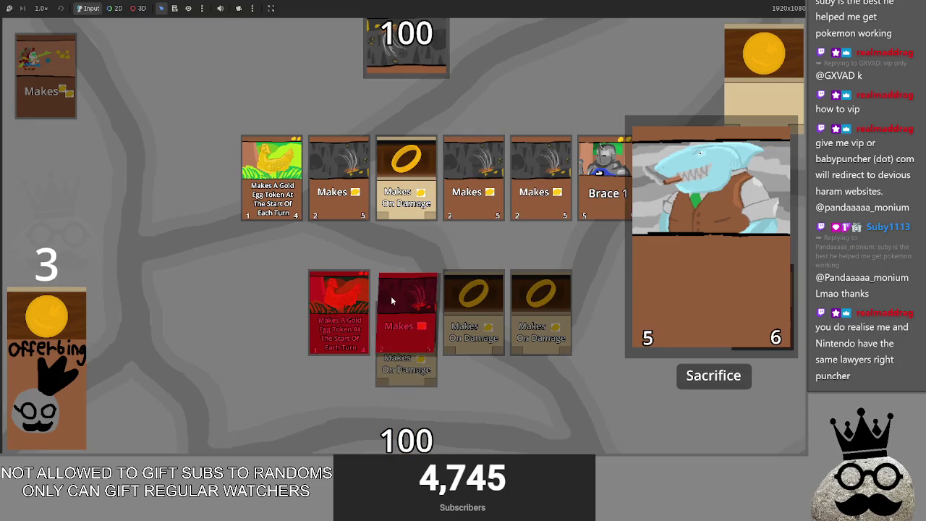
left_click(390, 296)
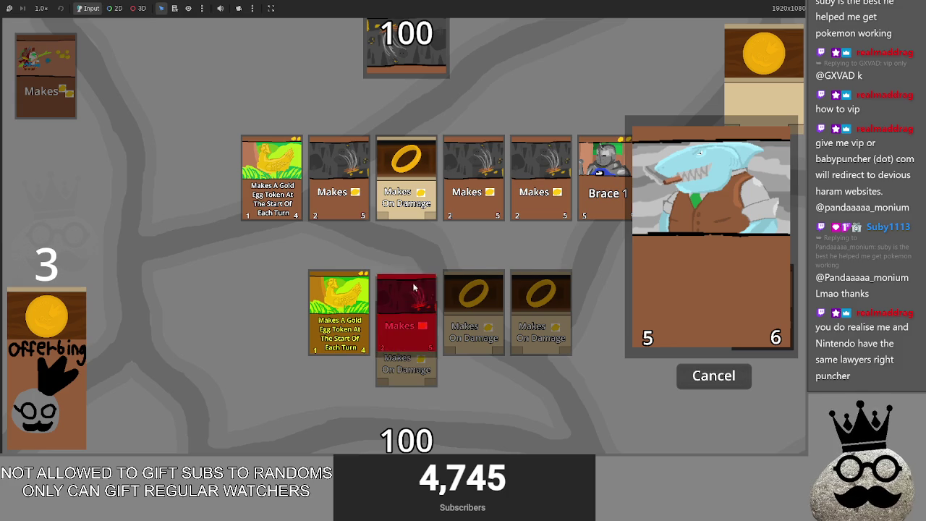
left_click(723, 382)
left_click_drag(405, 423, 448, 304)
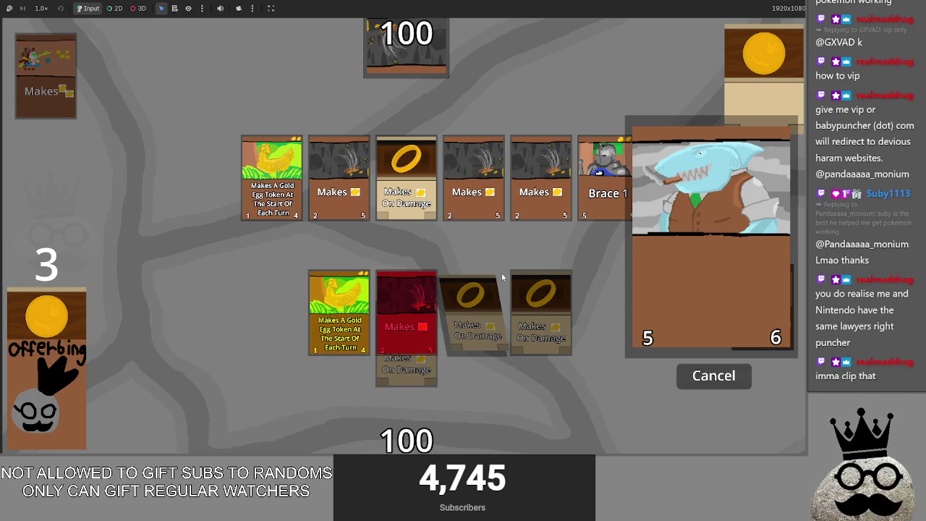
left_click(691, 377)
key("F8")
scroll(367, 217, "up", 3)
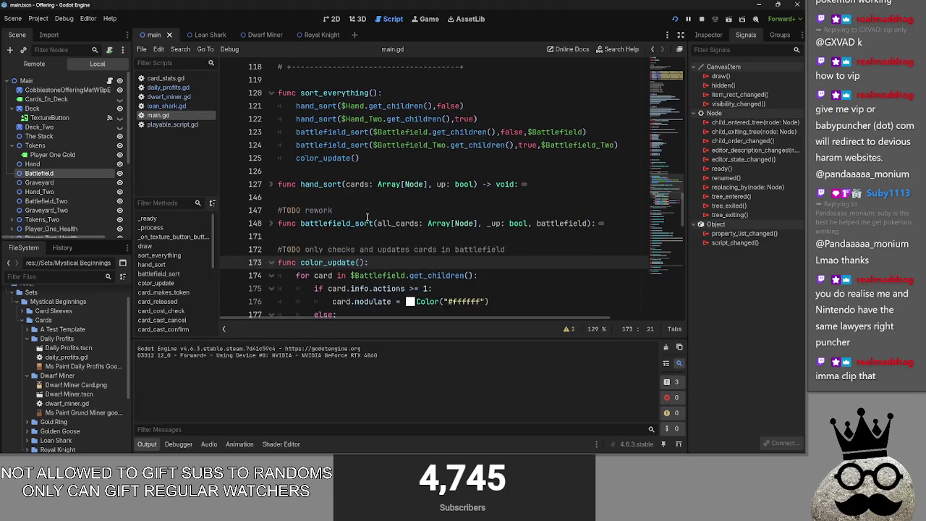
- Append 'sacrifices_selected = []' to card_cast_cancel and save main.gd
scroll(368, 217, "up", 2)
scroll(296, 206, "down", 9)
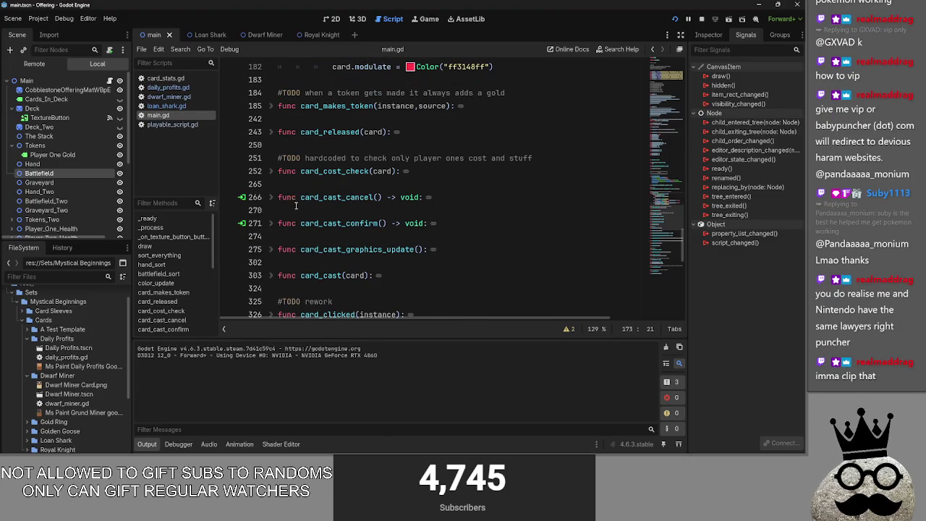
left_click(272, 197)
left_click(458, 235)
key("Return")
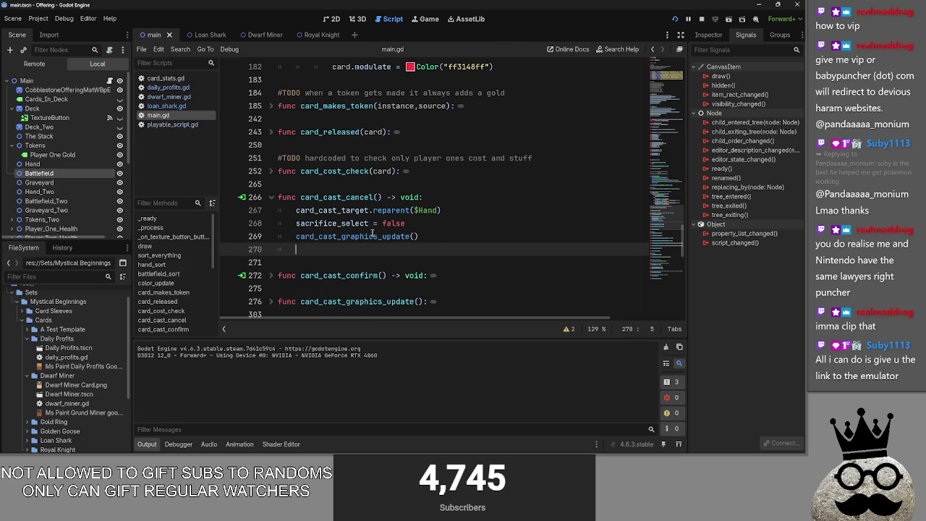
type("sacr")
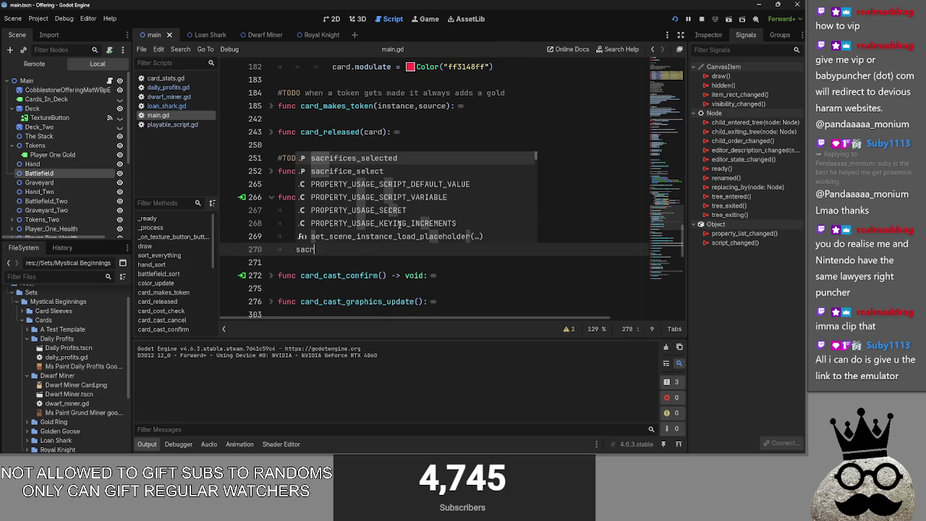
key("Return")
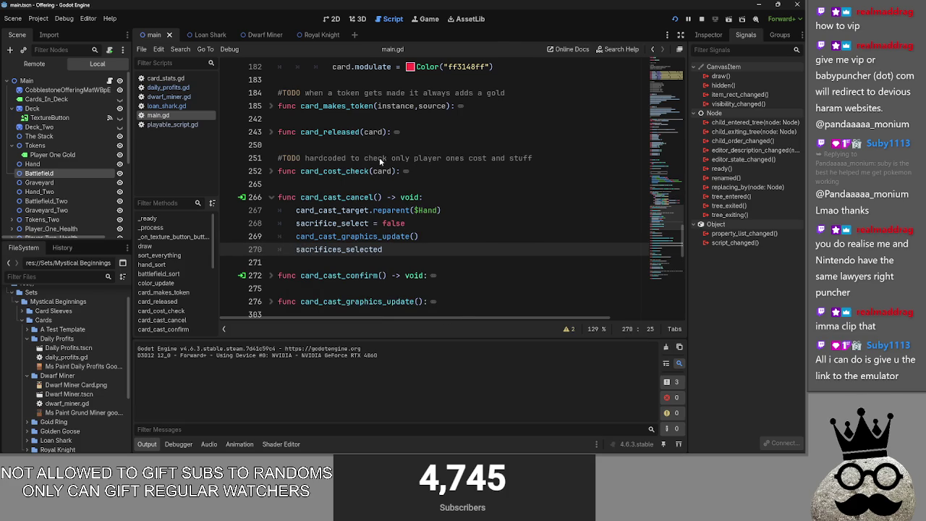
type(" = ")
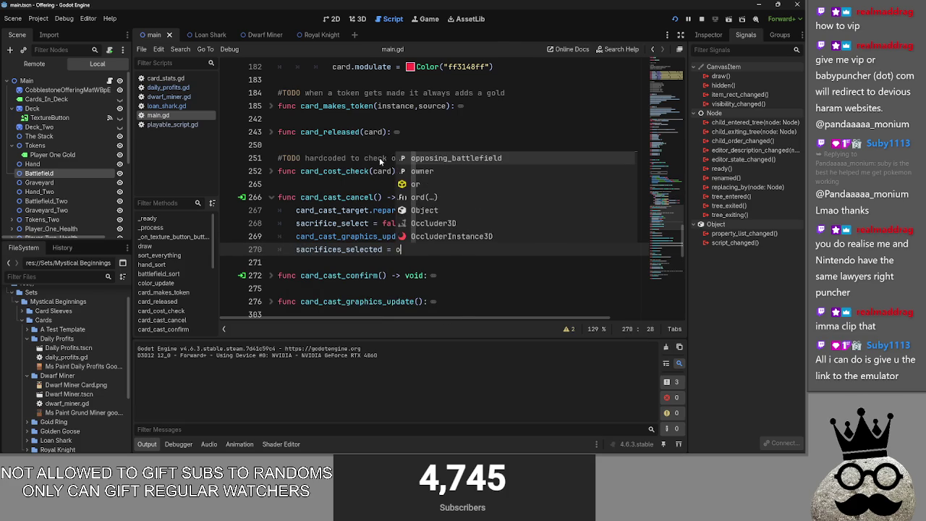
type("[")
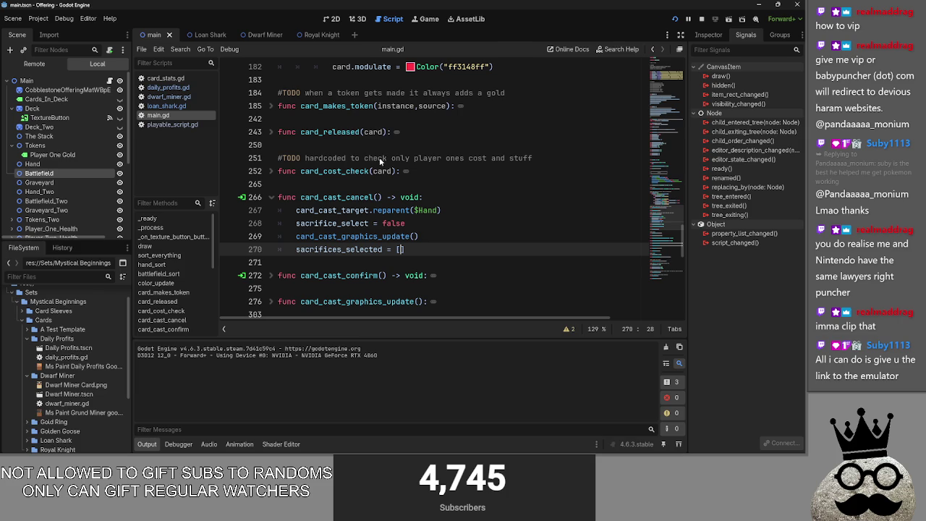
left_click(516, 184)
key("ctrl+s")
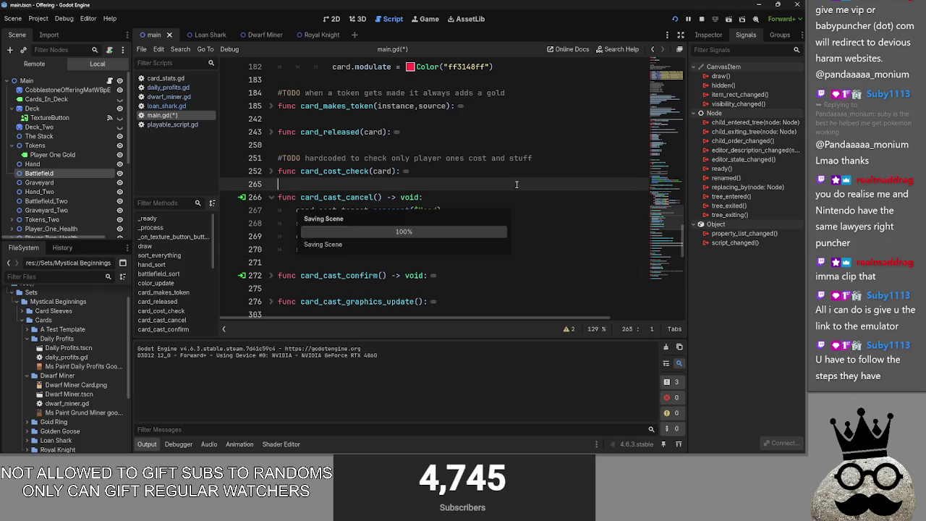
key("alt+Tab")
- Cast the shark with the Makes card as sacrifice, cancel, then pick the shark up again
left_click(421, 355)
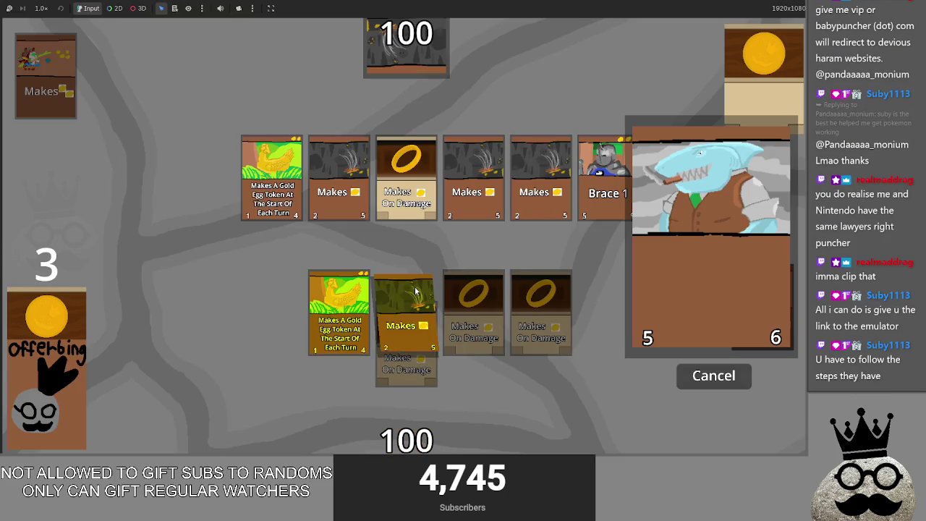
left_click(416, 291)
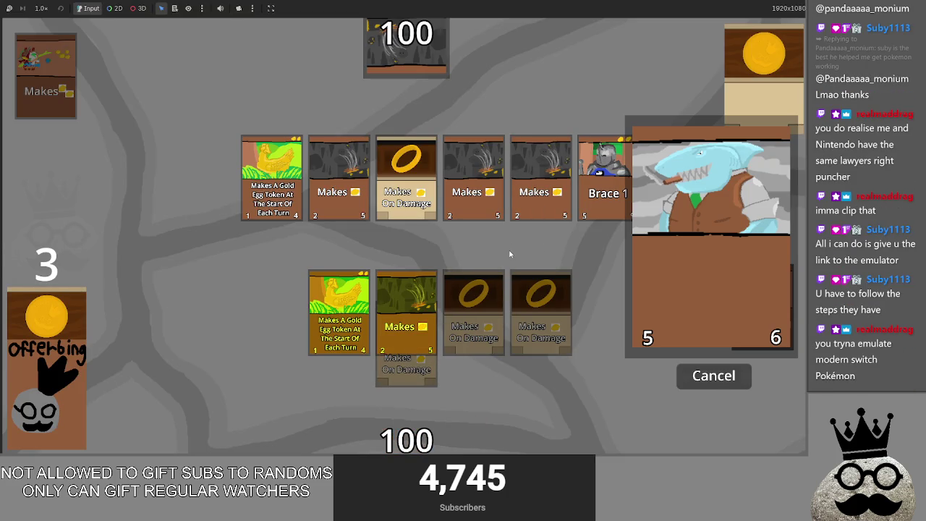
left_click(714, 382)
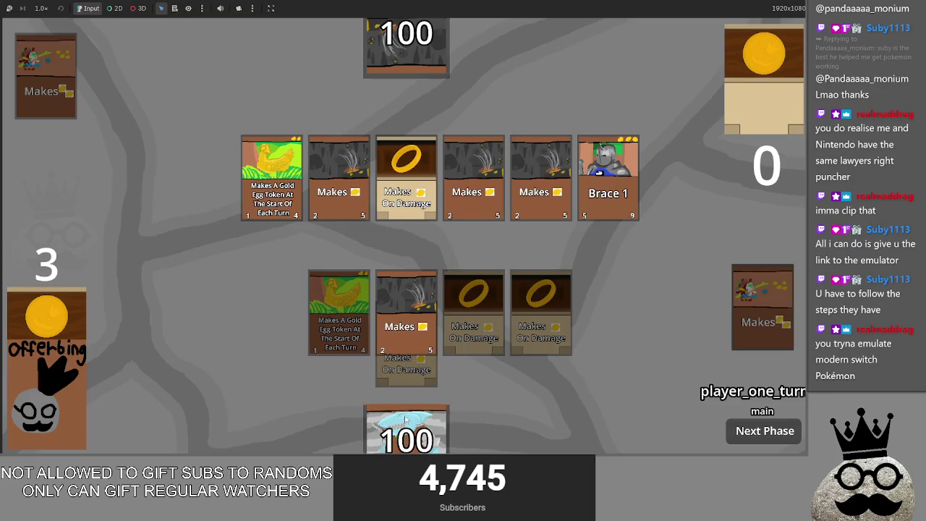
left_click_drag(405, 420, 464, 289)
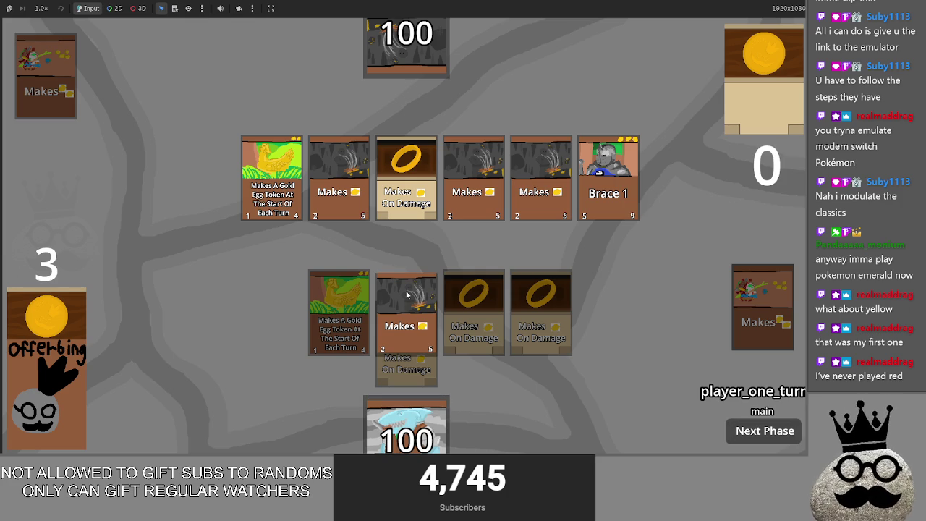
- Advance through attack and end the turn, then get past player two's block phase
left_click(745, 434)
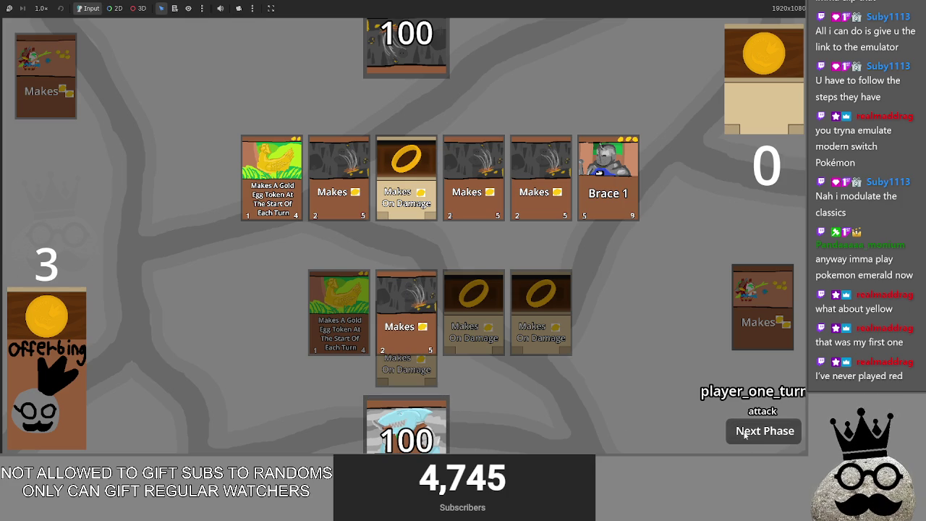
left_click(745, 435)
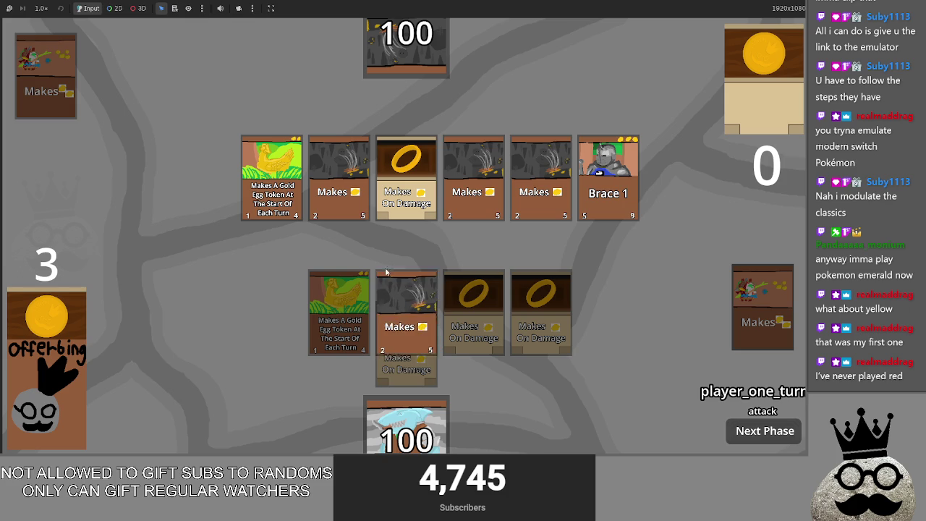
left_click(750, 433)
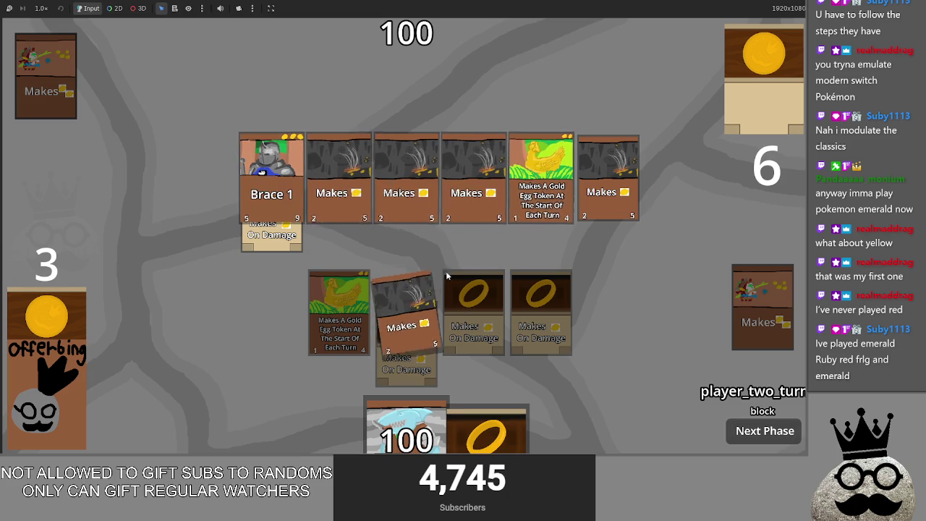
left_click(745, 431)
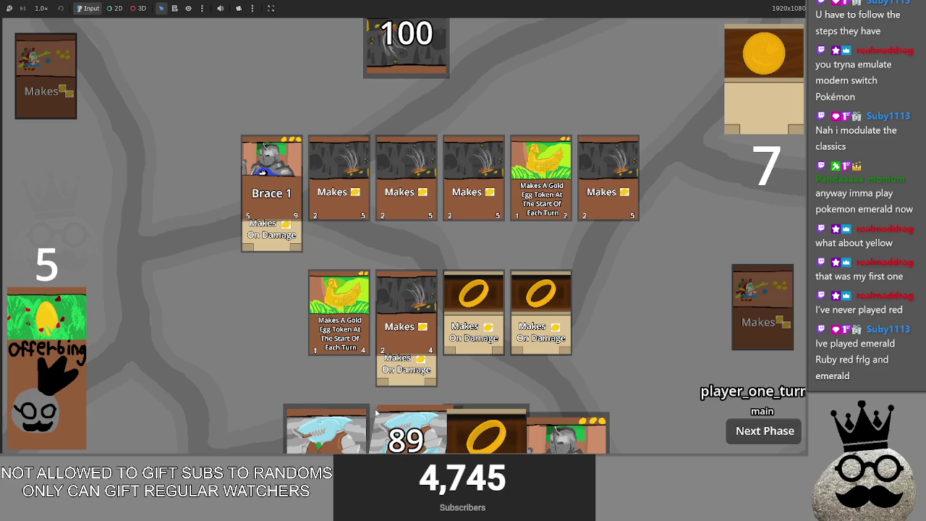
- Play the ring card and the Brace 1 knight, then pass through the opponent's turn
left_click_drag(486, 434, 655, 272)
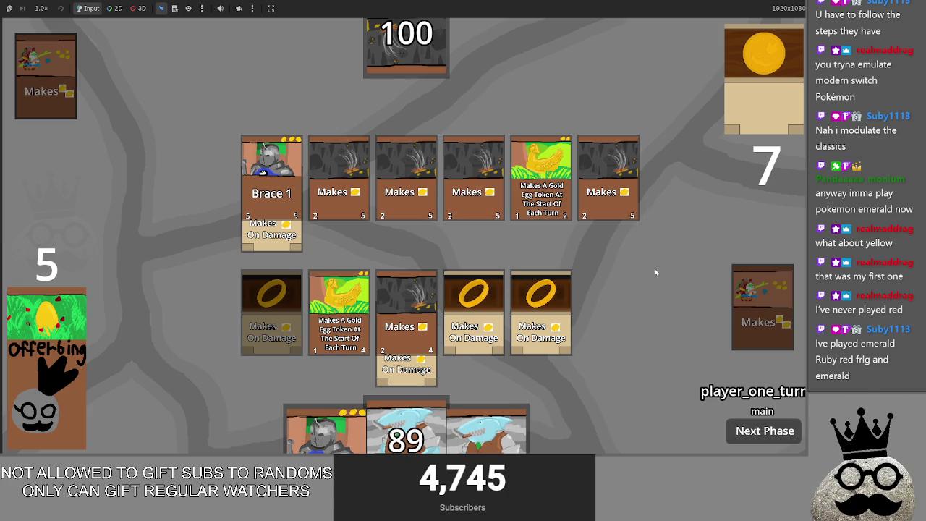
mouse_move(326, 432)
left_mouse_down()
mouse_move(443, 246)
mouse_move(472, 277)
left_mouse_up()
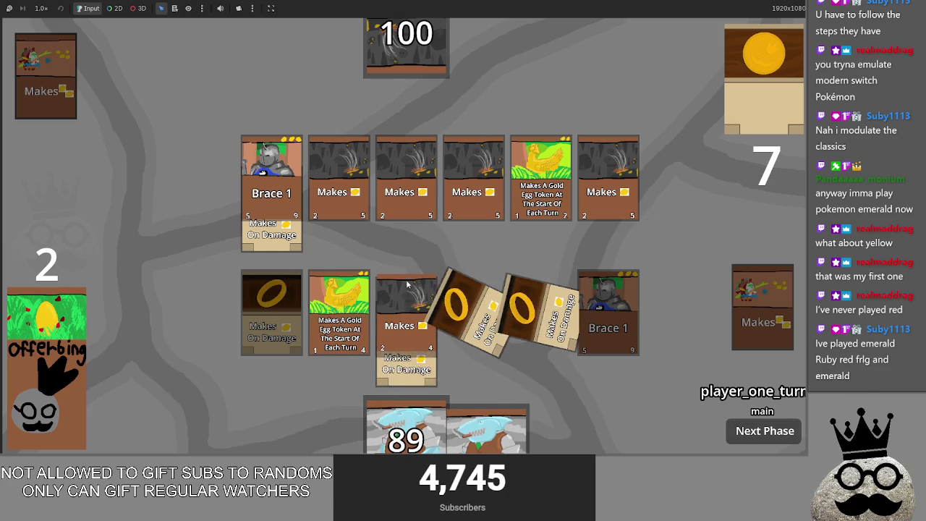
left_click(768, 432)
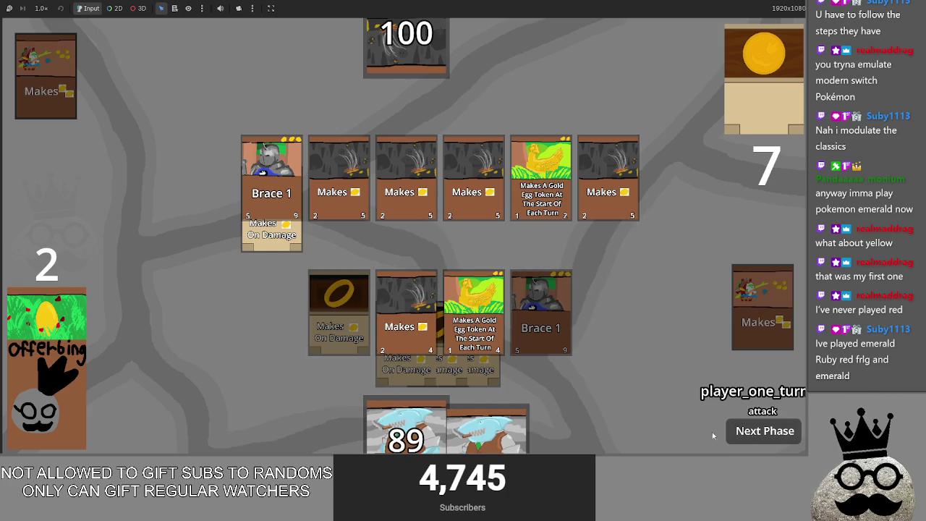
left_click(754, 432)
left_click(754, 432)
left_click(755, 431)
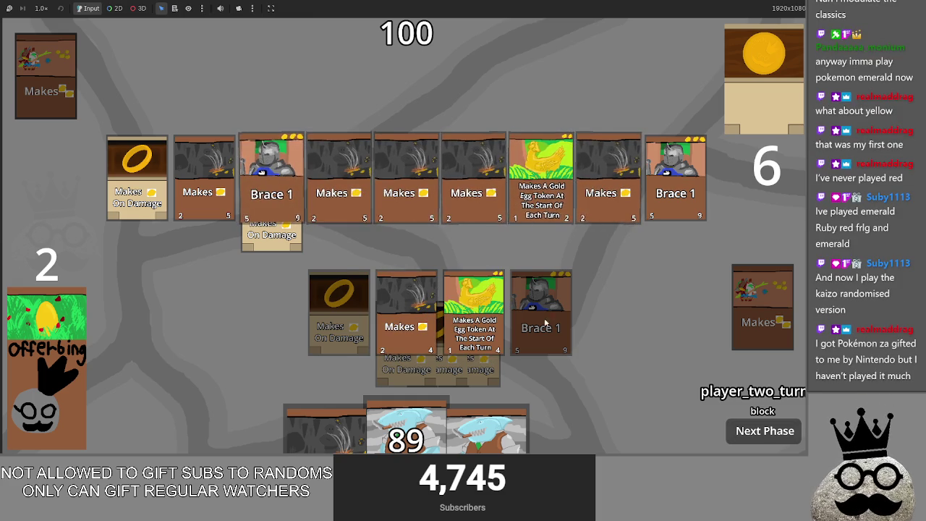
left_click(756, 435)
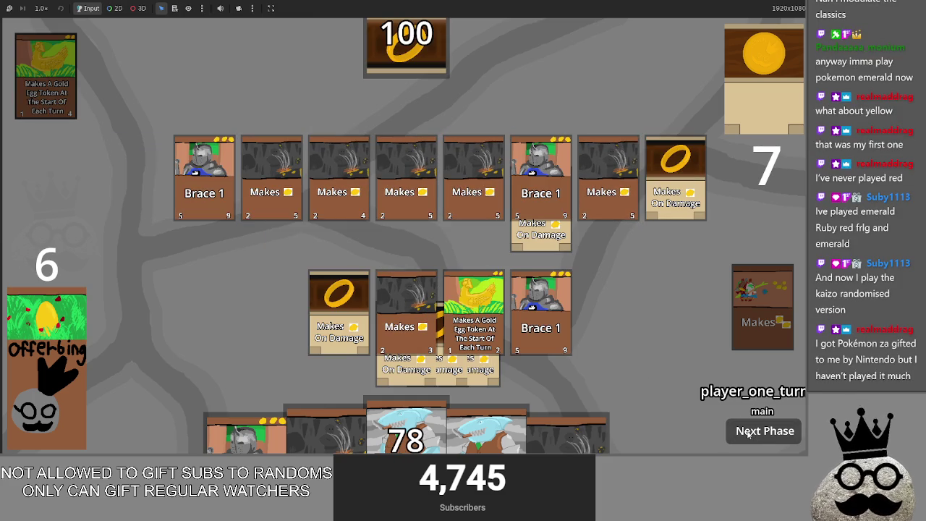
- Play two Makes cards onto the row and pass through the opponent's turn
mouse_move(568, 437)
left_mouse_down()
mouse_move(588, 291)
mouse_move(632, 307)
left_mouse_up()
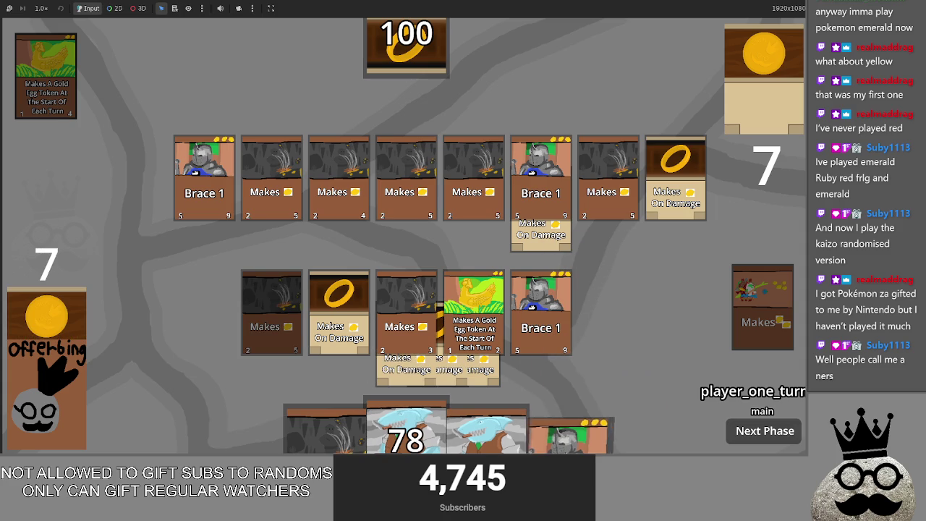
mouse_move(557, 434)
left_mouse_down()
mouse_move(622, 304)
mouse_move(615, 311)
left_mouse_up()
mouse_move(326, 431)
left_mouse_down()
mouse_move(327, 412)
mouse_move(642, 291)
left_mouse_up()
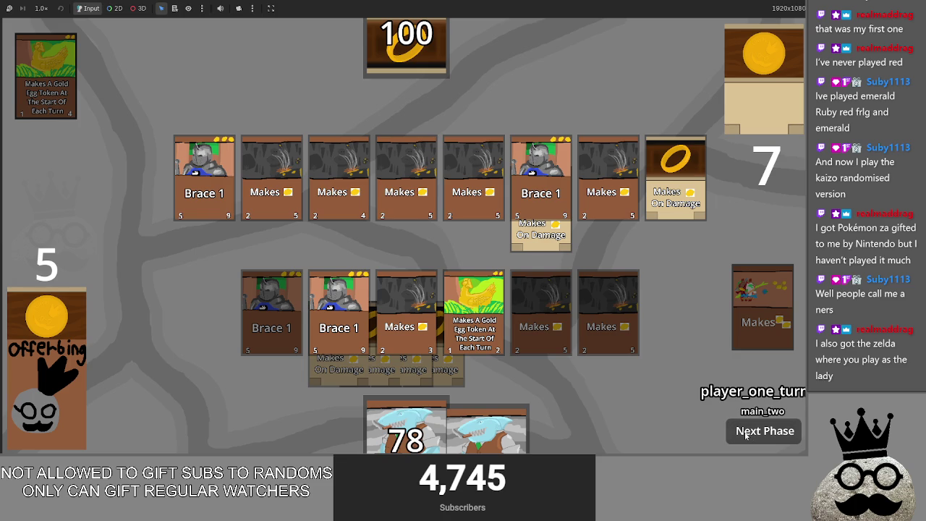
left_click(745, 433)
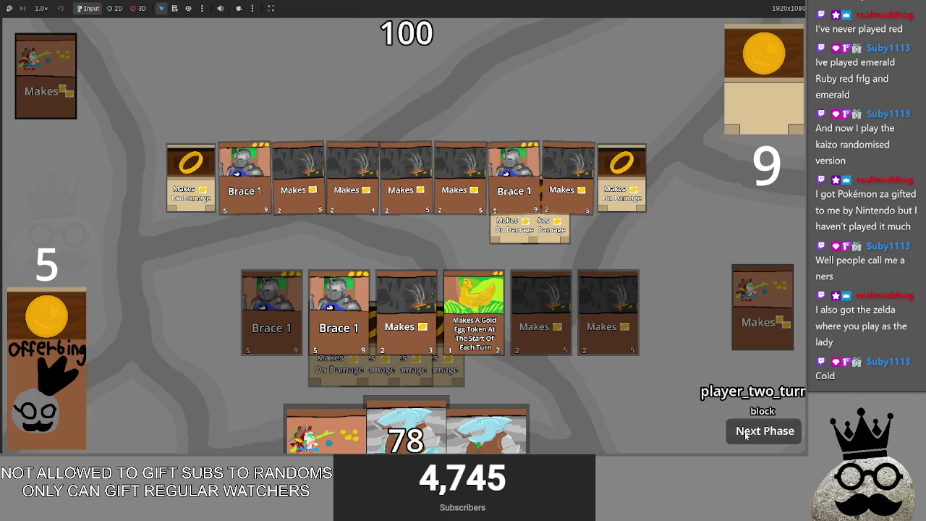
left_click(745, 434)
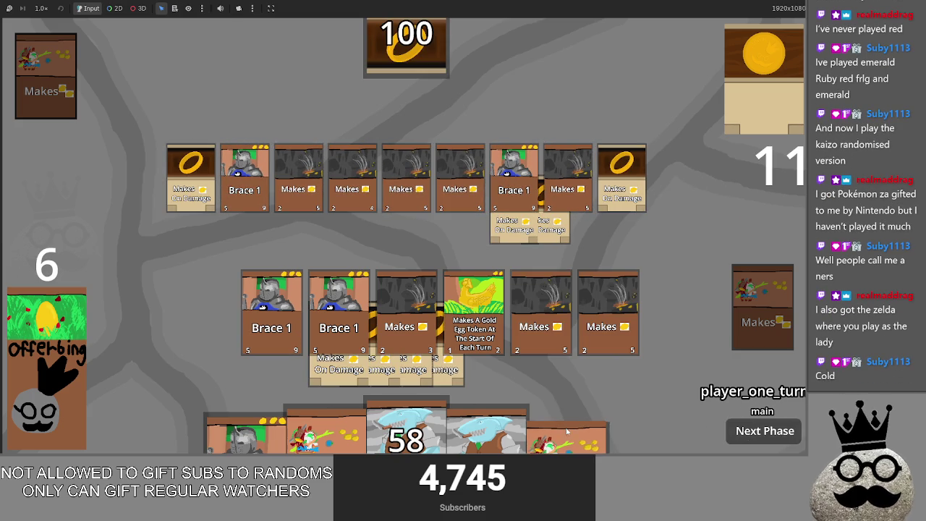
- Play another Makes card and a second card onto the board, then rearrange them
left_click_drag(568, 433, 607, 313)
left_click_drag(326, 433, 337, 312)
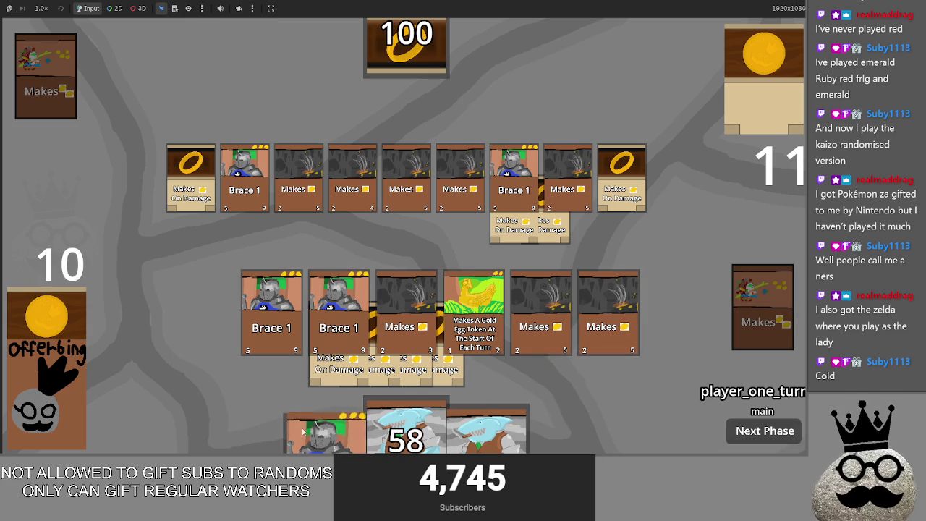
left_click_drag(318, 433, 354, 264)
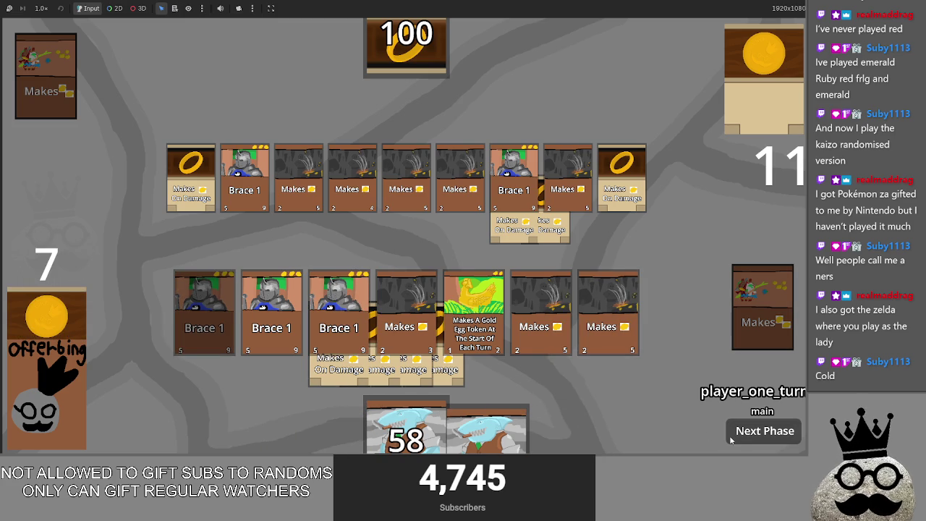
left_click_drag(446, 373, 338, 359)
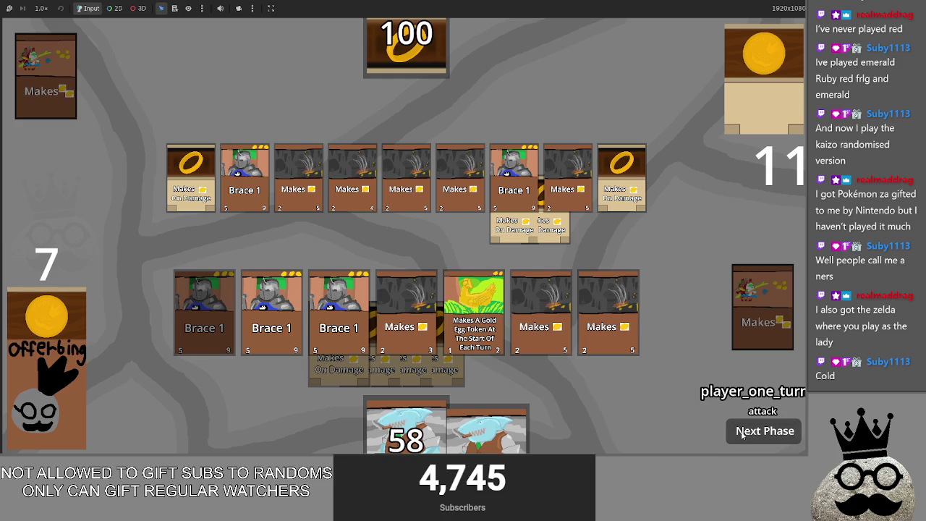
left_click_drag(327, 367, 328, 371)
- Pass the opponent's turn, play the ring and a Makes card, and return the shark to hand
left_click(746, 434)
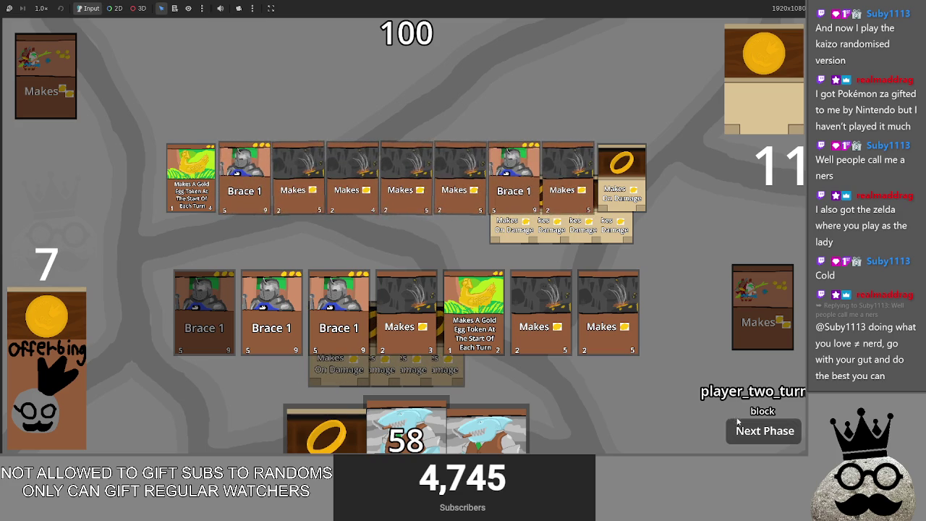
left_click(757, 433)
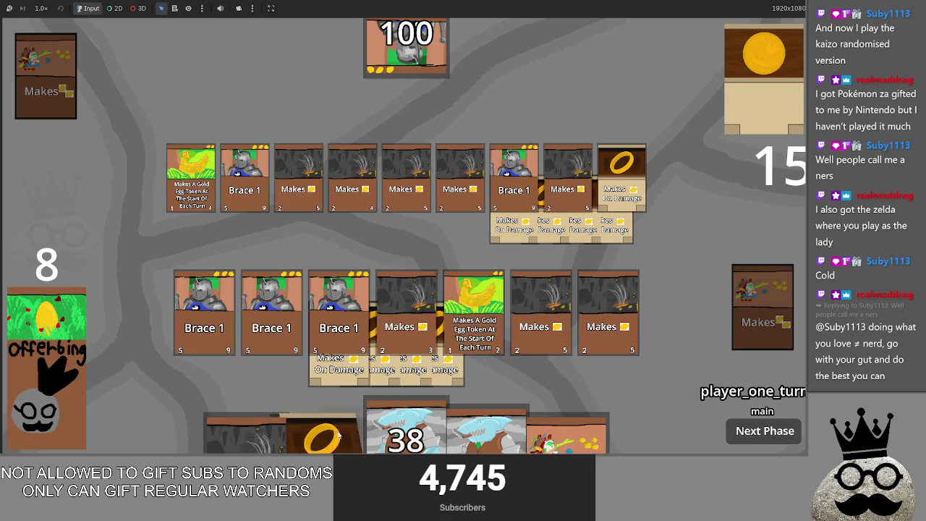
left_click_drag(325, 434, 408, 242)
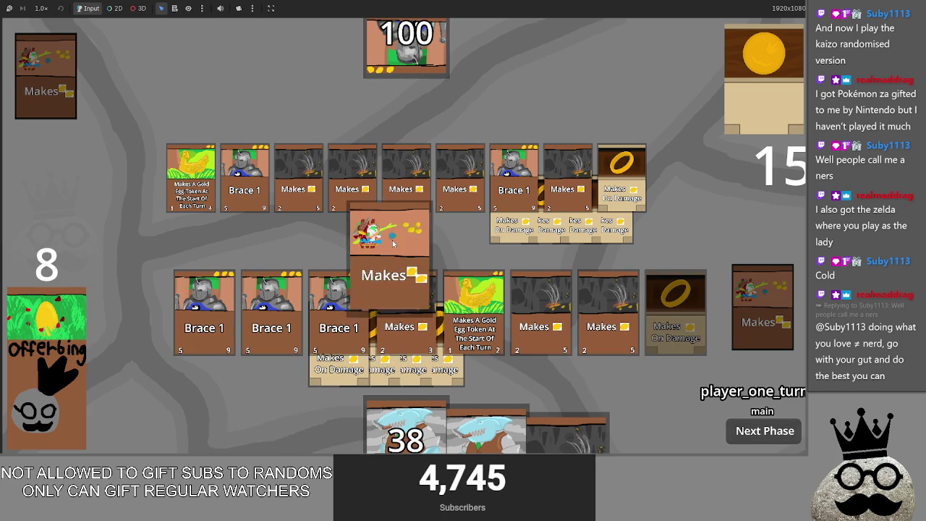
left_click_drag(325, 430, 376, 264)
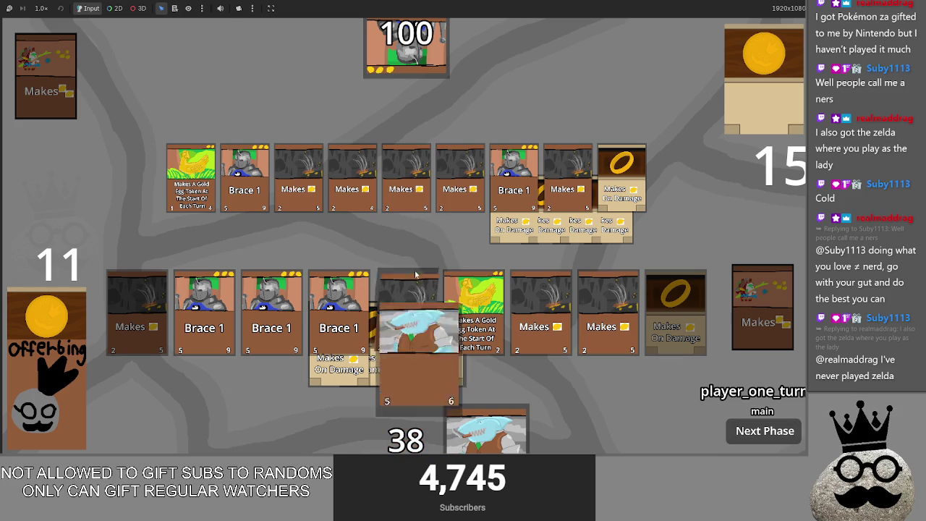
mouse_move(405, 427)
left_mouse_down()
mouse_move(409, 304)
mouse_move(408, 441)
left_mouse_up()
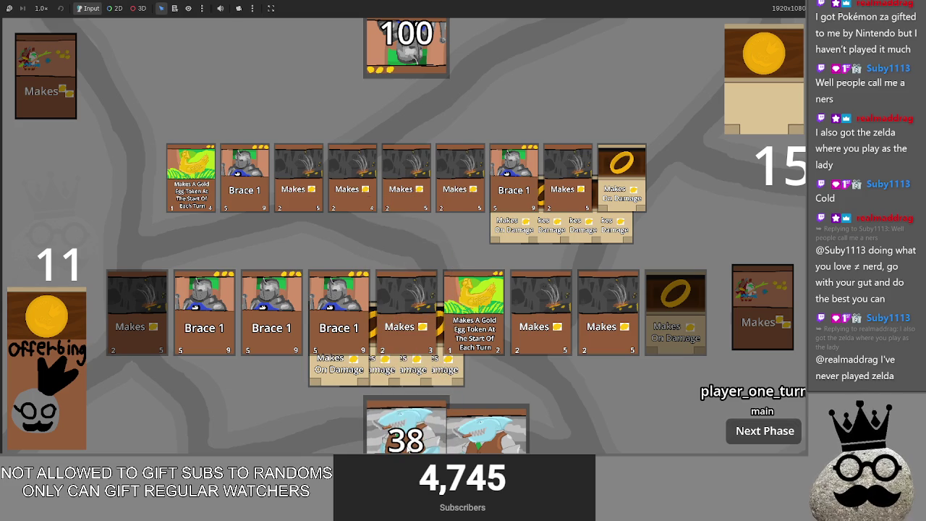
mouse_move(409, 445)
left_mouse_down()
mouse_move(412, 282)
mouse_move(410, 432)
left_mouse_up()
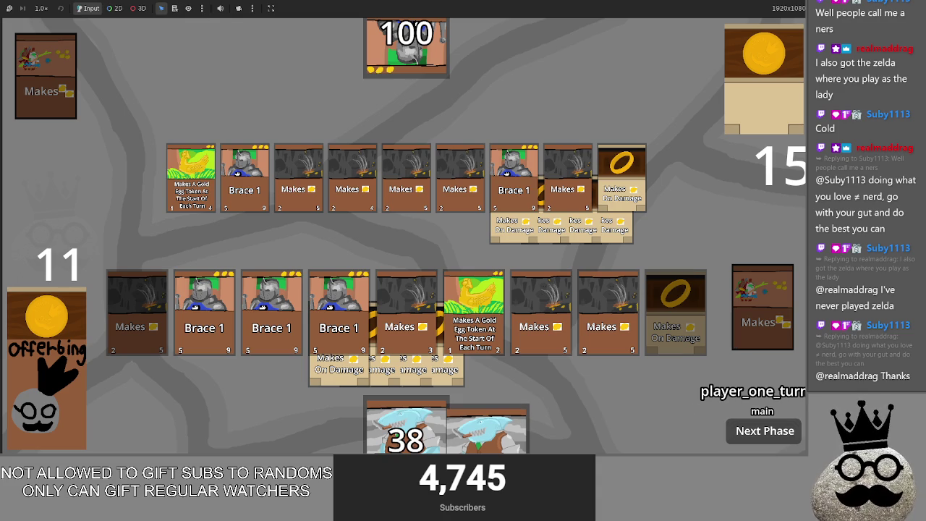
- End the turn and clear player two's block phase without a Brace 1 blocker
left_click(754, 437)
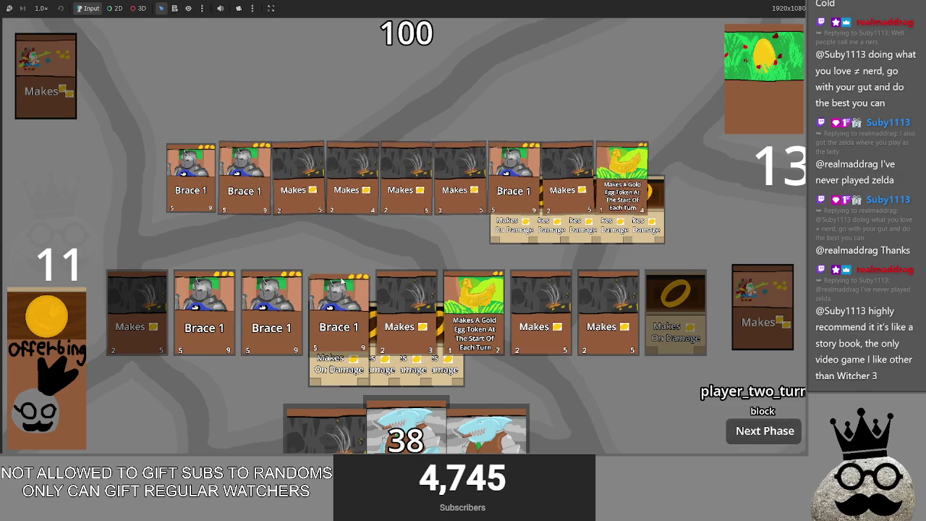
left_click(337, 318)
left_click(246, 210)
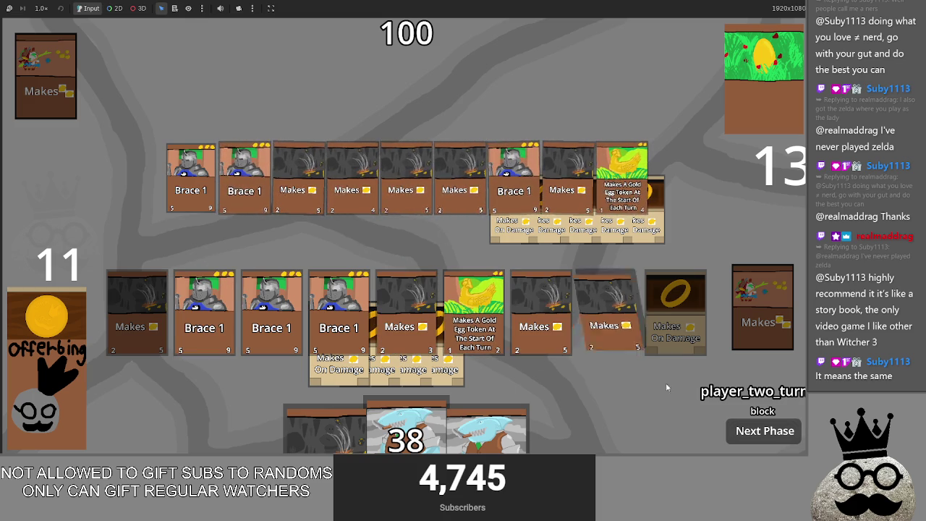
left_click(774, 438)
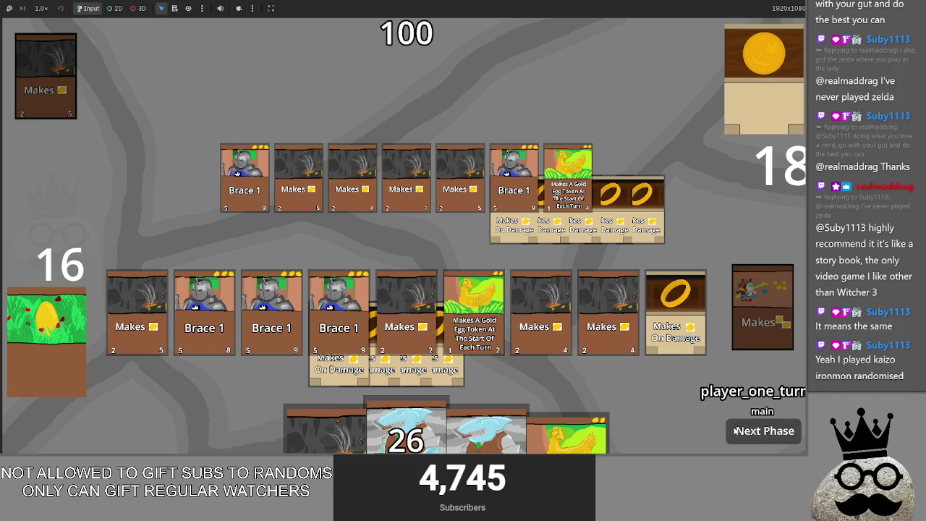
- Play the chicken and a Makes card, then cast the shark by sacrificing two board cards
left_click_drag(568, 434, 595, 318)
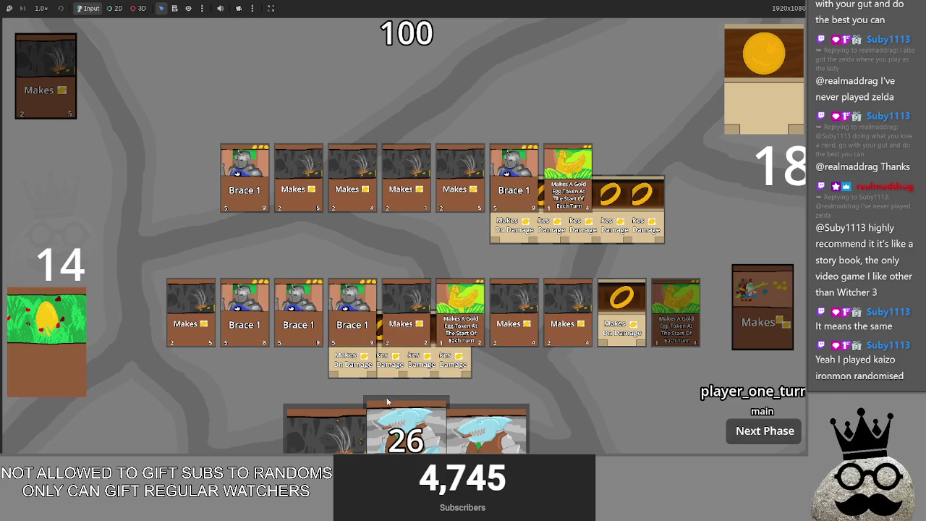
left_click_drag(325, 430, 376, 268)
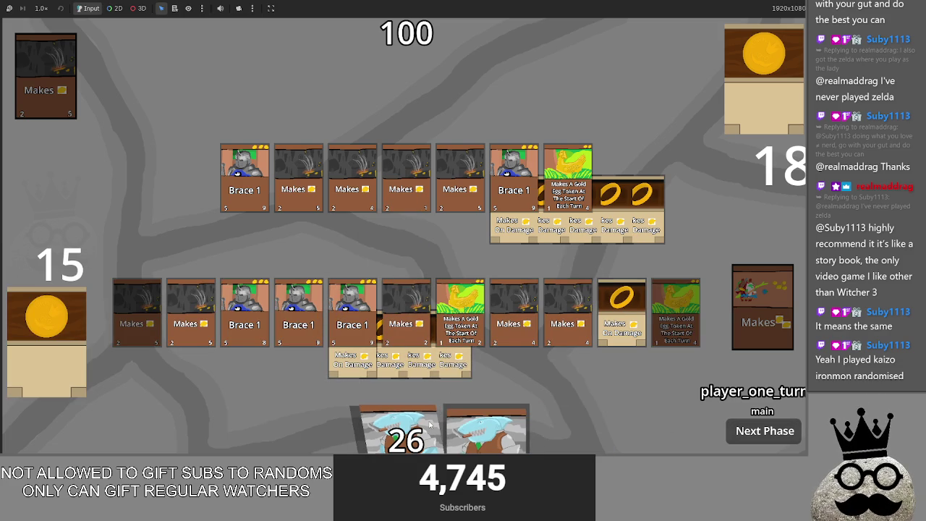
left_click_drag(429, 425, 422, 254)
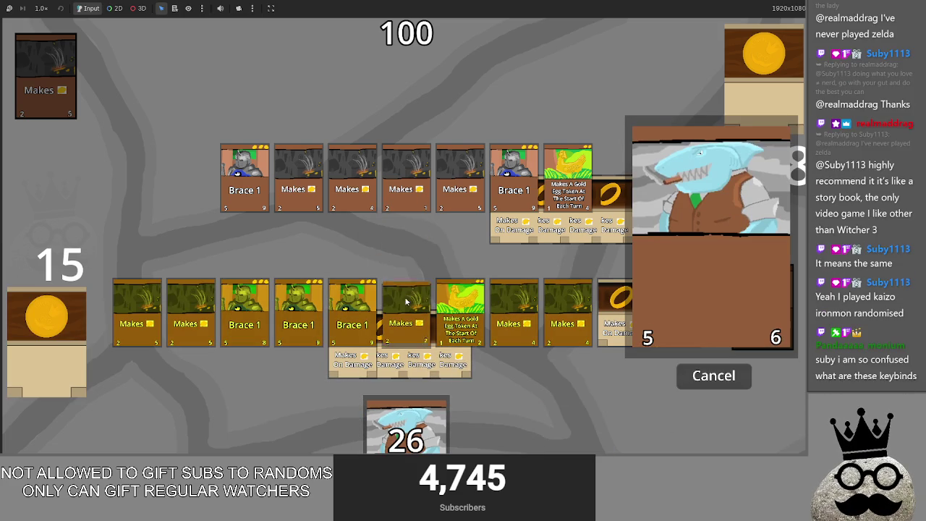
left_click(407, 311)
left_click(461, 311)
left_click(737, 381)
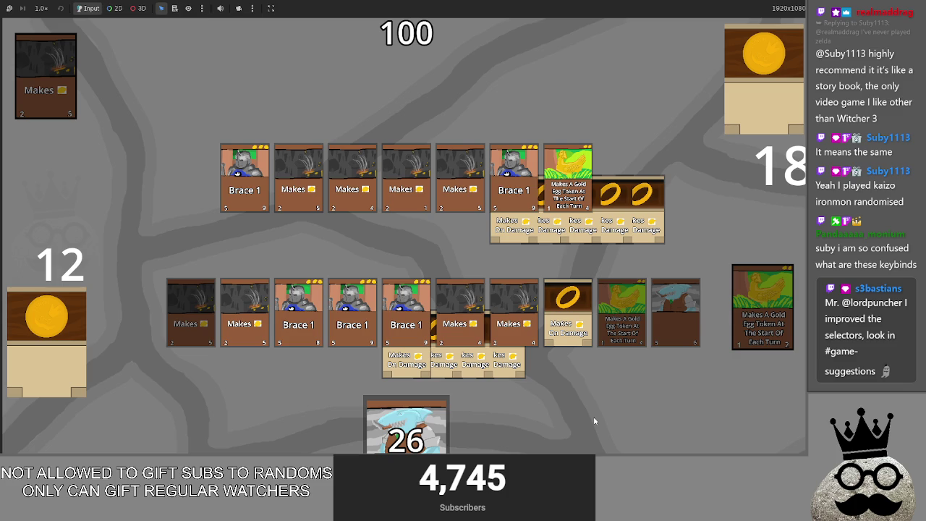
key("alt+Tab")
key("Tab")
key("Tab")
key("Tab")
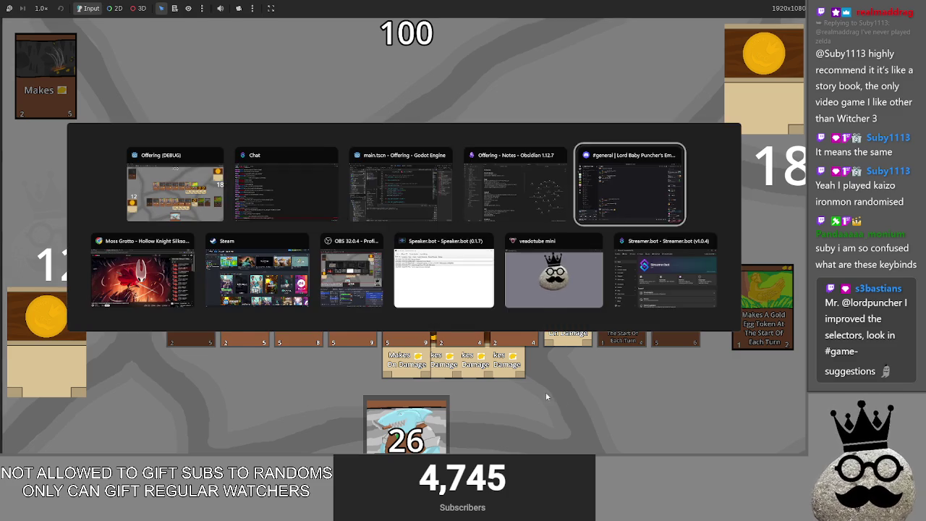
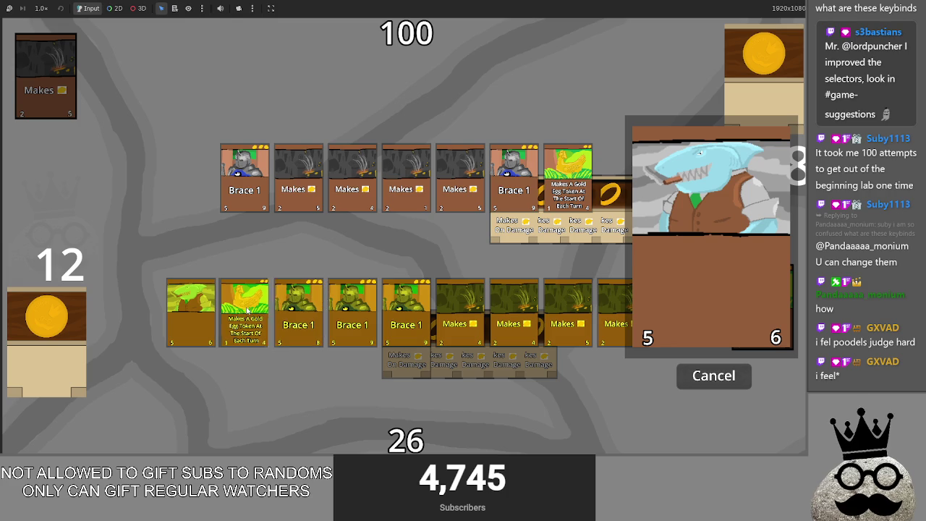
- Sacrifice the last lower-row card to cast the shark card, then return to the Godot editor
left_click(617, 290)
left_click(707, 384)
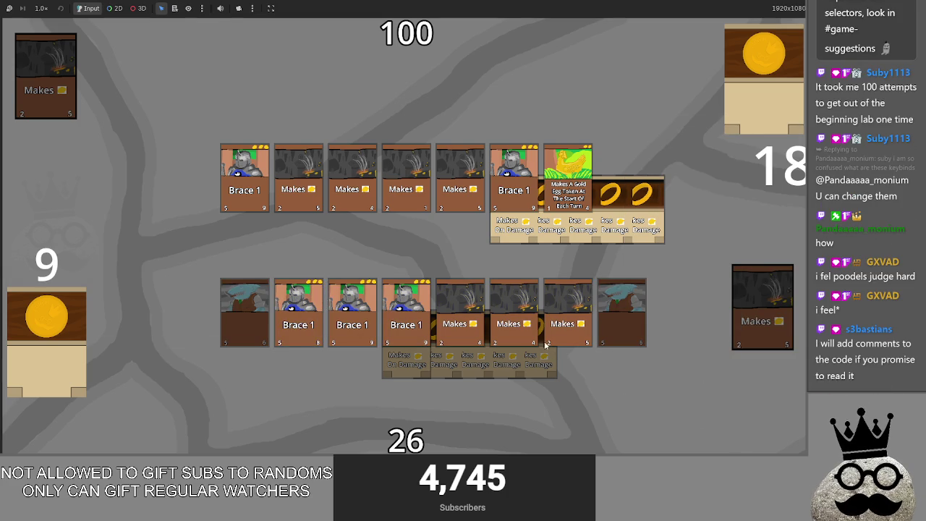
key("alt+Tab")
key("alt+Tab")
key("alt+Tab")
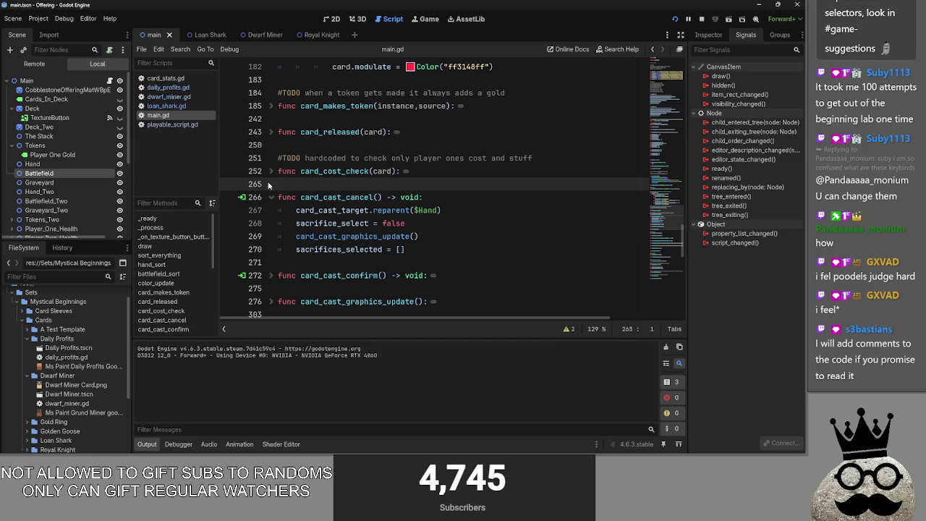
- Select and copy the card_cast_graphics_update function name from its header
left_click(270, 197)
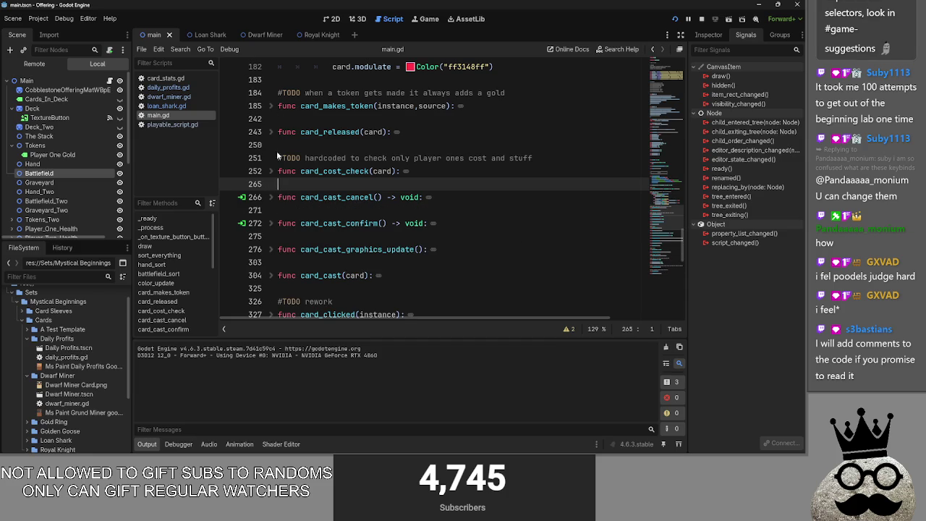
left_click(272, 250)
scroll(286, 246, "down", 2)
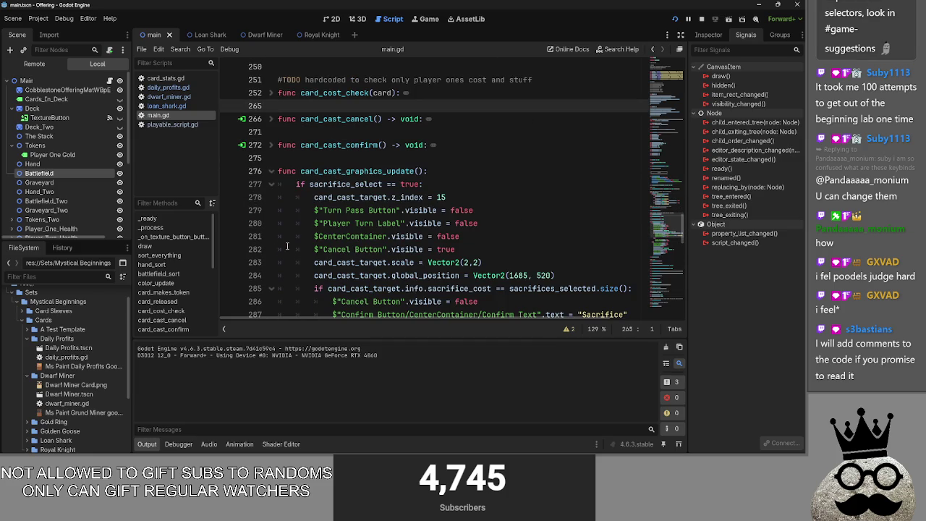
left_click(264, 170)
double_click(401, 171)
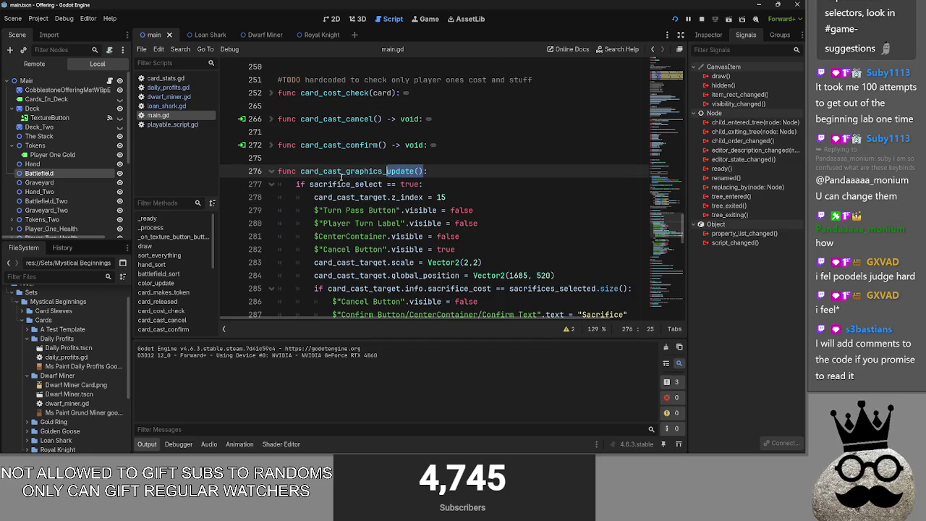
key("ctrl+shift+Left")
left_click(272, 172)
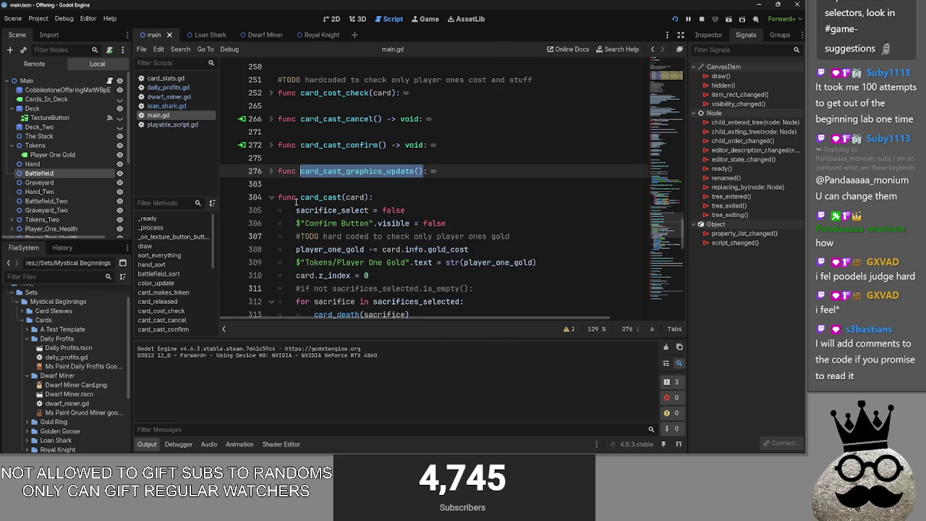
scroll(296, 202, "down", 7)
- Add card_cast_graphics_update() after the card_makes_token call in card_cast and relaunch the game
left_click(398, 185)
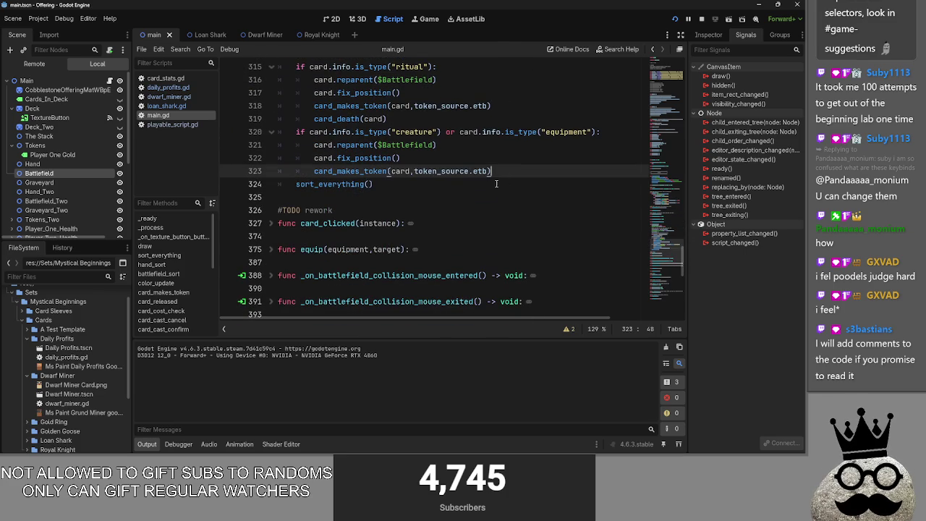
scroll(450, 229, "up", 5)
scroll(450, 230, "down", 3)
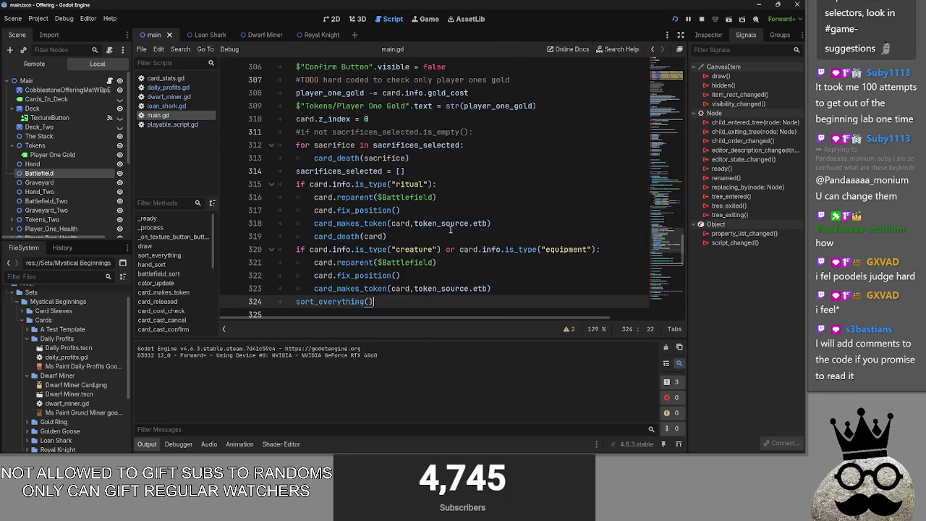
left_click(498, 288)
key("Return")
key("BackSpace")
type("card_cast_graphics_update()")
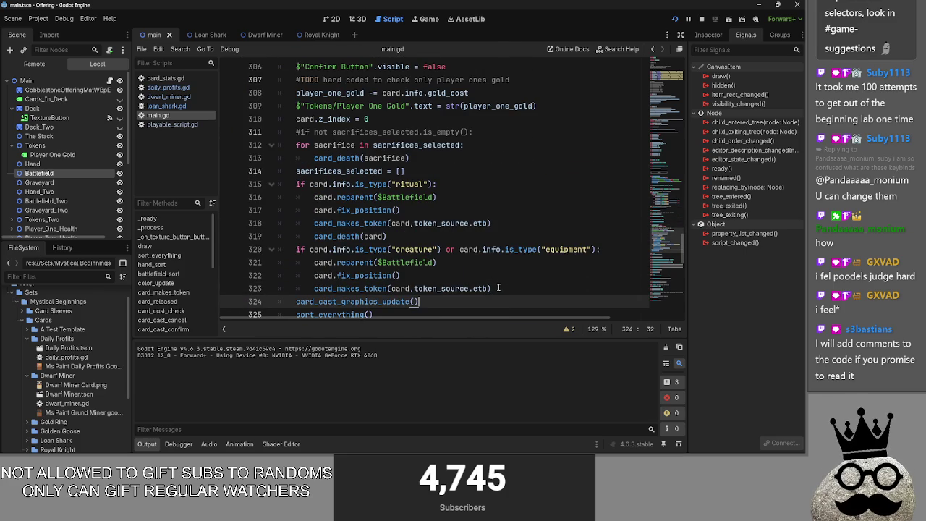
left_click(701, 19)
left_click(674, 18)
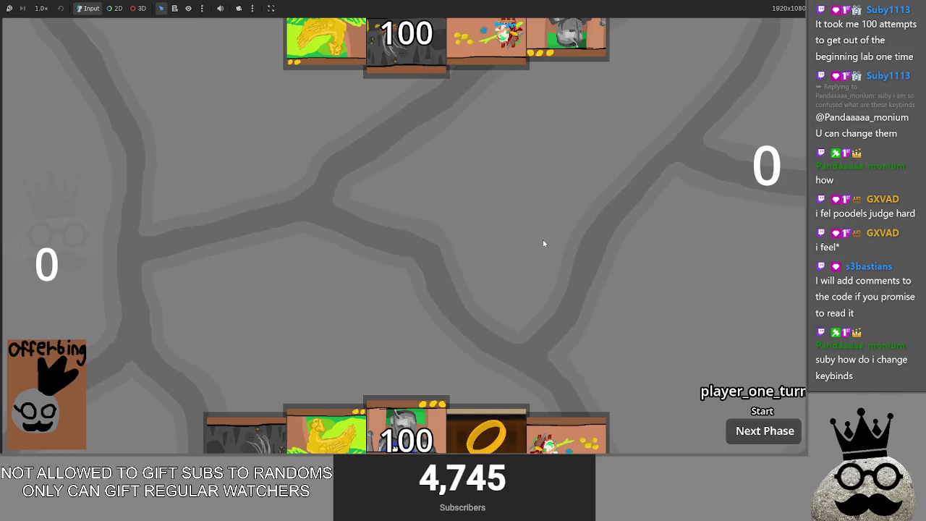
- Play a card to trigger the Nil 'scale' error and locate line 297 in main.gd
left_click(266, 418)
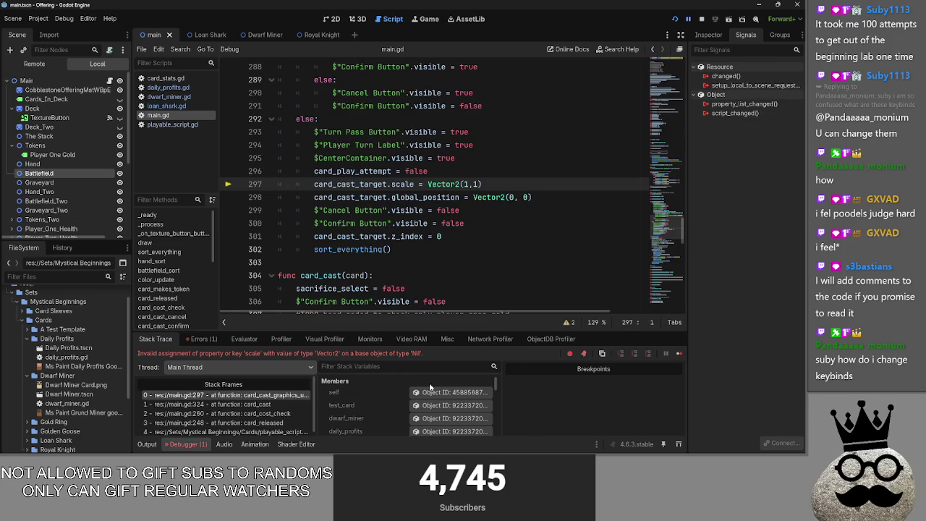
left_click(490, 184)
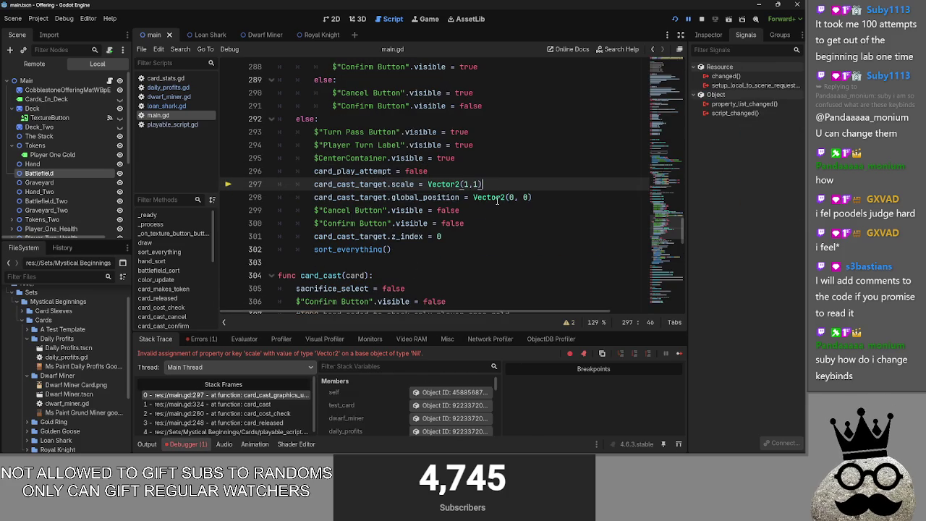
scroll(497, 203, "down", 1)
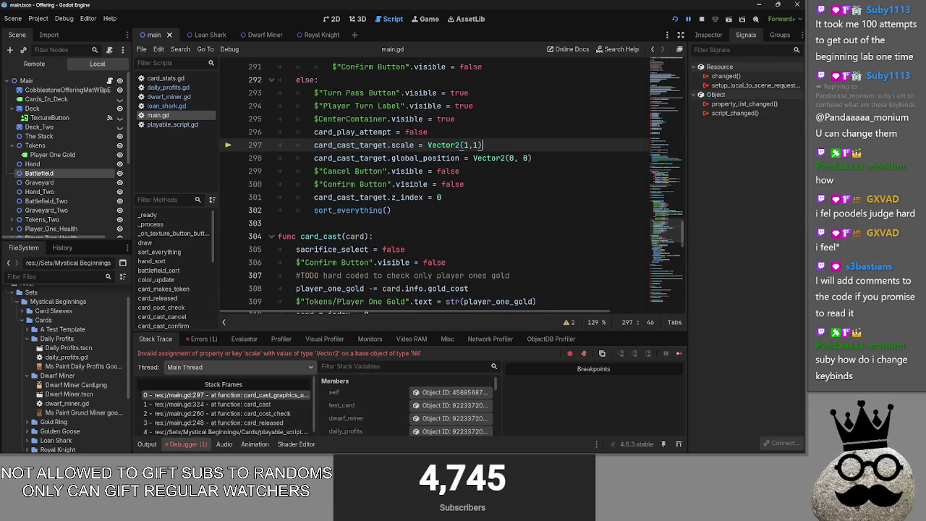
key("alt+Tab")
key("alt+Tab")
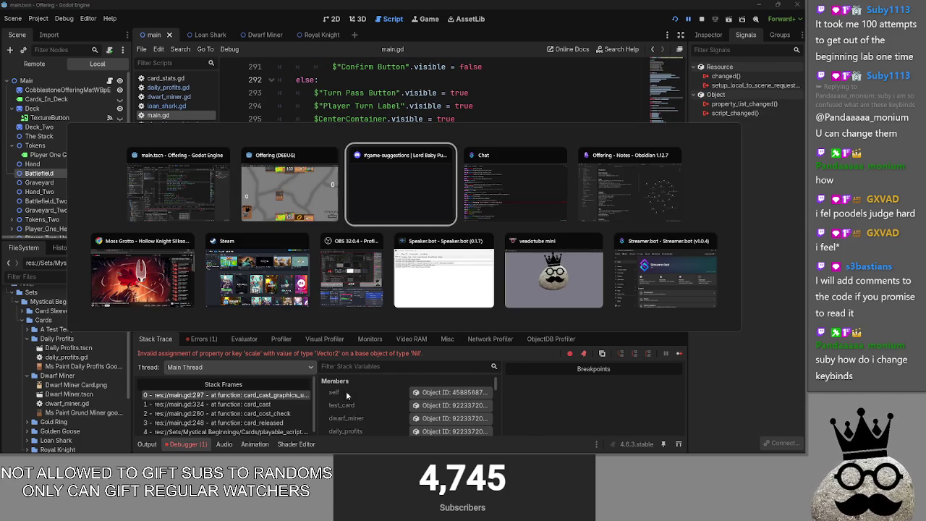
key("alt+Tab")
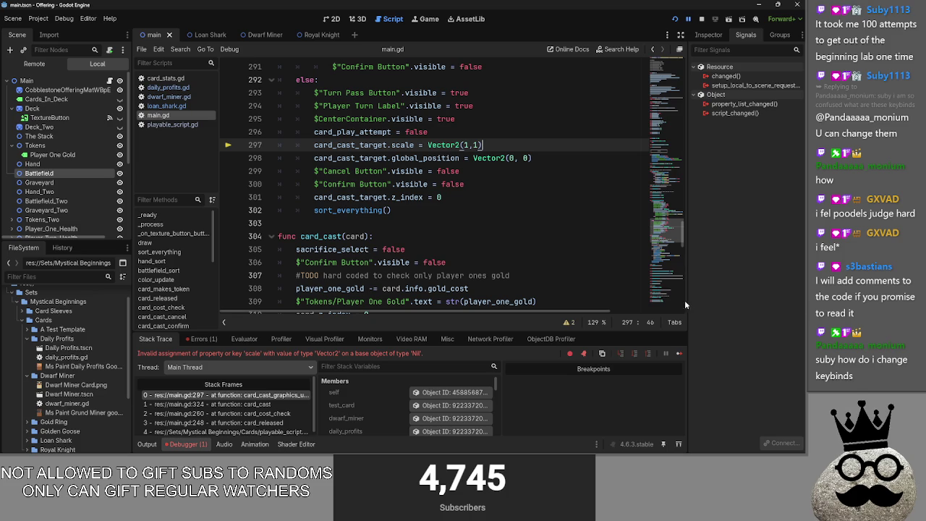
left_click(424, 223)
scroll(424, 225, "up", 2)
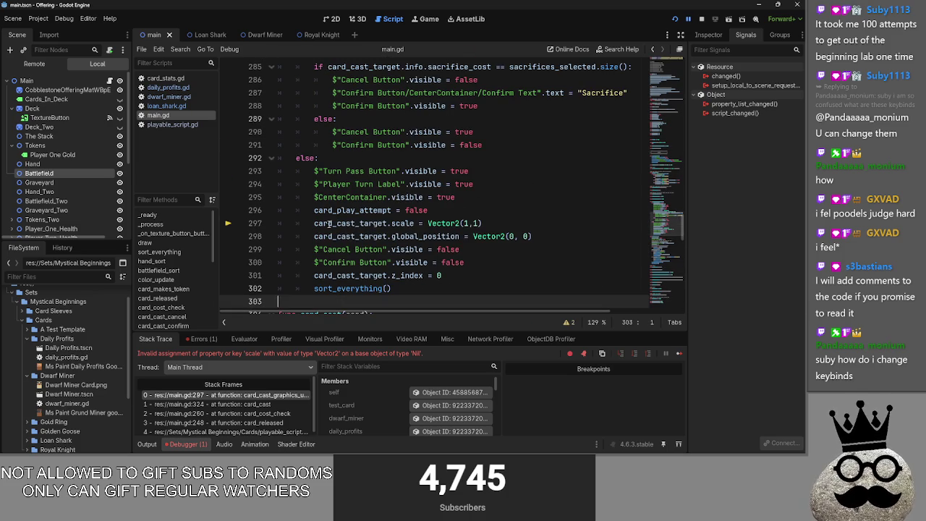
double_click(356, 223)
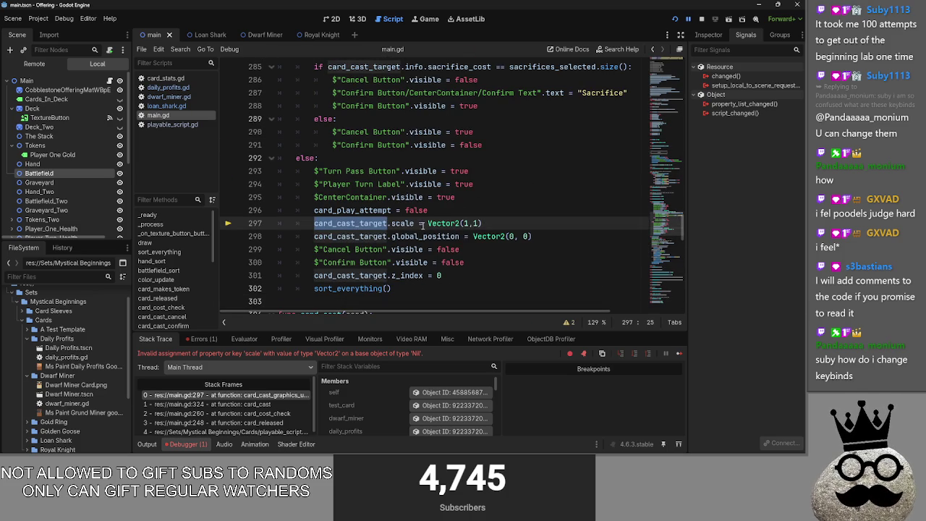
scroll(300, 133, "up", 5)
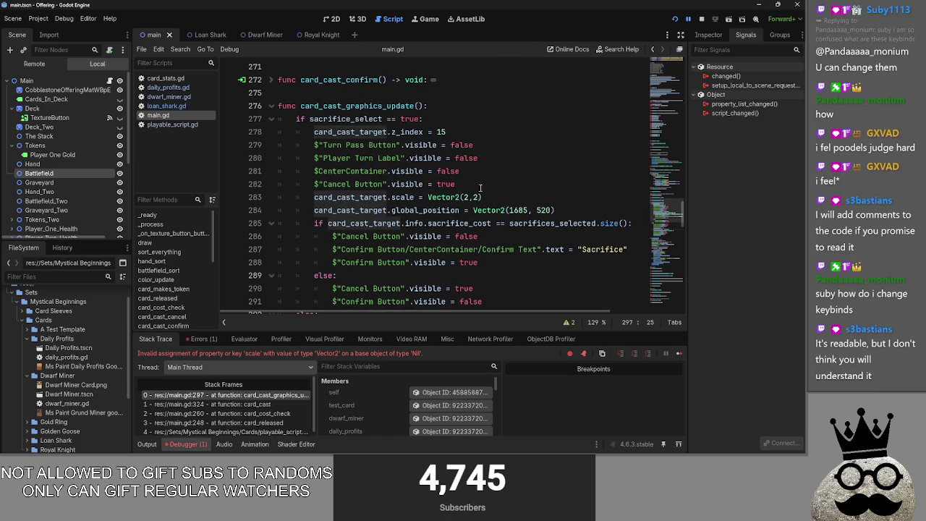
left_click_drag(479, 171, 315, 142)
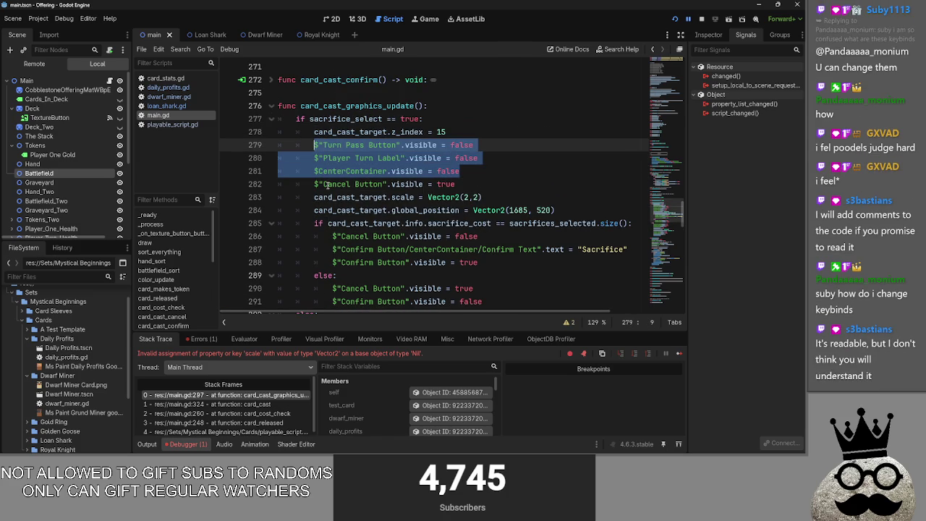
scroll(326, 185, "down", 3)
scroll(477, 232, "down", 3)
left_click_drag(476, 199, 307, 171)
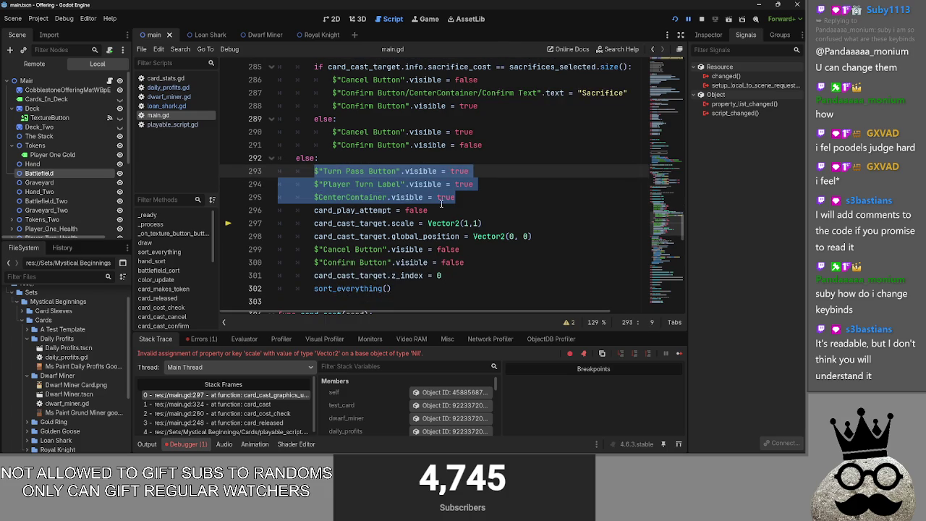
scroll(443, 244, "down", 6)
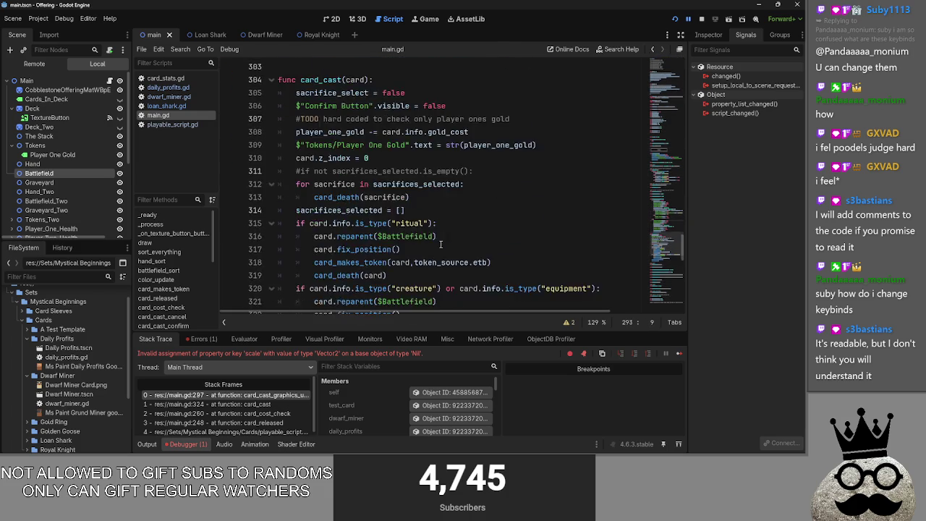